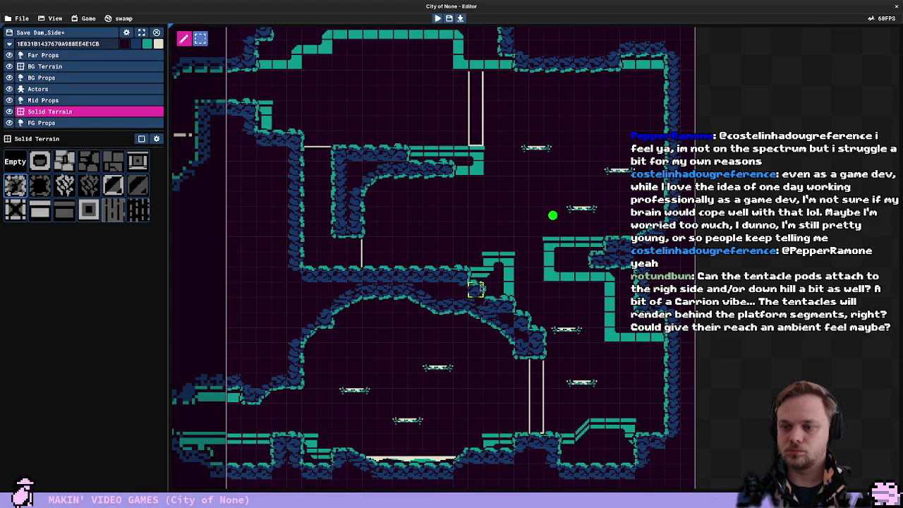
On the Actors layer, search 'crate' and place a HittableCrate in the upper tunnel
click(38, 89)
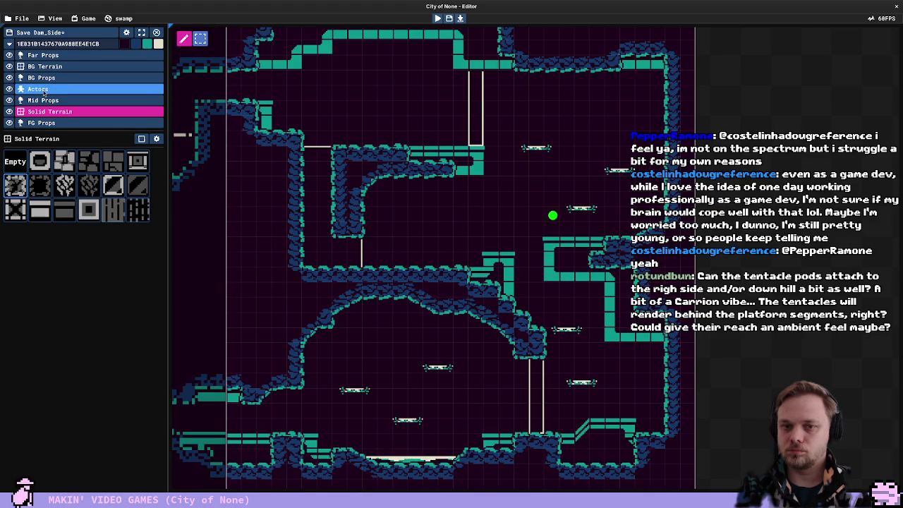
click(50, 179)
text(fake)
key(BackSpace)
key(BackSpace)
key(BackSpace)
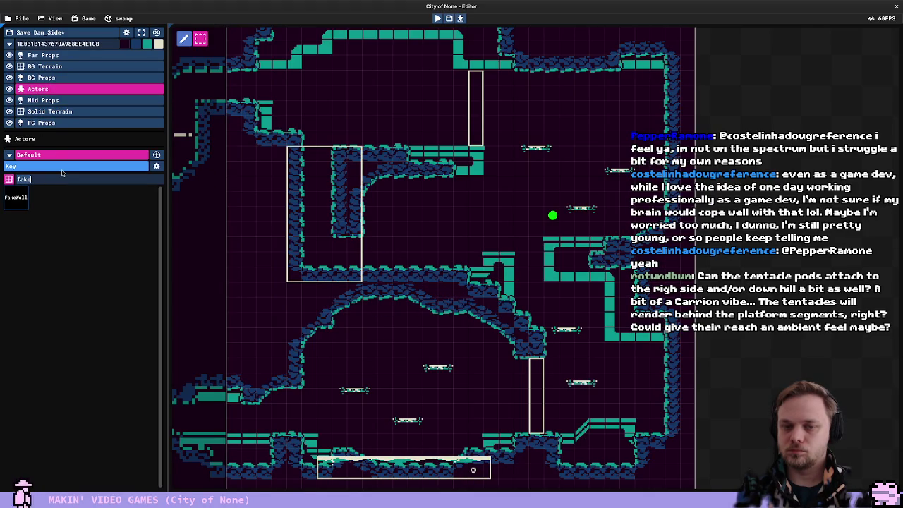
text(crate)
click(16, 197)
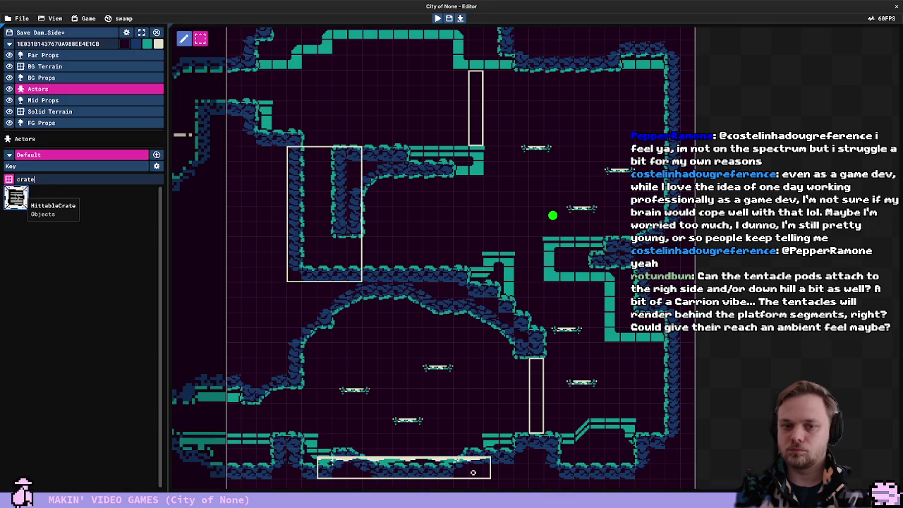
click(364, 252)
Playtest the room: climb onto the upper platform, pass the tentacle pods, and drop through the tunnels
key(F5)
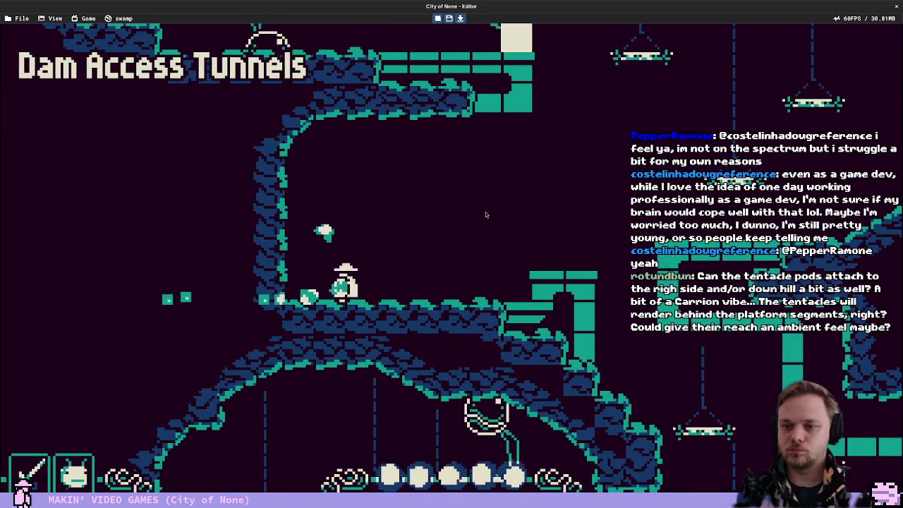
key(Left)
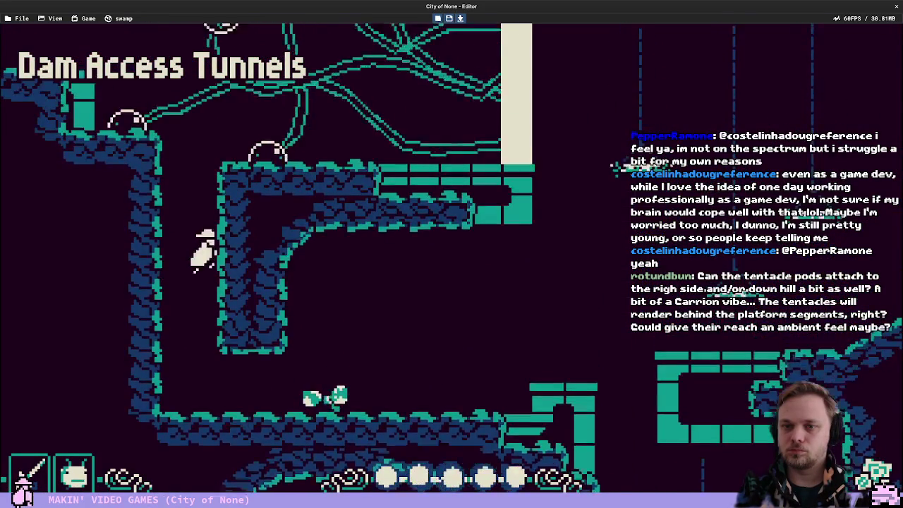
key(Right)
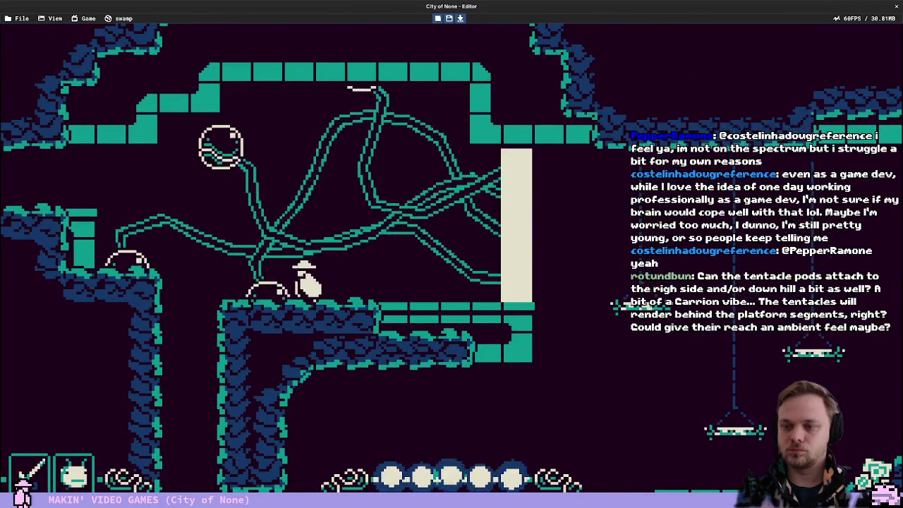
key(Left)
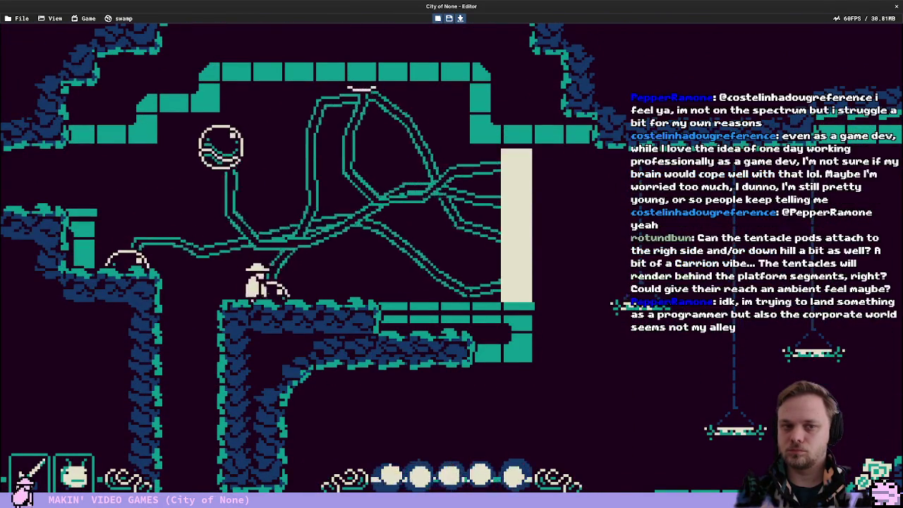
key(Right)
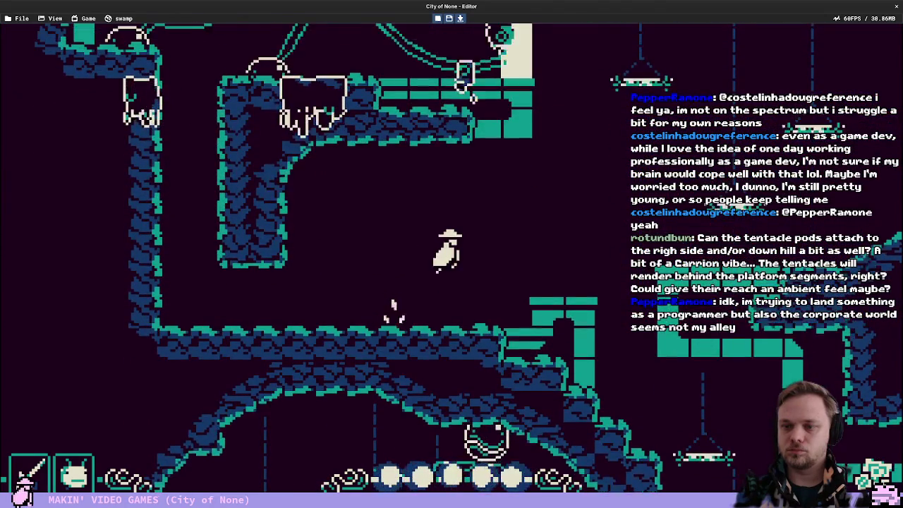
key(Right)
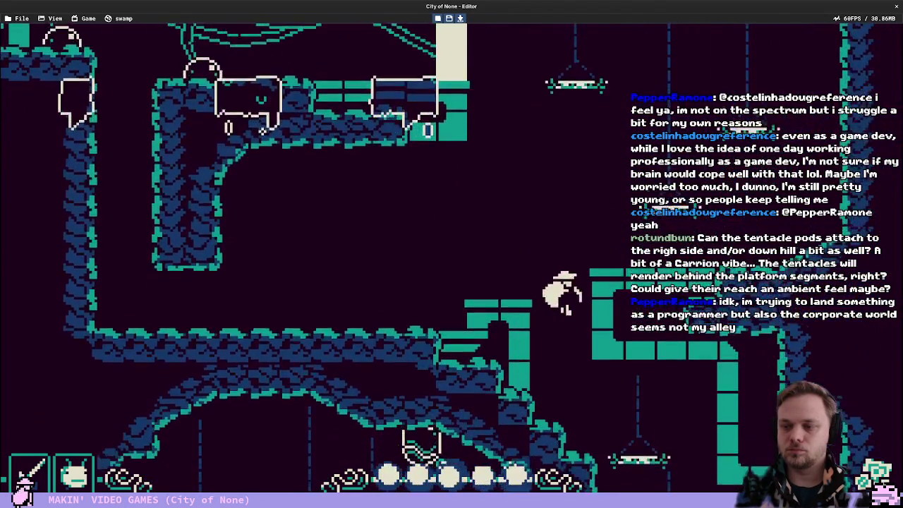
key(Right)
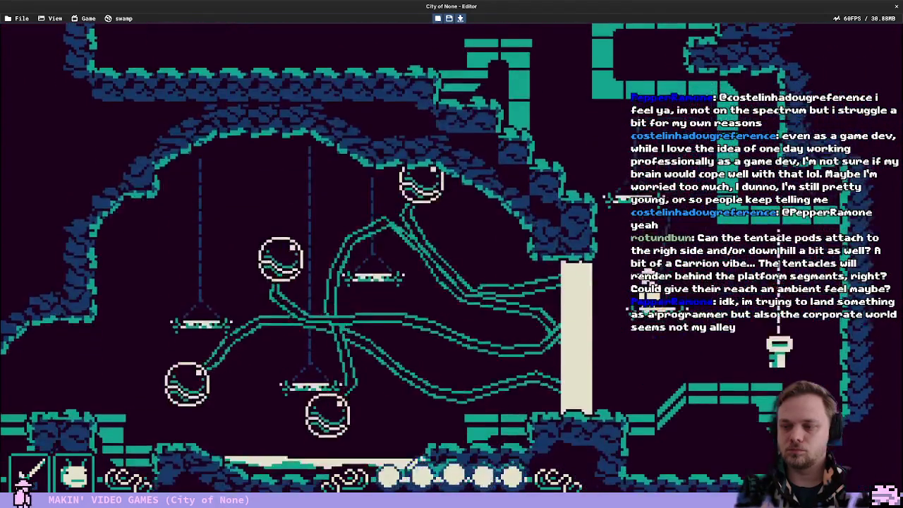
Move the swing board platform down and right, then briefly playtest it
key(Escape)
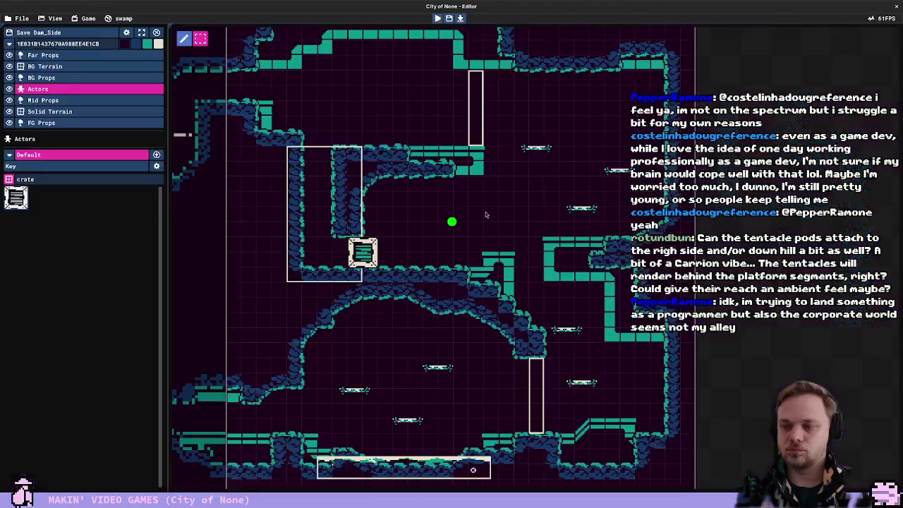
click(591, 385)
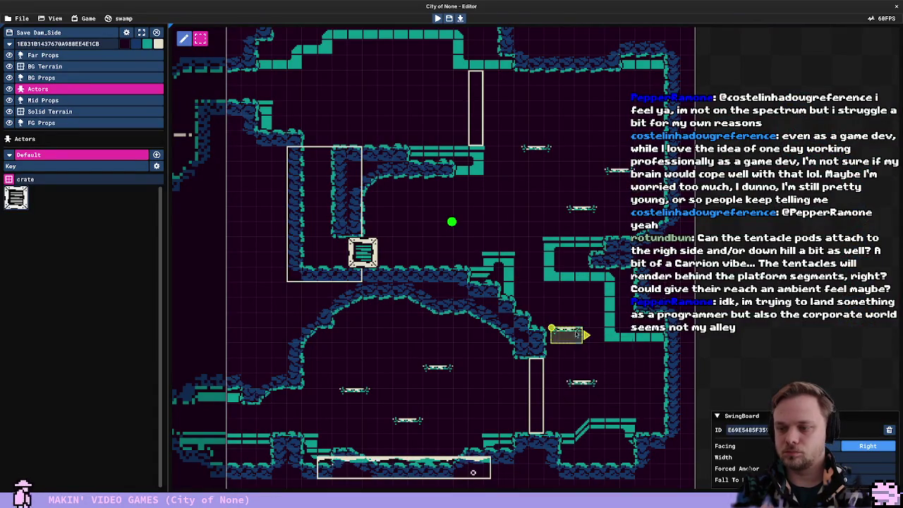
drag(575, 332, 591, 385)
key(F5)
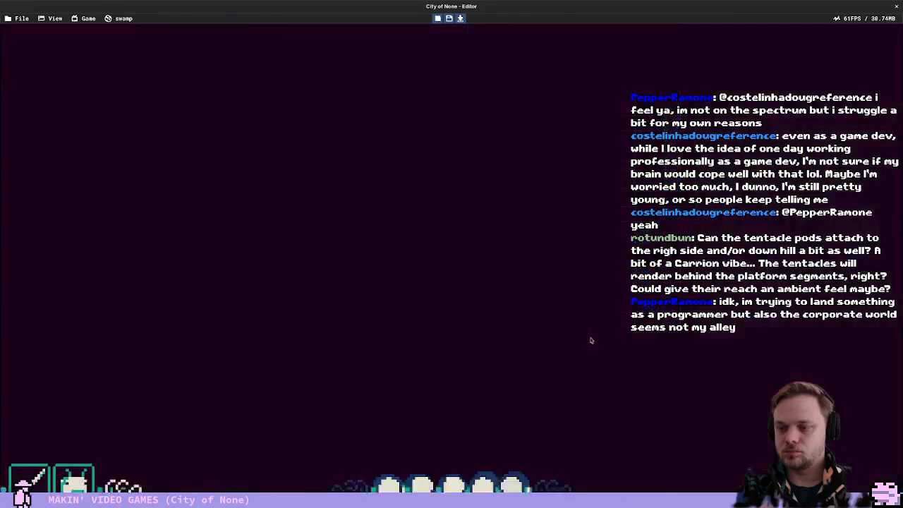
key(Escape)
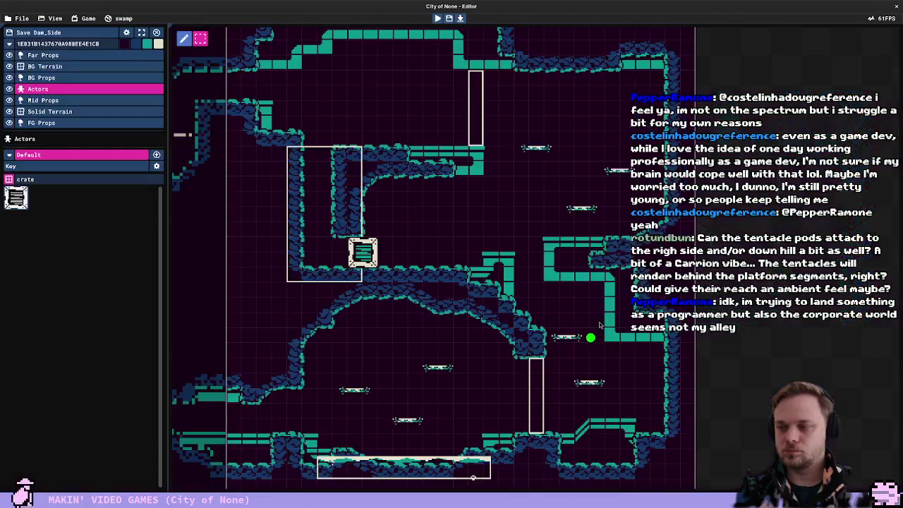
Show only the Key actor group and run a few quick playtests before returning to editing
click(11, 166)
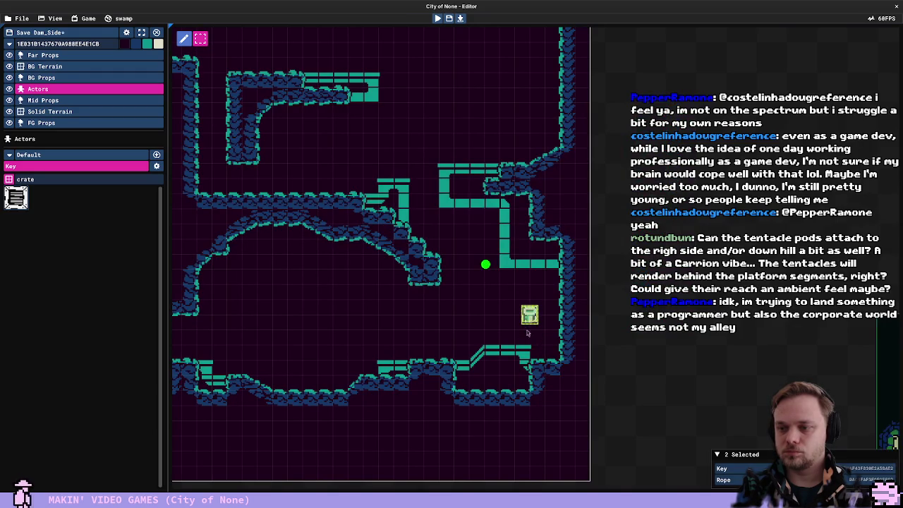
key(F5)
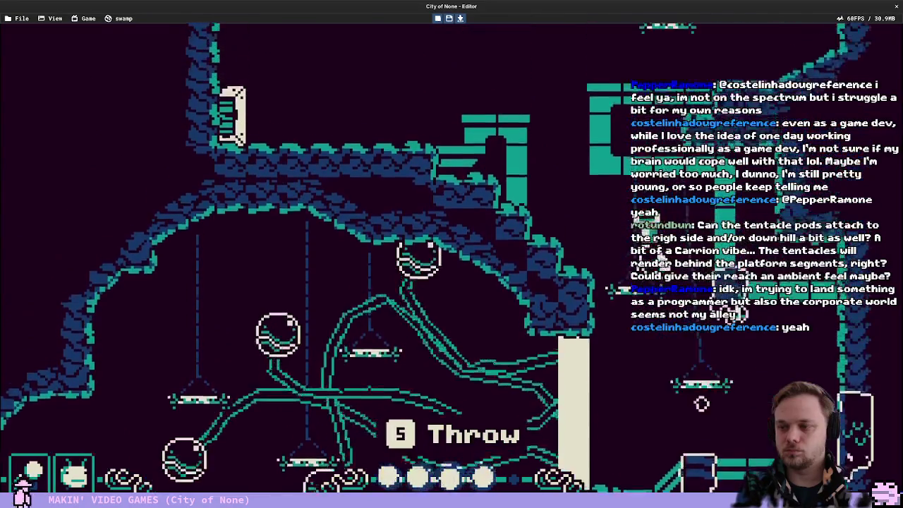
key(Escape)
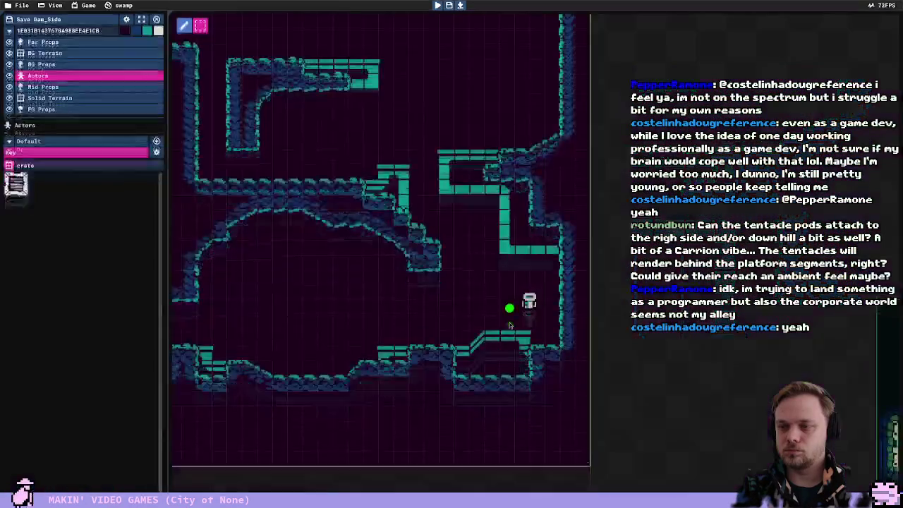
key(F5)
key(Escape)
key(F5)
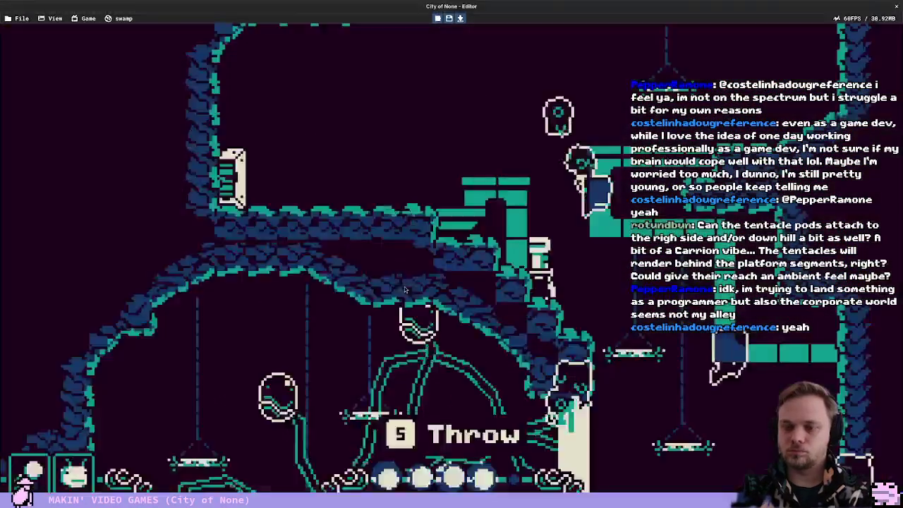
key(Escape)
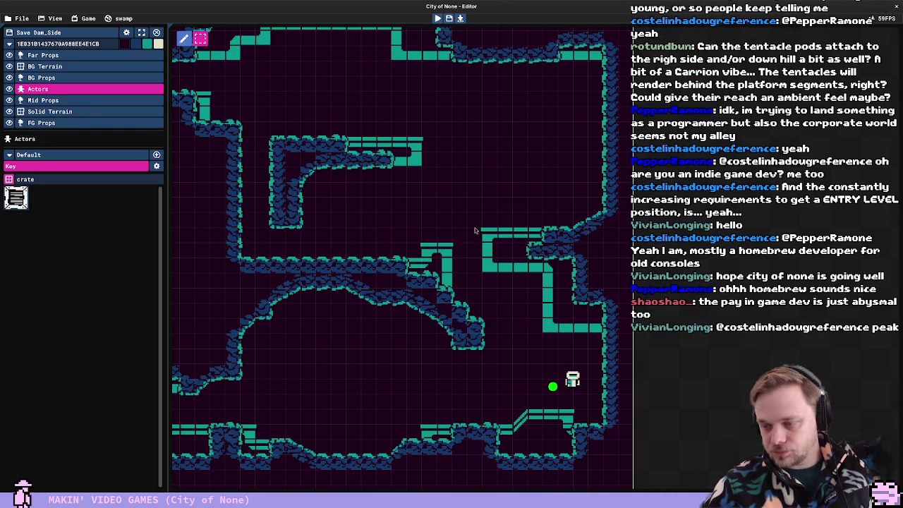
Zoom out, run a quick playtest, and switch back to the Default actor group
scroll(475, 230, down, 3)
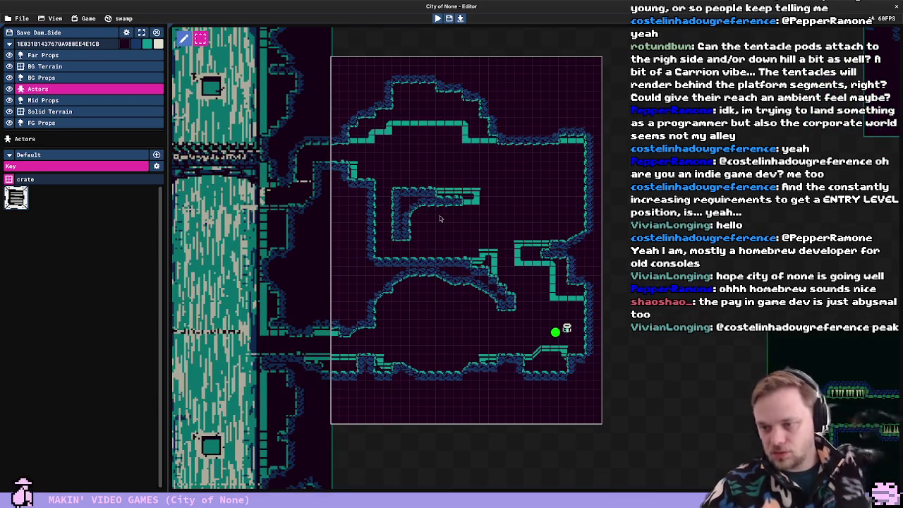
key(F5)
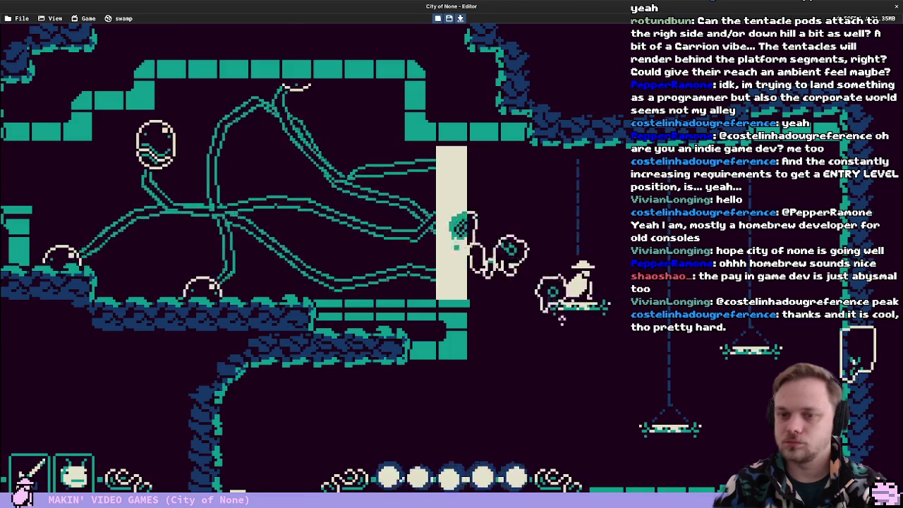
key(F5)
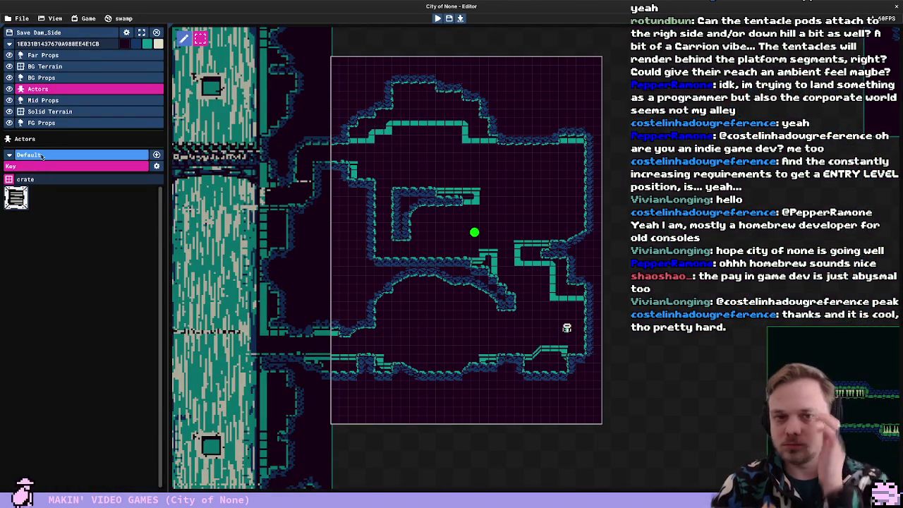
click(31, 154)
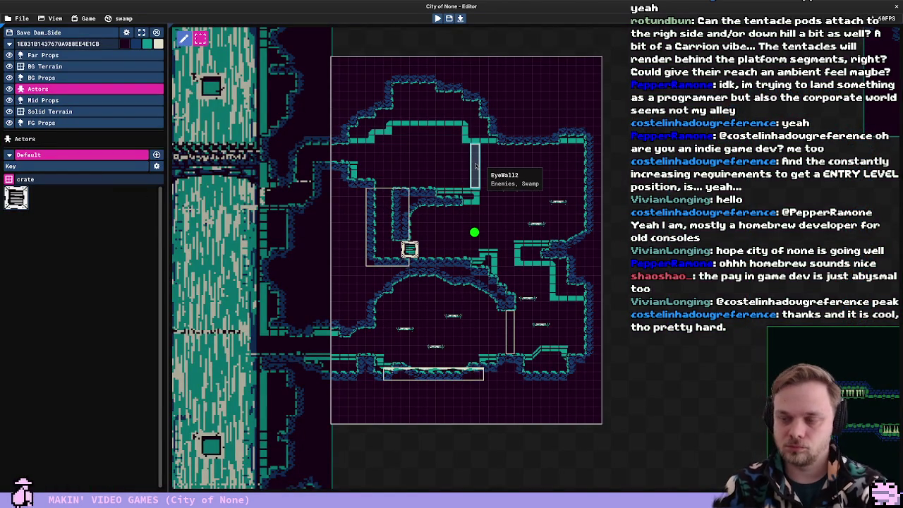
Pan and zoom to EyeWall2 and select it to display its tentacle paths
drag(475, 165, 348, 244)
scroll(326, 282, up, 3)
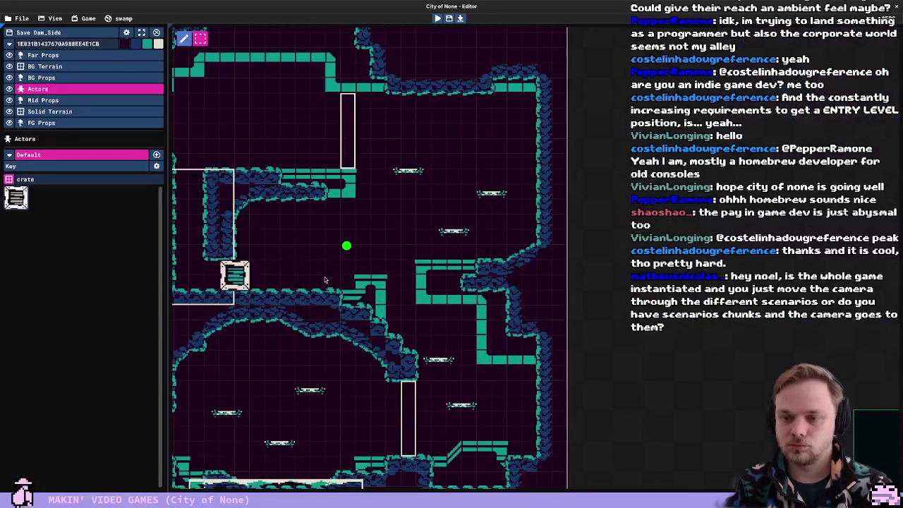
click(347, 135)
drag(225, 105, 274, 109)
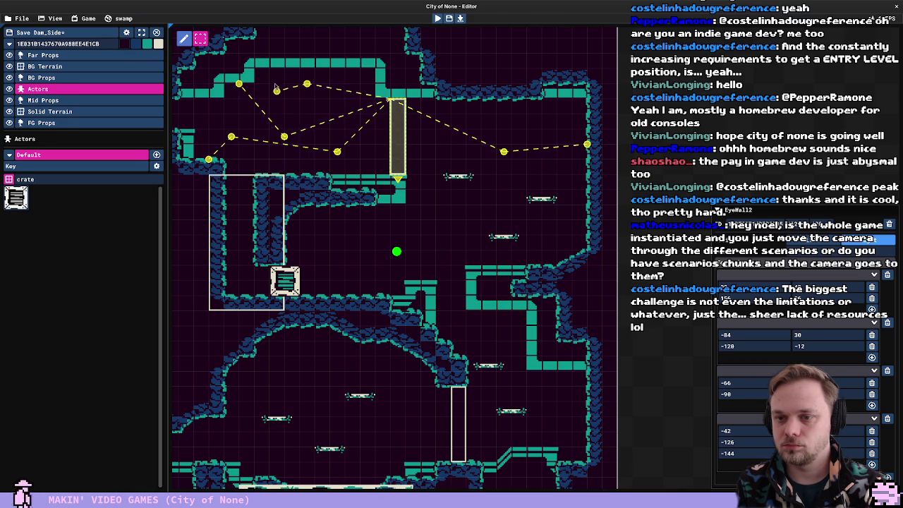
Nudge a lower tentacle point left and collapse EyeWall2's expanded tentacle entries
drag(303, 174, 296, 174)
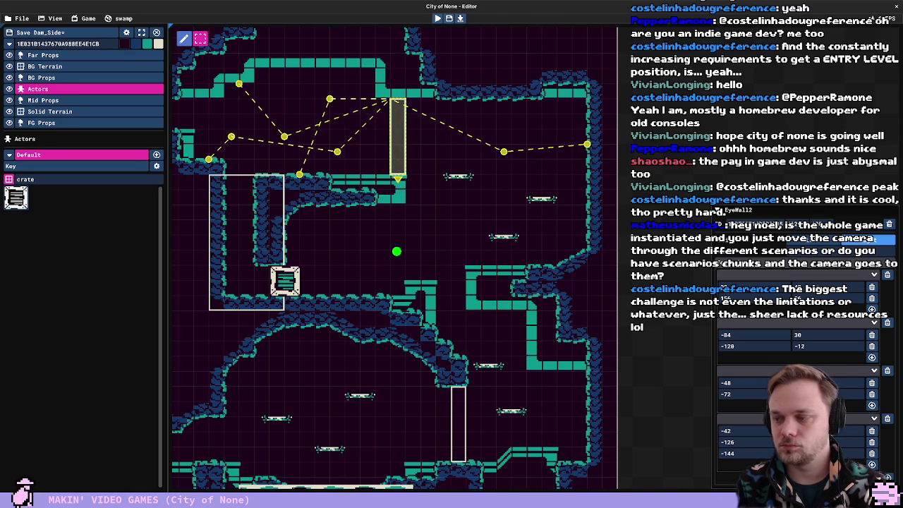
click(875, 310)
click(875, 322)
click(875, 370)
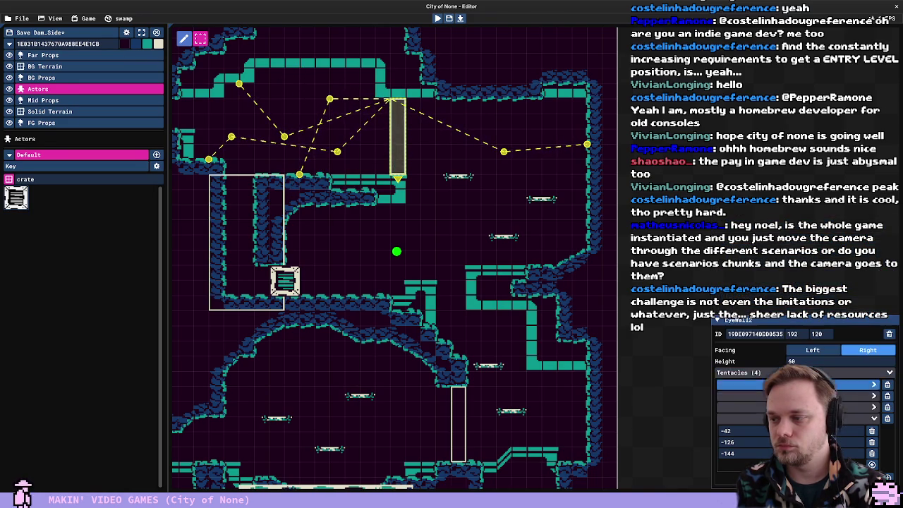
Add a fifth tentacle to EyeWall2 and drag its points out to the right and down
click(872, 464)
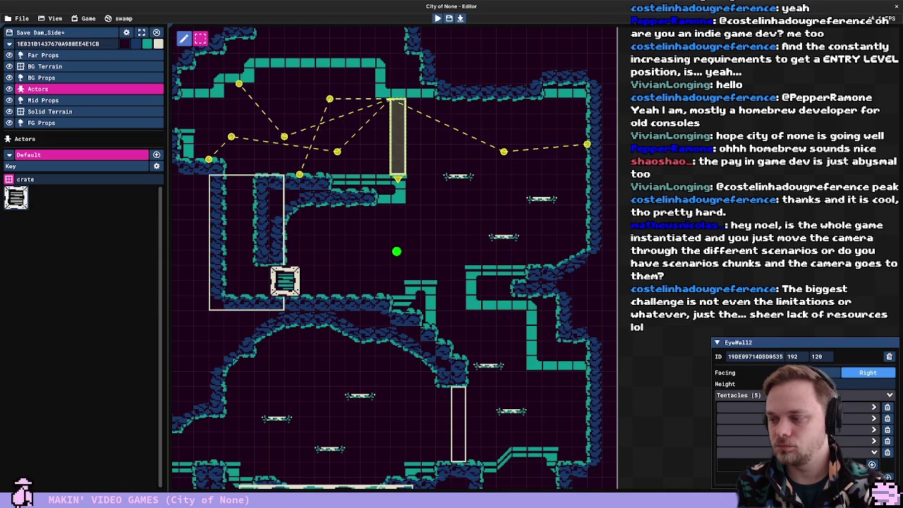
click(872, 465)
drag(392, 101, 416, 149)
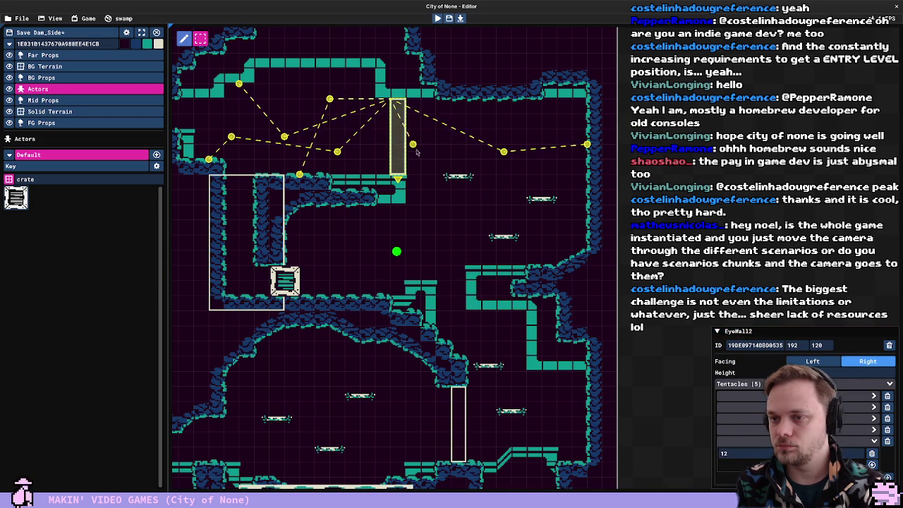
drag(474, 123, 517, 118)
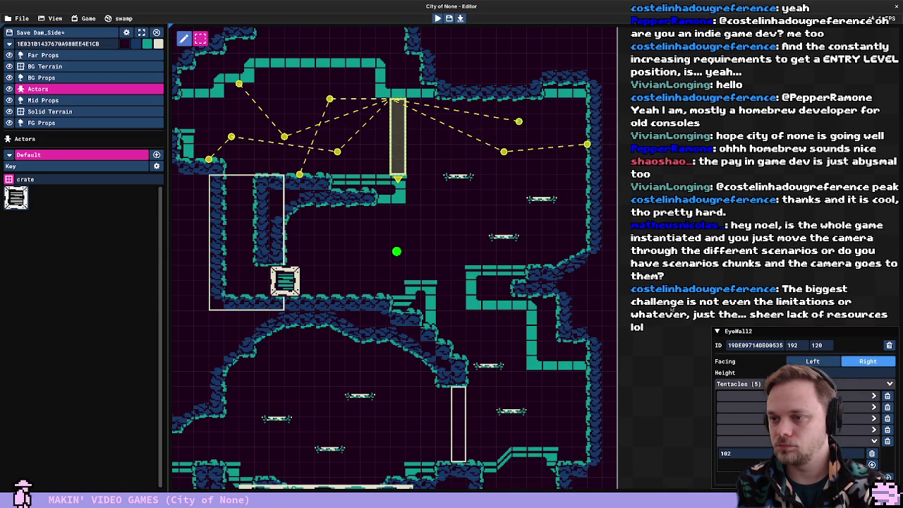
click(503, 152)
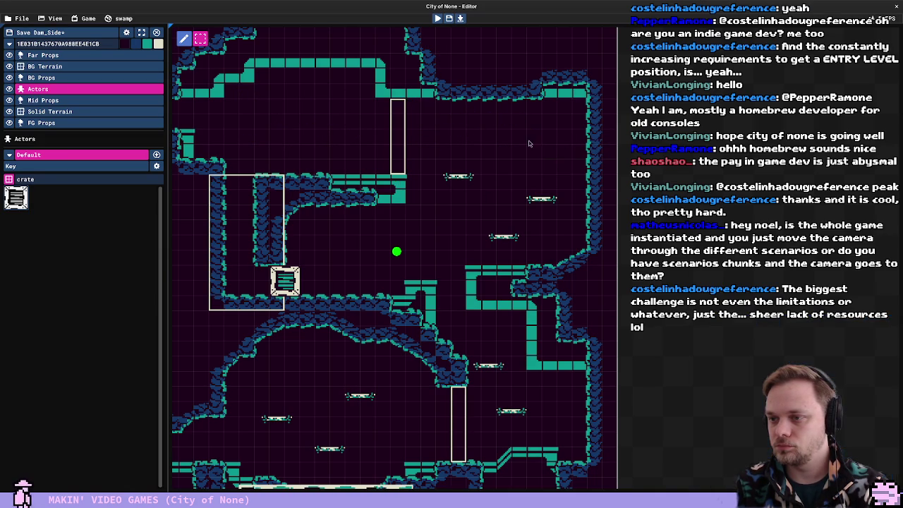
click(503, 151)
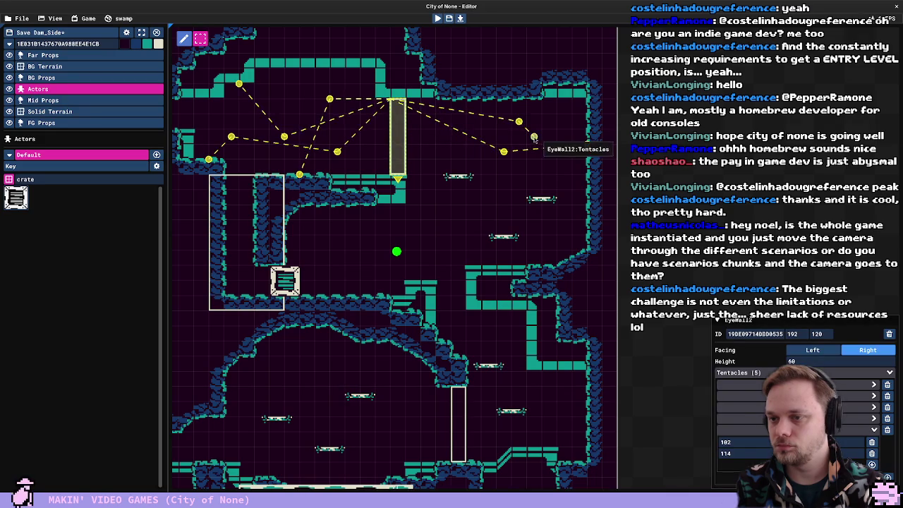
drag(534, 137, 589, 229)
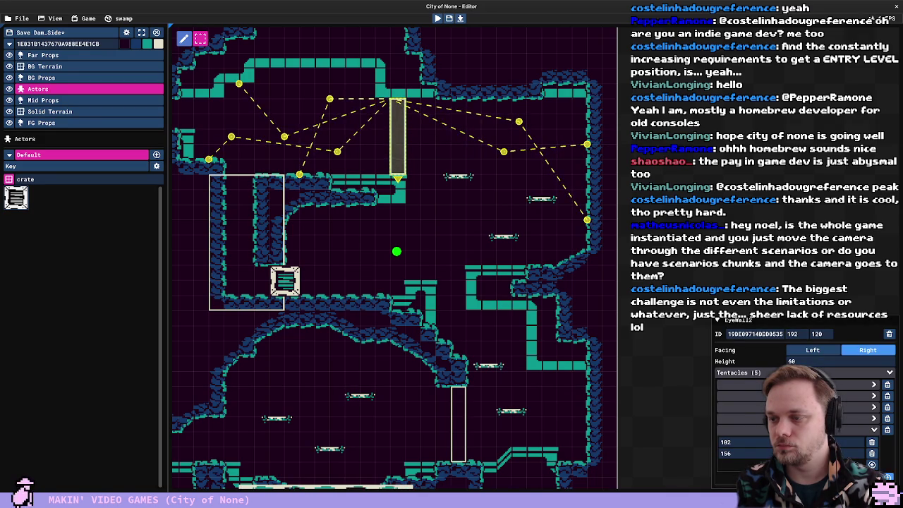
Add a sixth tentacle, stretch its points toward the room's right side, and playtest
click(872, 465)
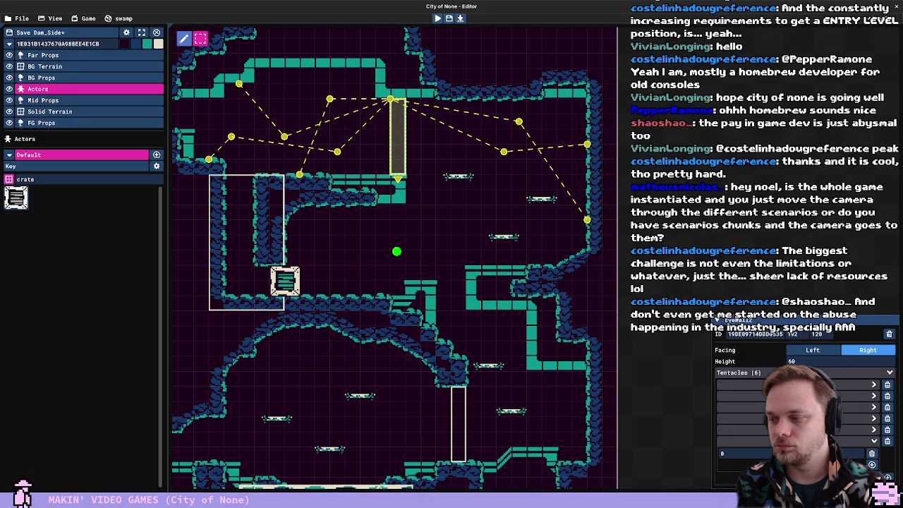
mouse_move(391, 117)
mouse_down()
mouse_move(464, 181)
mouse_move(434, 242)
mouse_move(416, 252)
mouse_move(421, 242)
mouse_move(428, 258)
mouse_move(331, 241)
mouse_up()
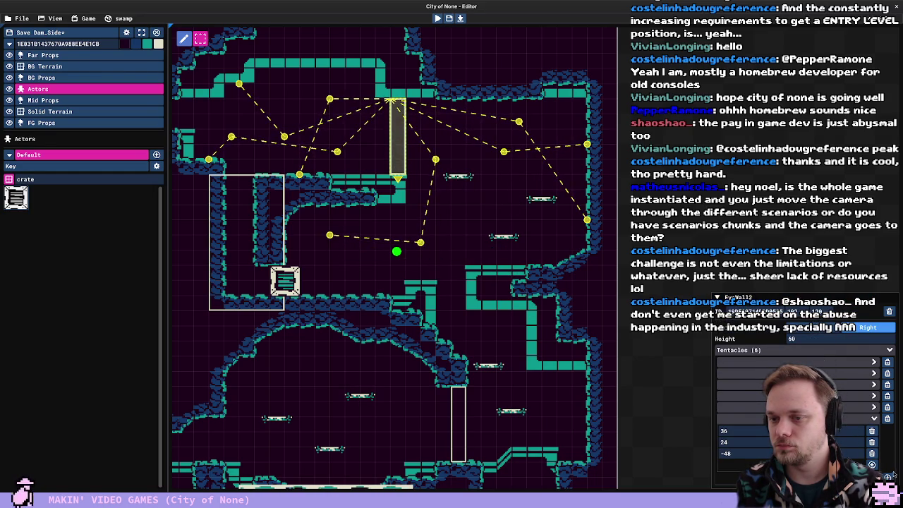
drag(331, 240, 324, 223)
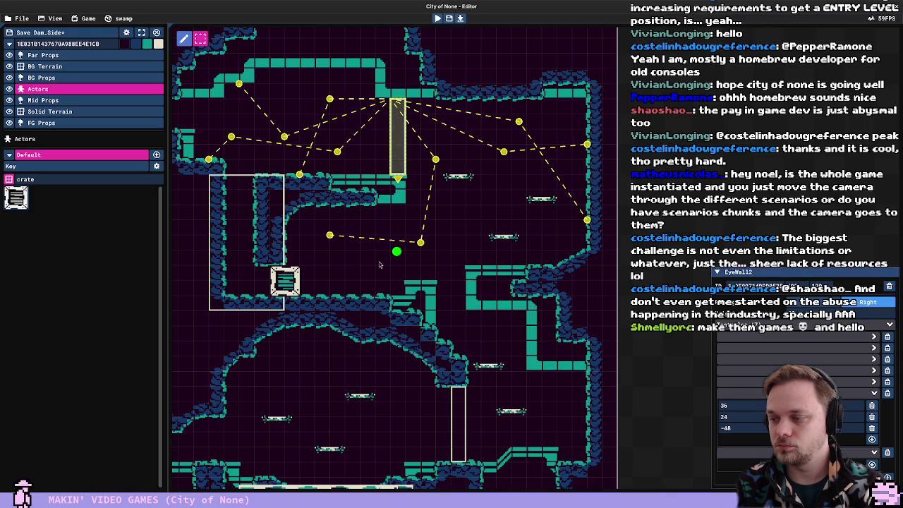
click(326, 223)
click(396, 134)
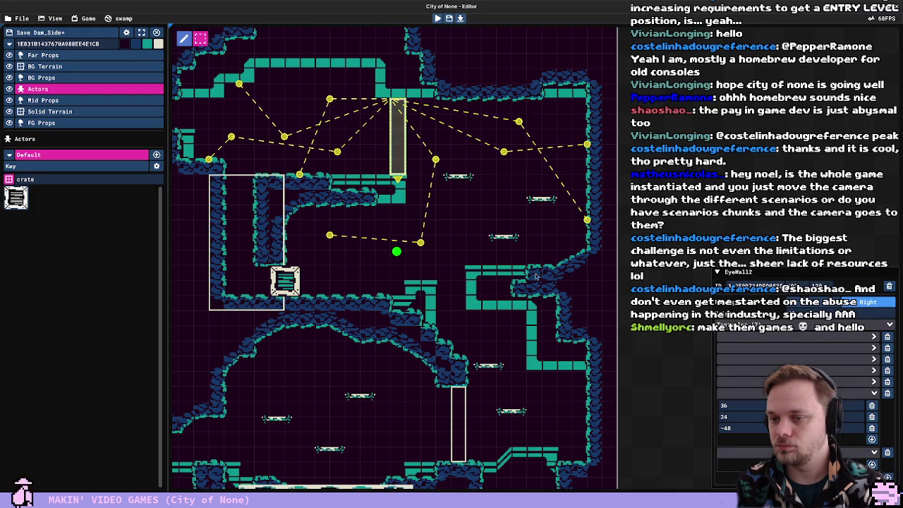
click(871, 439)
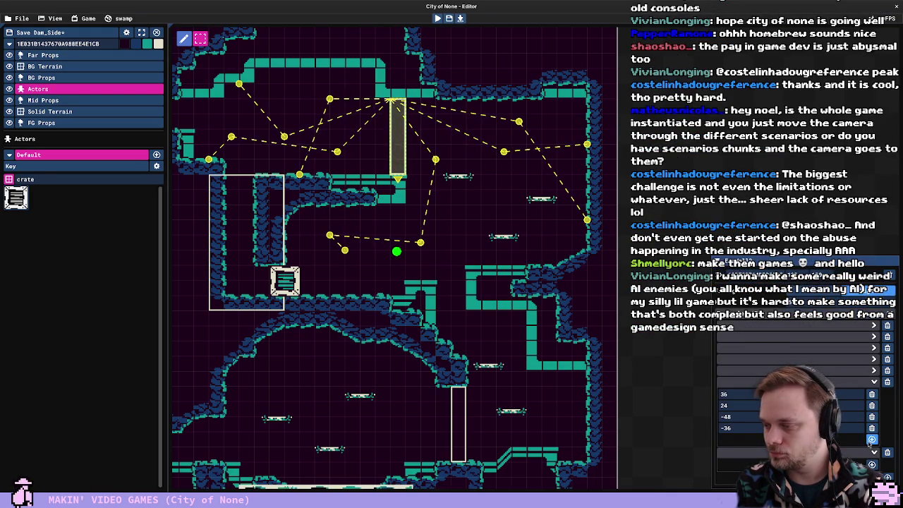
drag(345, 253, 326, 229)
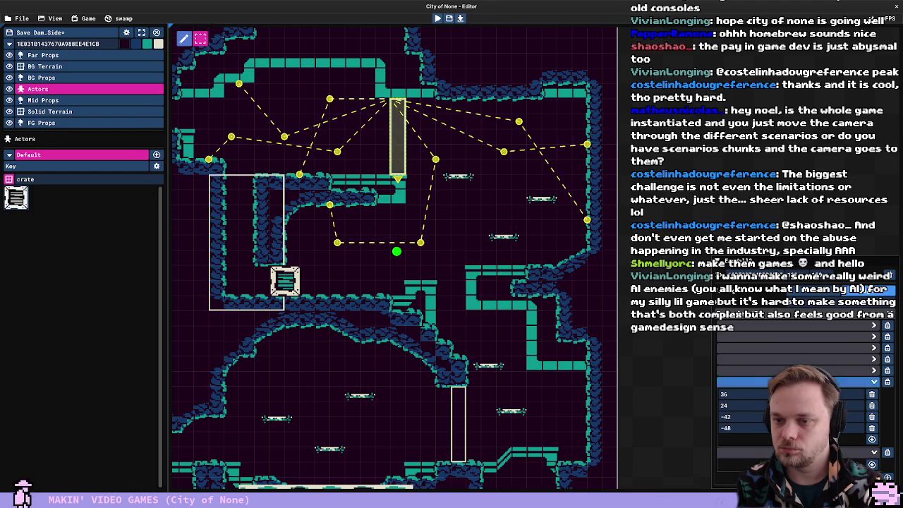
click(872, 465)
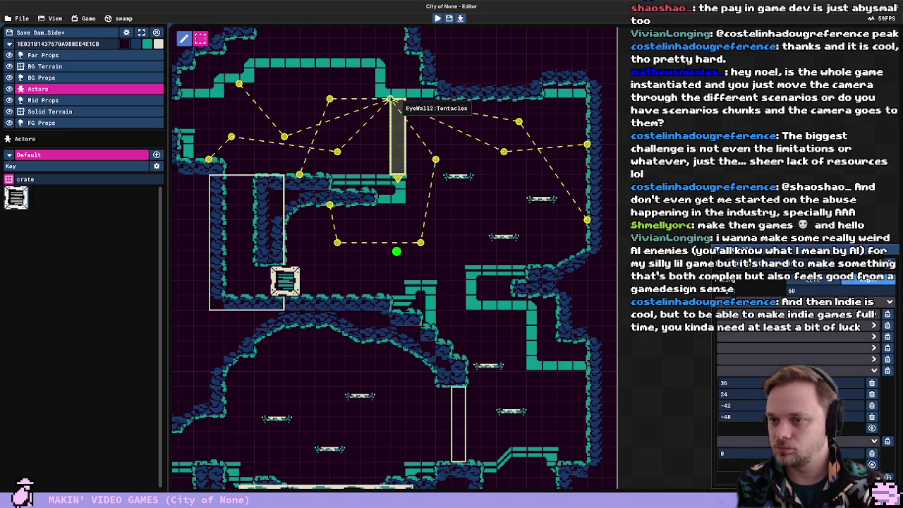
mouse_move(390, 99)
mouse_down()
mouse_move(504, 212)
mouse_move(489, 144)
mouse_move(505, 197)
mouse_move(481, 212)
mouse_up()
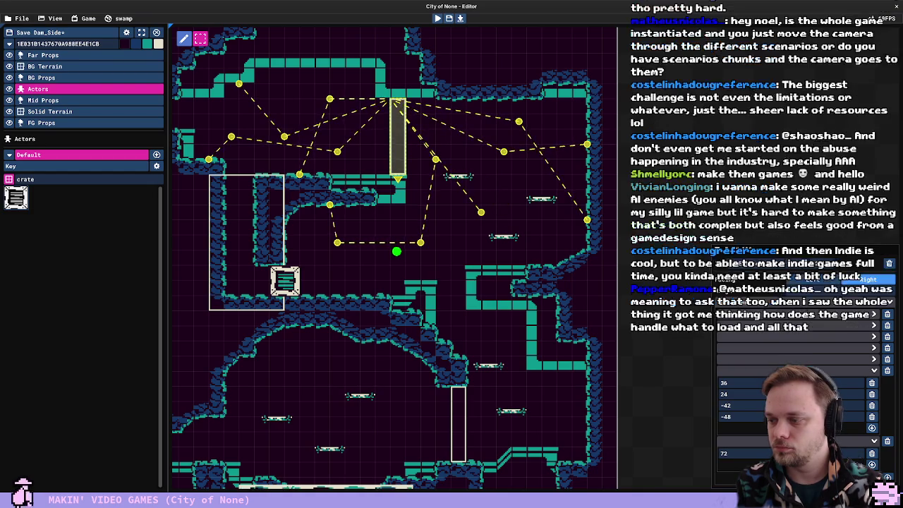
click(504, 197)
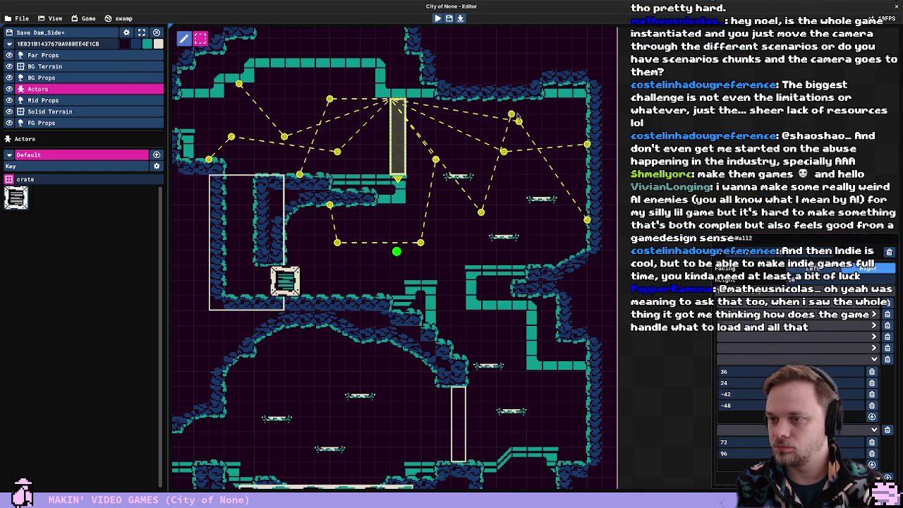
key(F5)
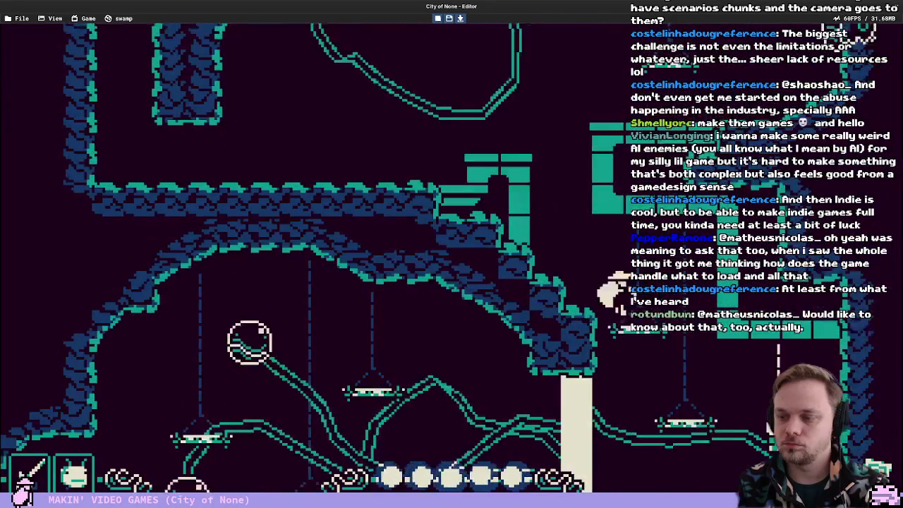
Drop down the shaft, jump up to the ledge by the key, and pick up the item
mouse_move(613, 291)
mouse_down()
mouse_move(619, 135)
mouse_move(612, 250)
mouse_move(619, 236)
mouse_up()
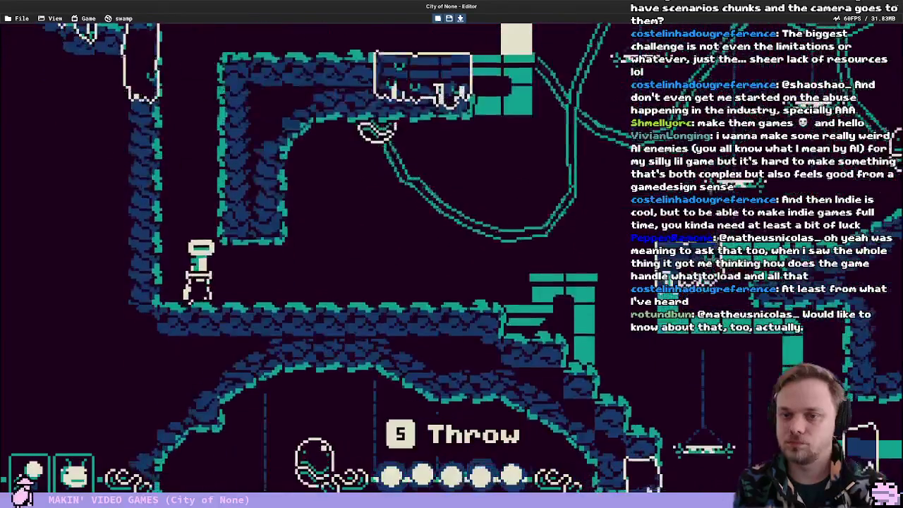
key(Left)
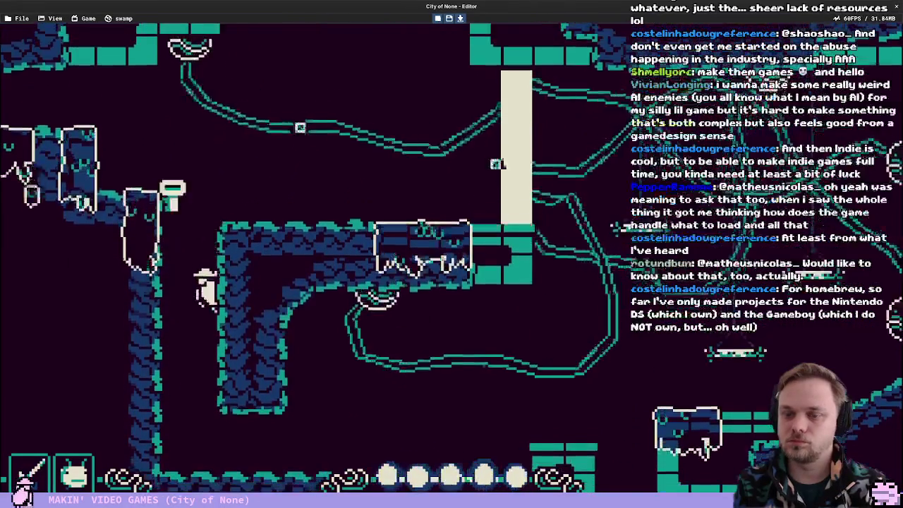
key(space)
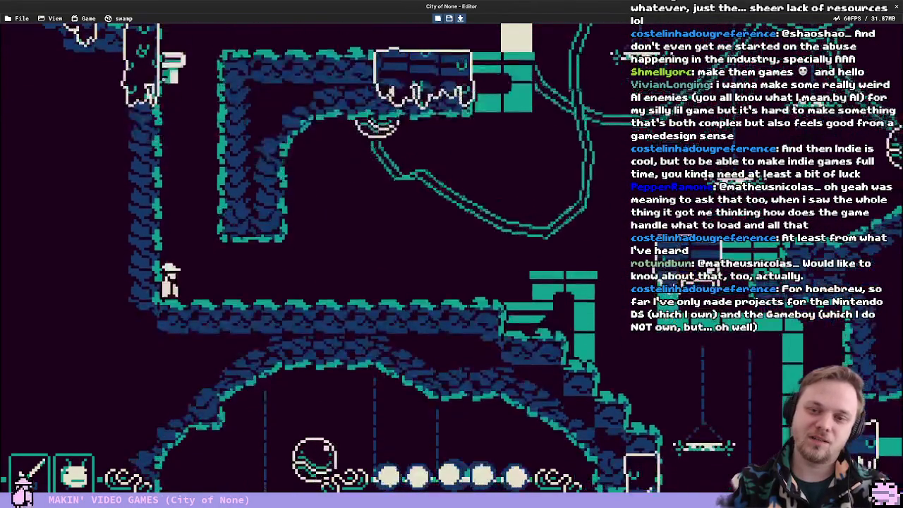
key(space)
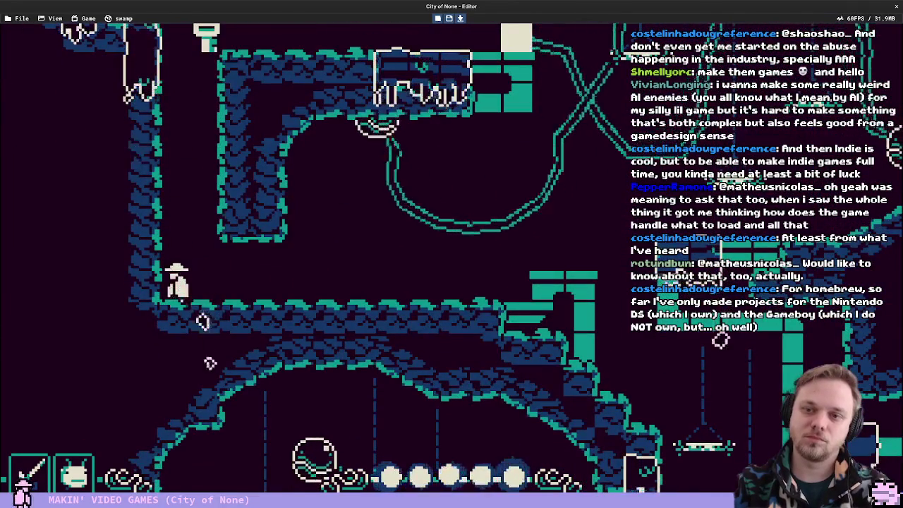
key(Right)
key(space)
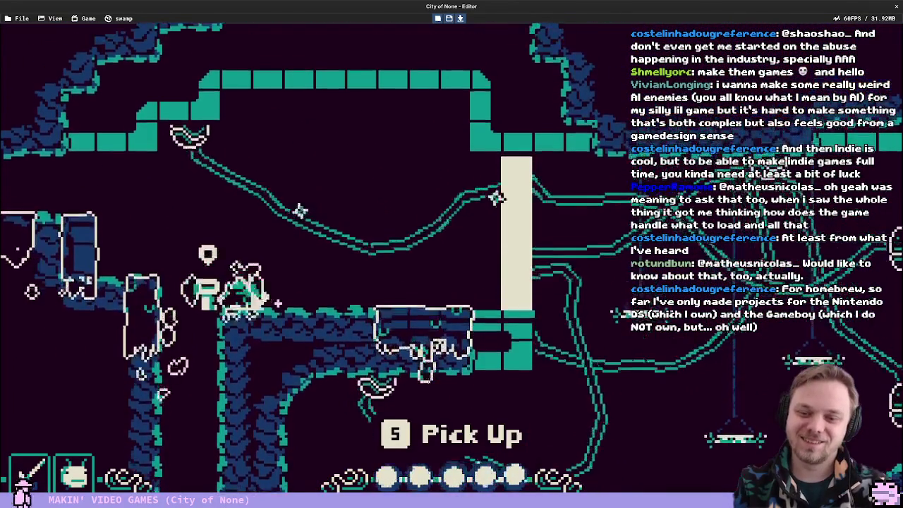
key(5)
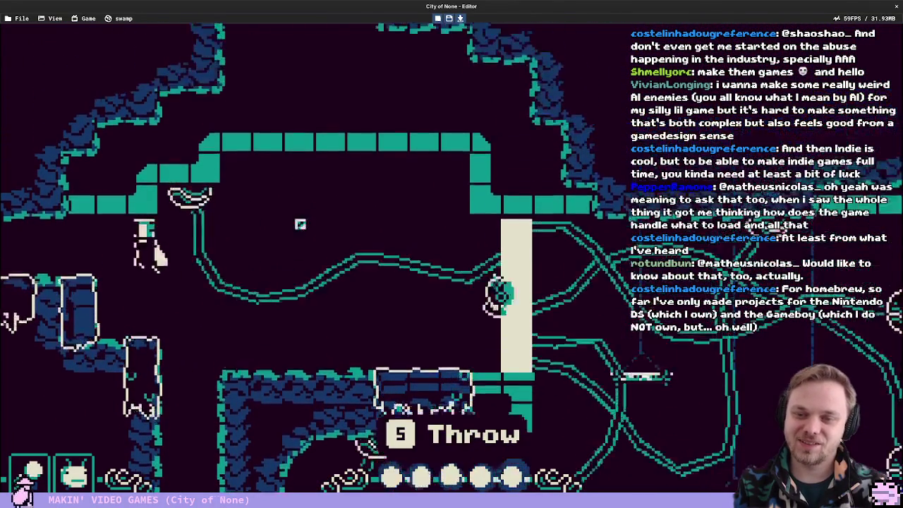
key(Escape)
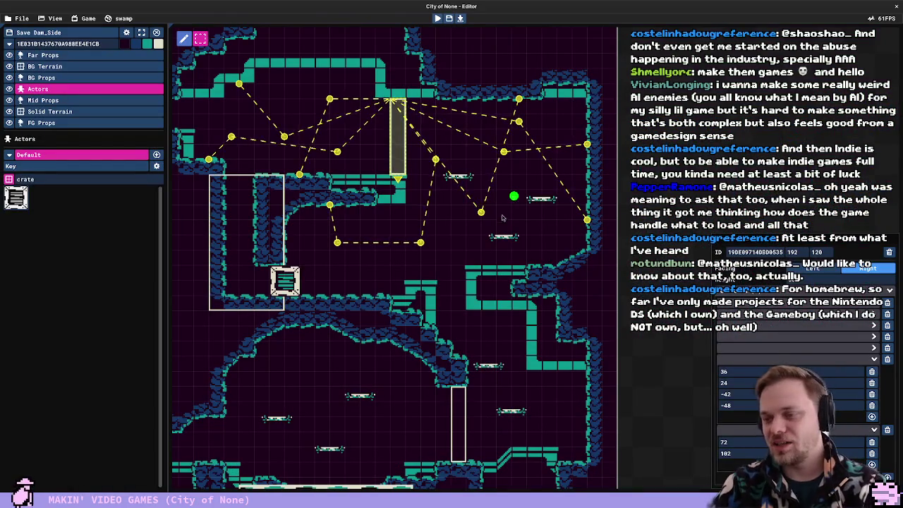
Deselect EyeWall2 and do a second short playtest jumping up and right
click(439, 192)
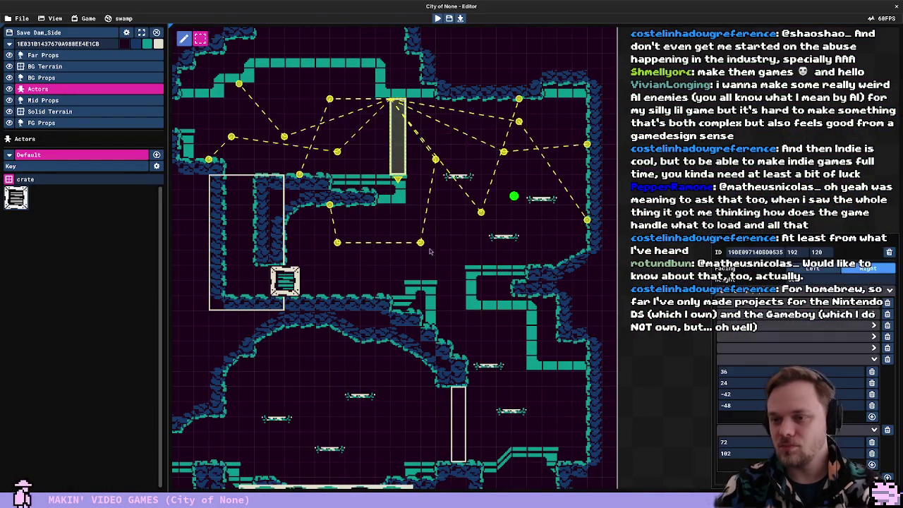
key(F5)
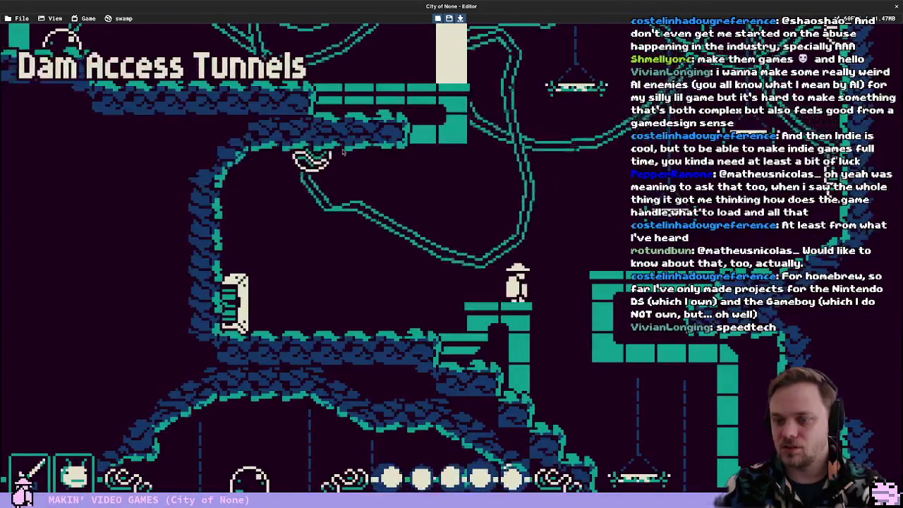
key(space)
key(space)
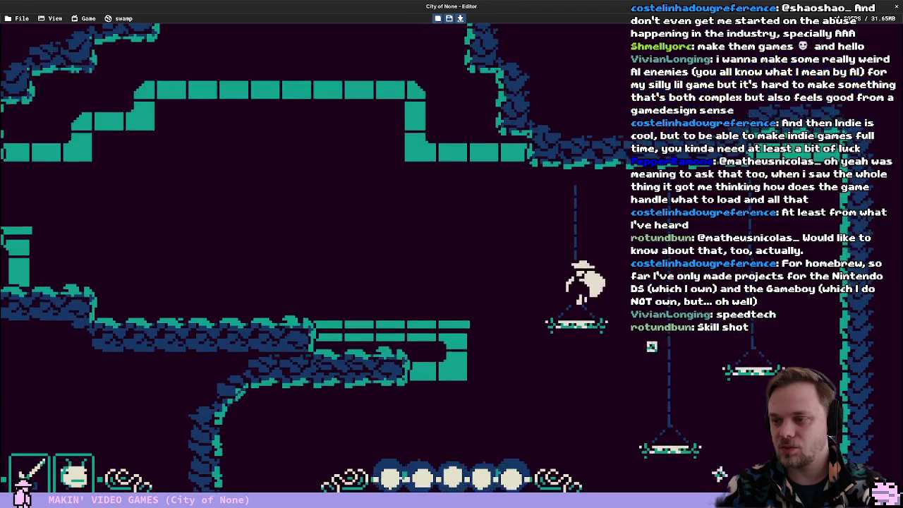
key(F5)
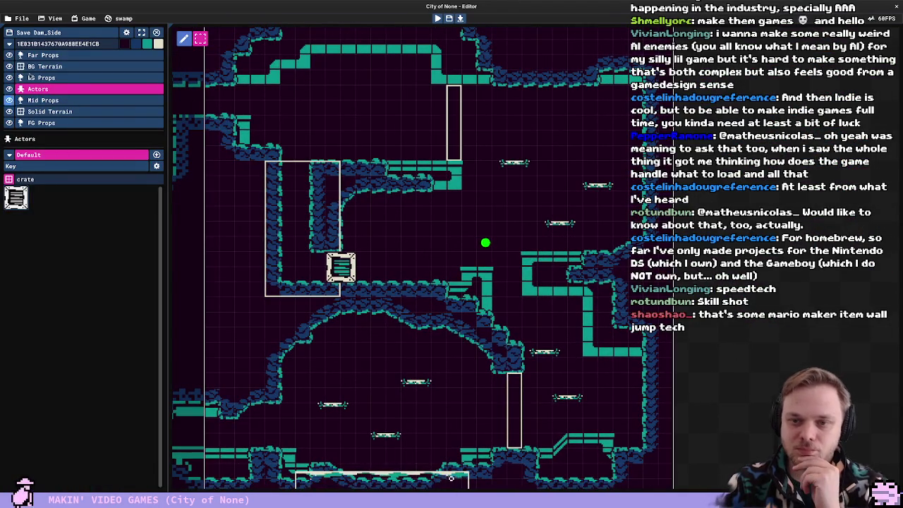
On the Solid Terrain layer, erase tiles at the right end of the upper-left ledge
click(449, 137)
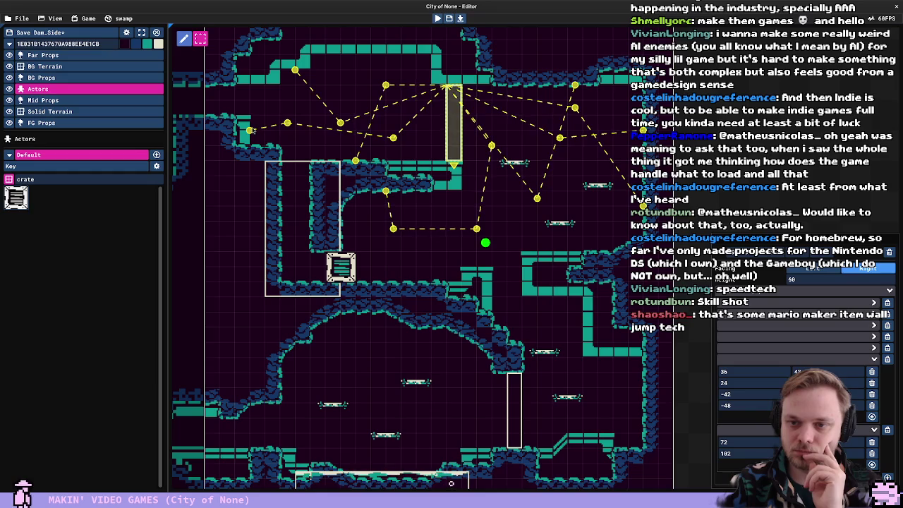
click(110, 113)
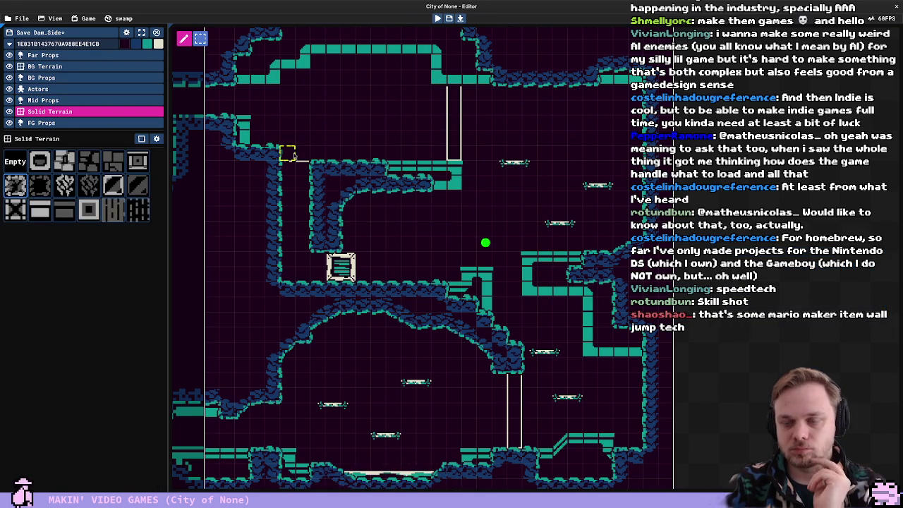
right_click(240, 129)
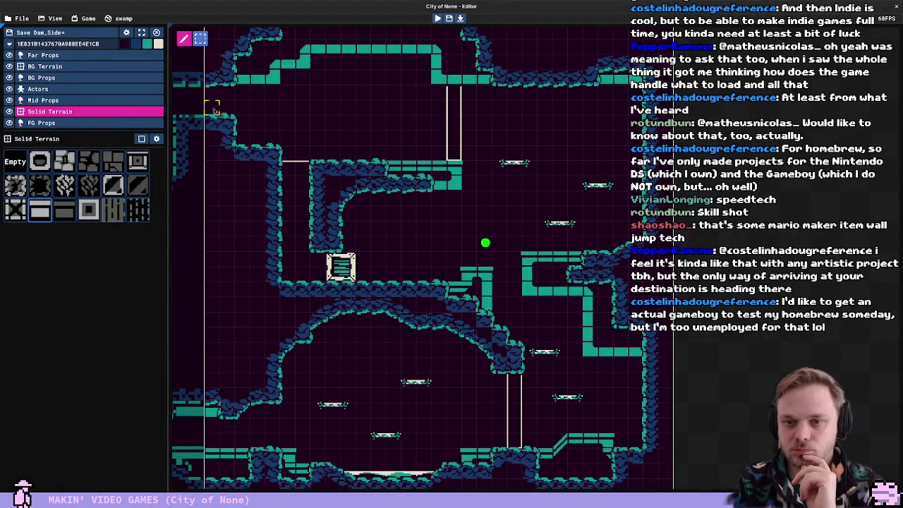
Back on the Actors layer, nudge EyeWall2 right and down, return it, then deselect
click(77, 88)
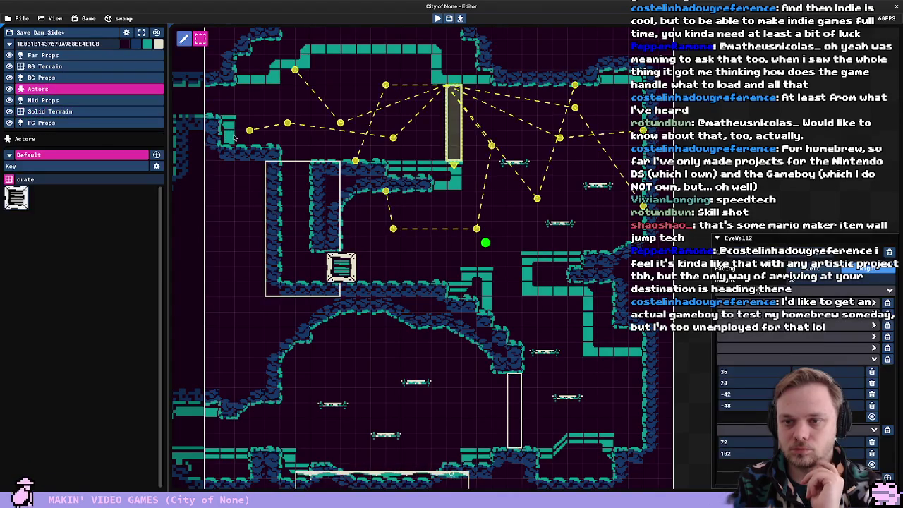
click(290, 123)
click(451, 119)
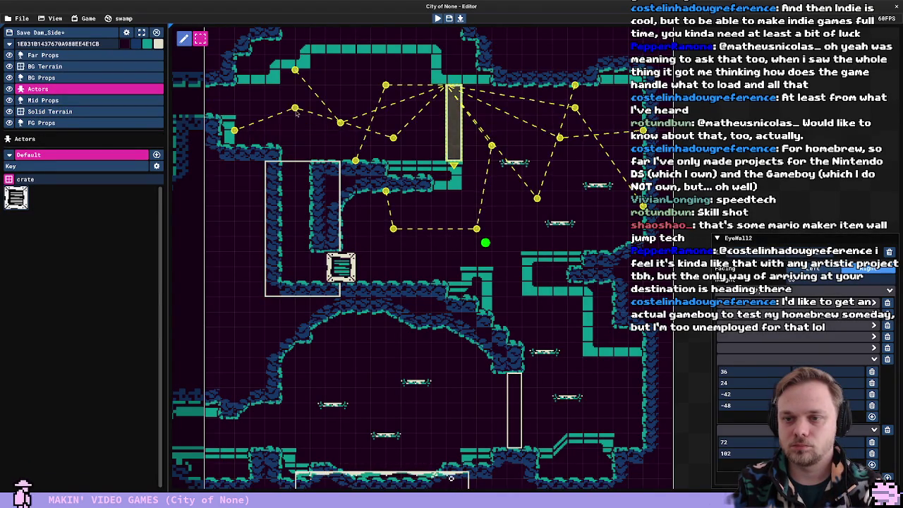
key(Right)
key(Down)
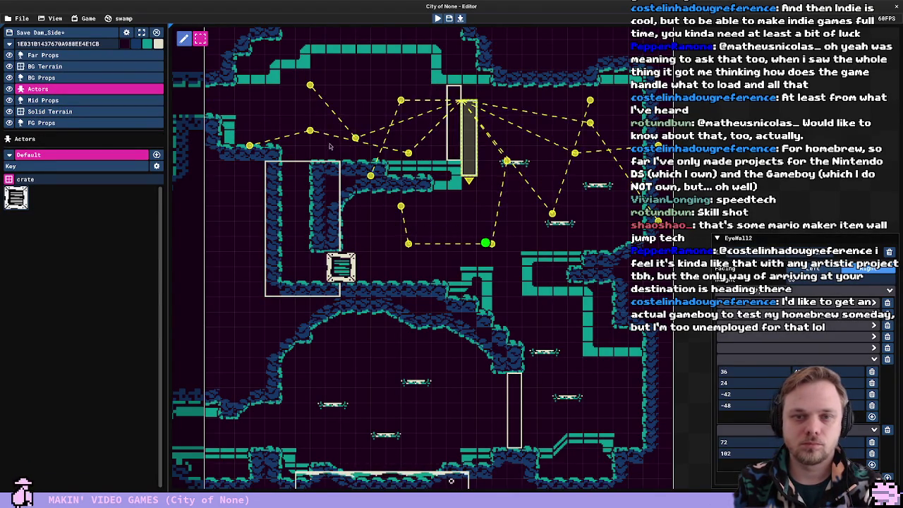
key(Left)
key(Up)
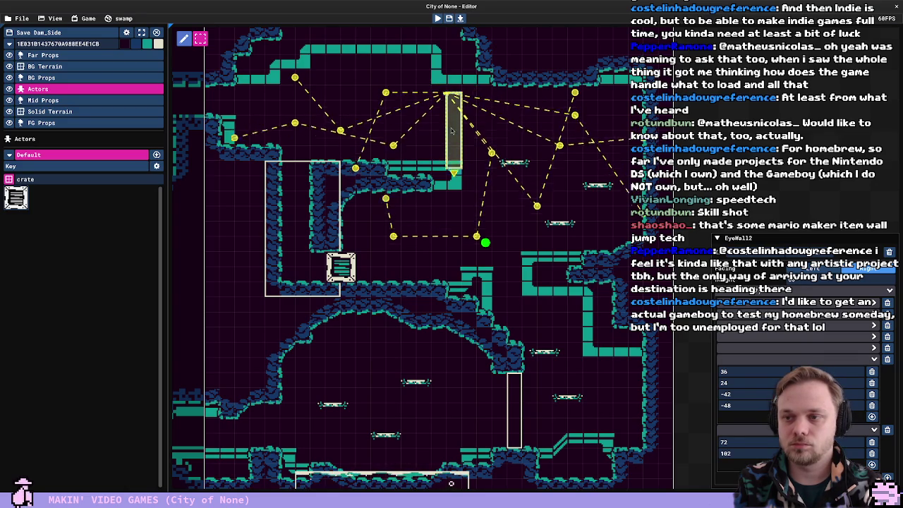
click(432, 139)
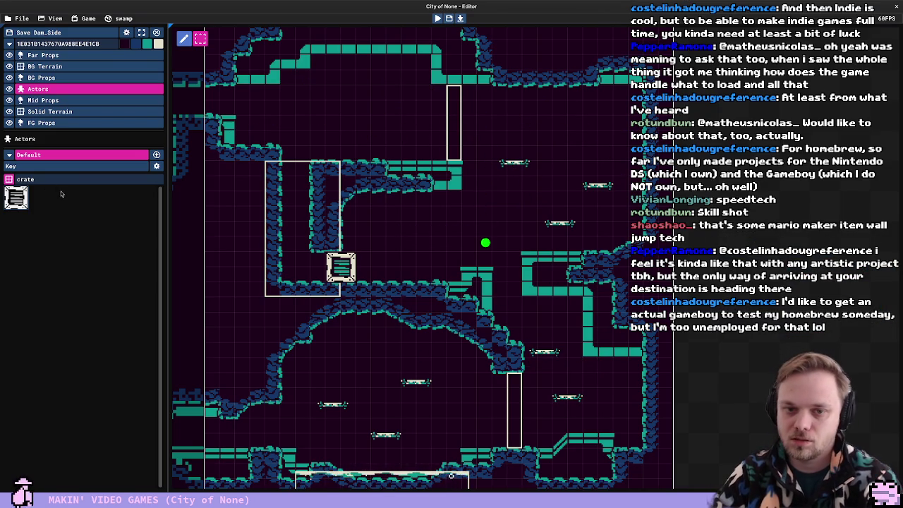
Place a JumpThru platform beside the ledge, widen it to the right, and playtest it
text(board)
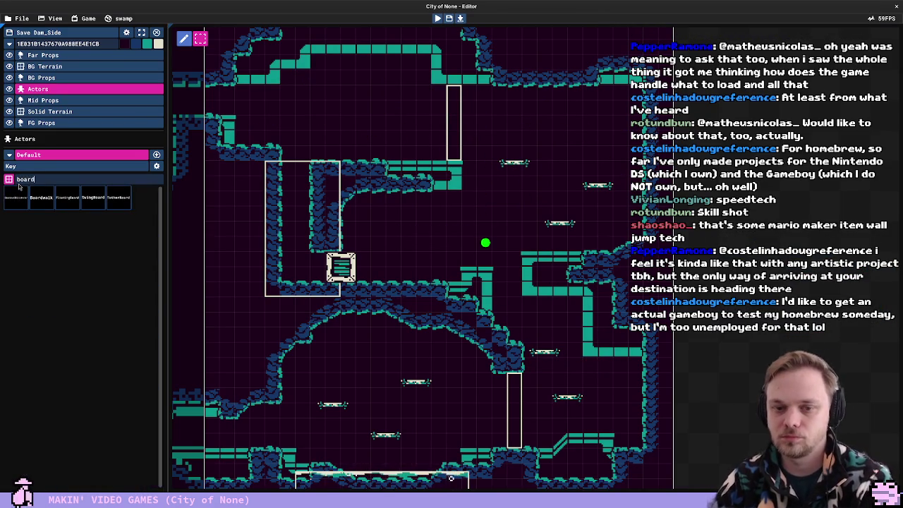
key(ctrl+a)
text(ju)
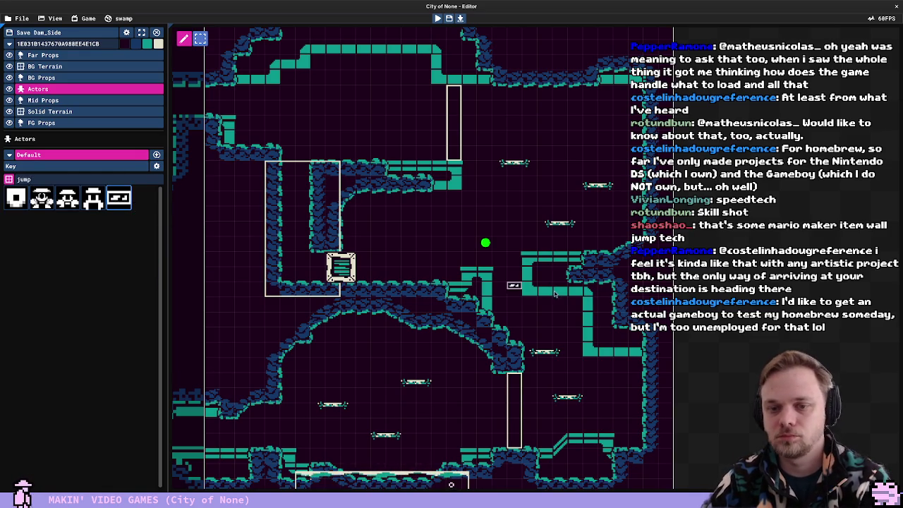
click(495, 274)
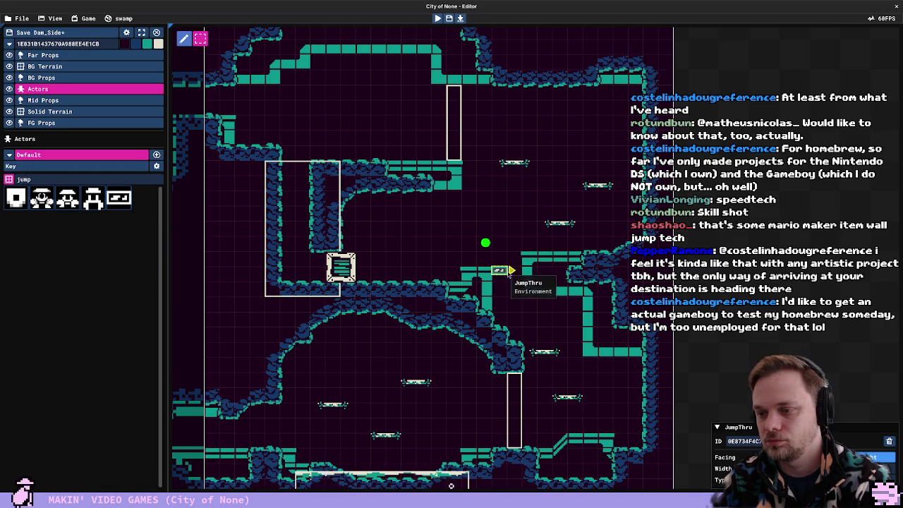
drag(511, 271, 524, 271)
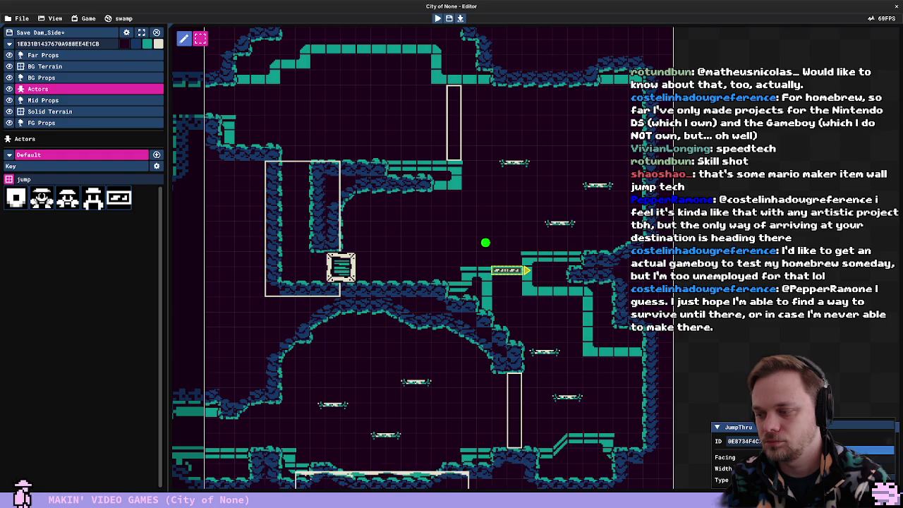
key(F5)
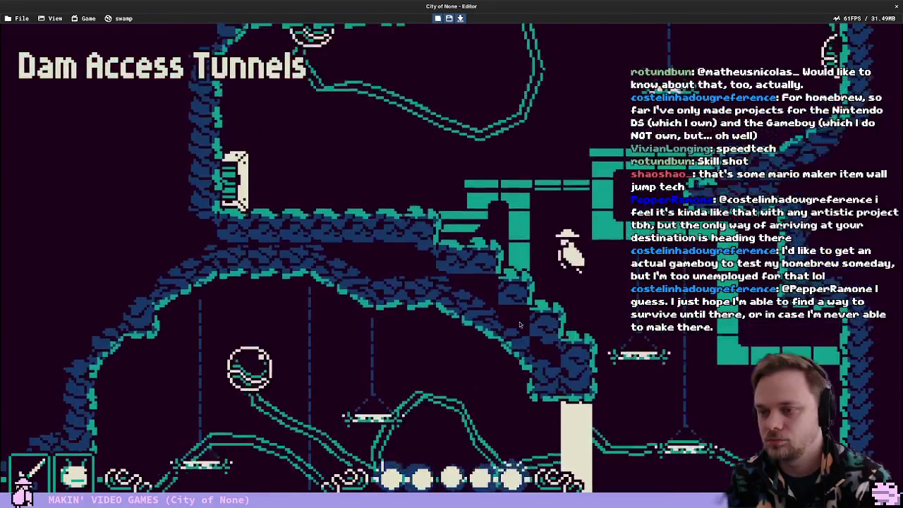
Paint solid terrain into the cave wall gap and to its right, erasing the extra row
key(F5)
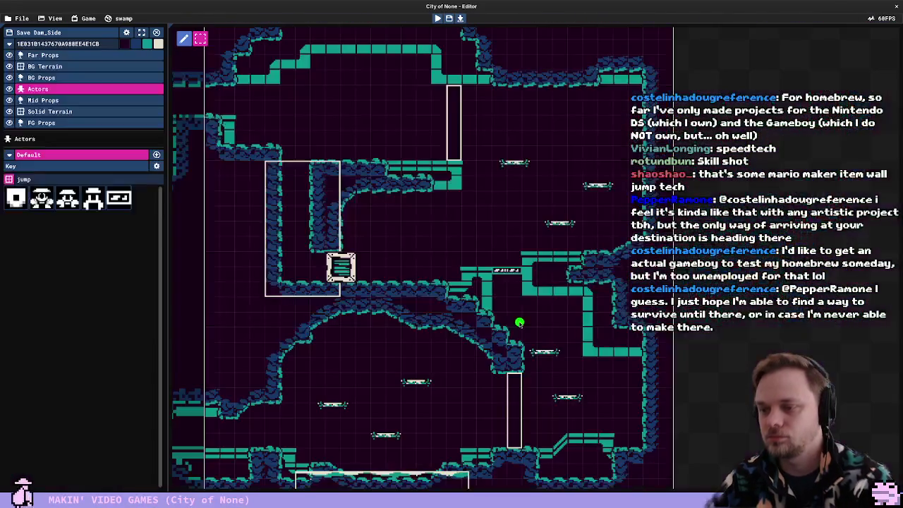
click(70, 113)
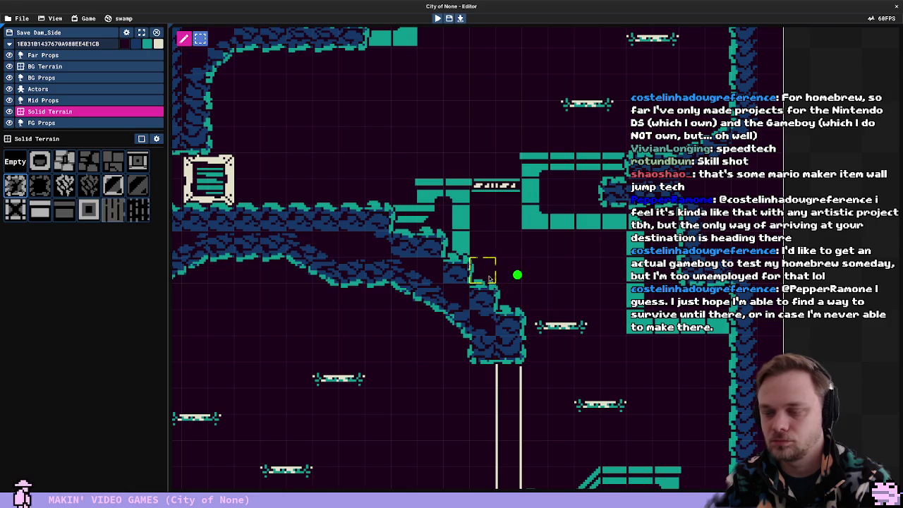
drag(488, 279, 504, 301)
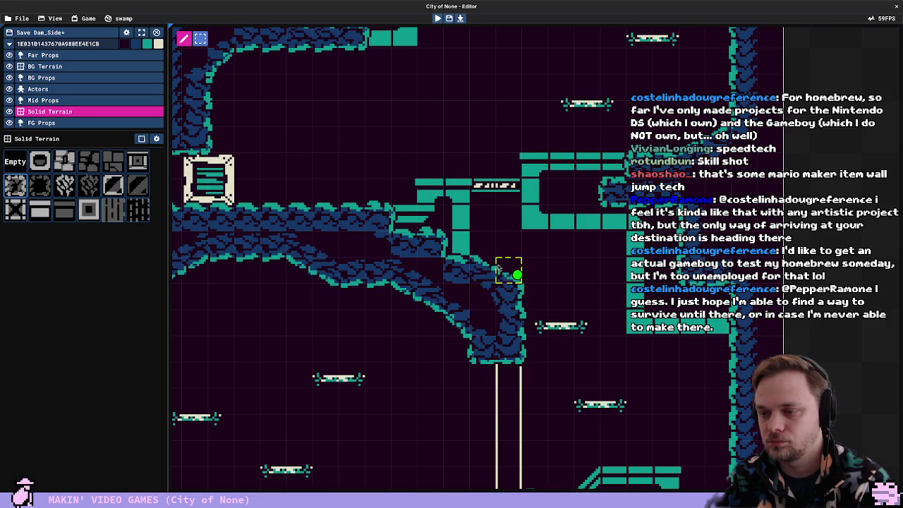
drag(508, 269, 528, 289)
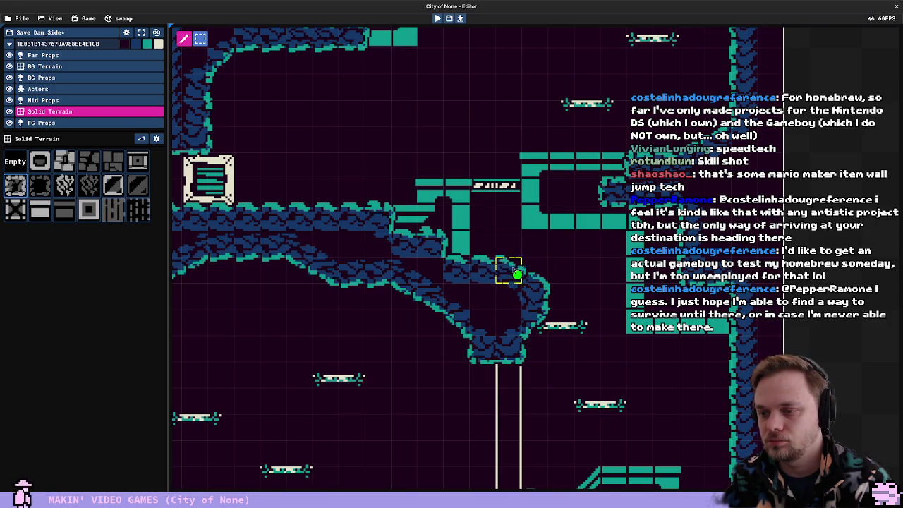
drag(543, 214, 576, 221)
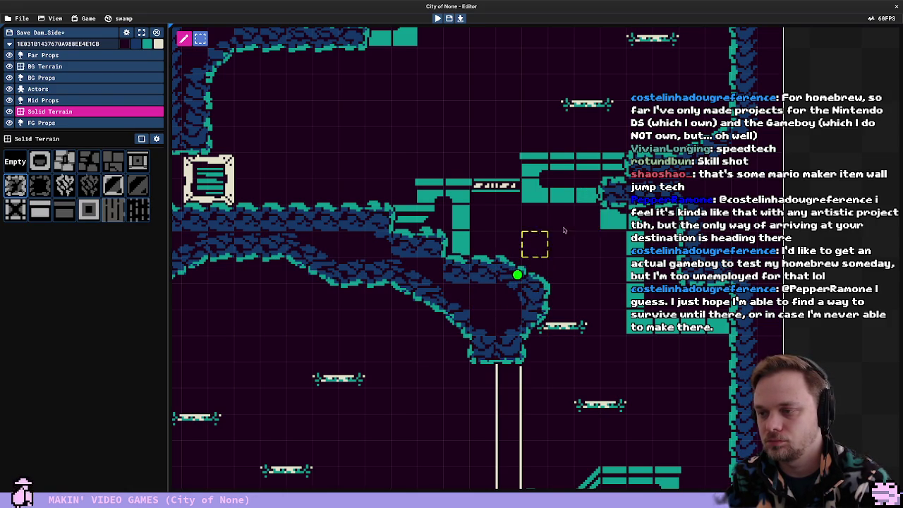
key(Down)
key(Right)
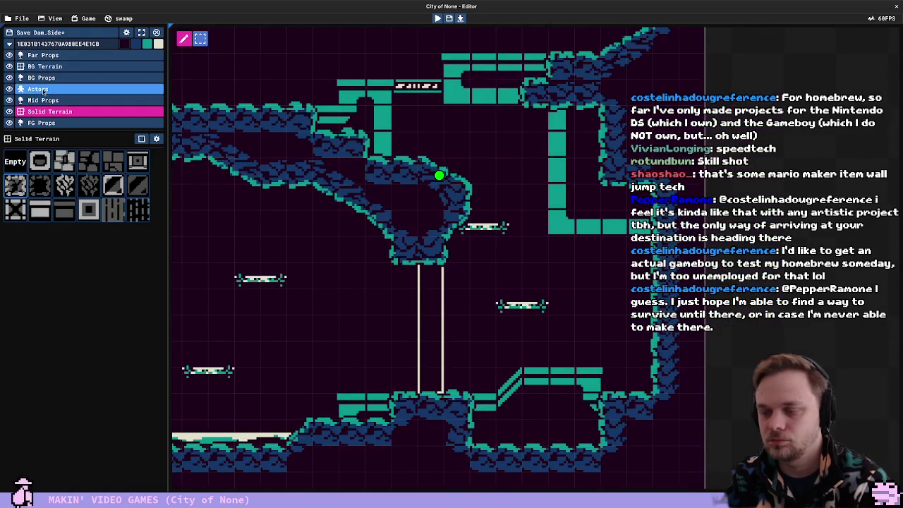
Shift the SwingBoard platform slightly, deselect it, and zoom out
click(43, 90)
mouse_move(501, 234)
mouse_down()
mouse_move(503, 221)
mouse_move(504, 234)
mouse_up()
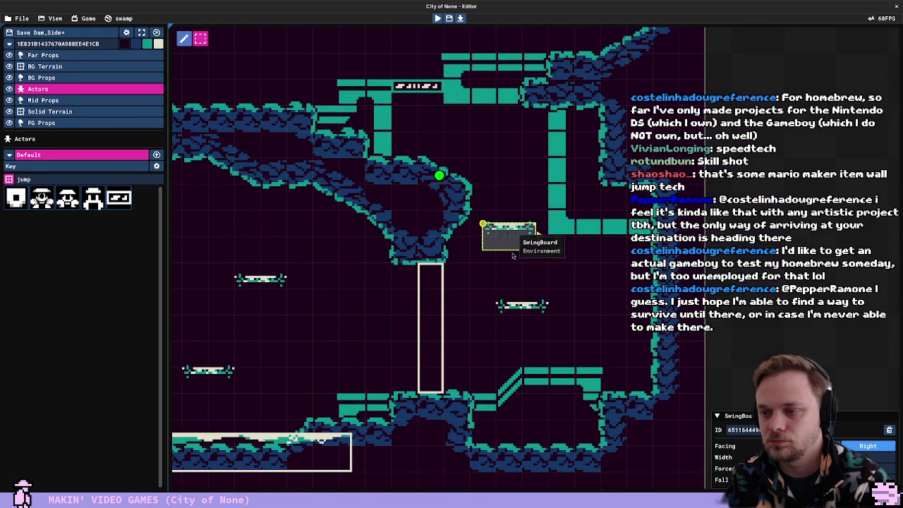
click(523, 308)
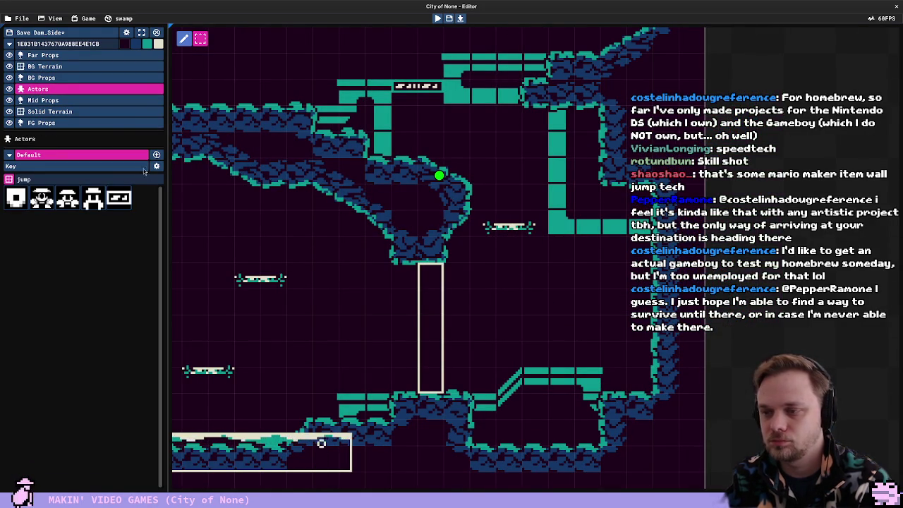
scroll(408, 296, down, 1)
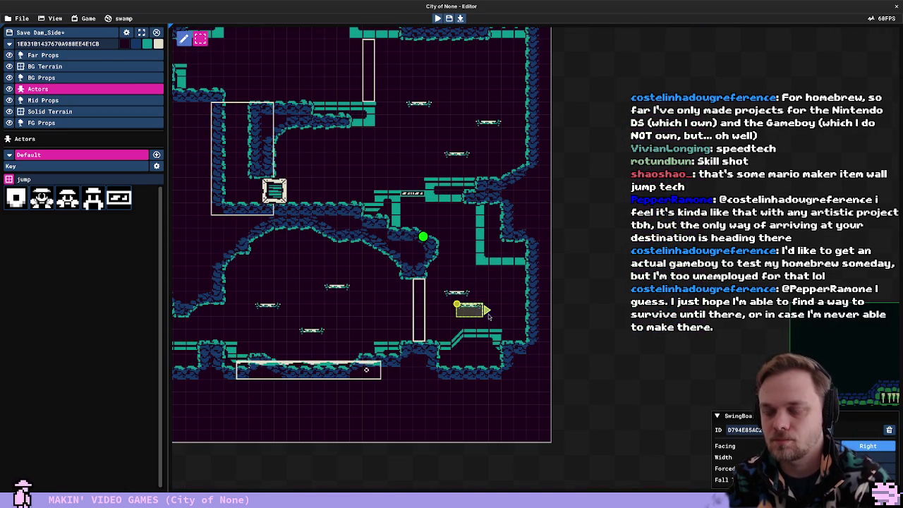
Start a playtest, grab the item, jump across the room, and run left into the next room
key(F5)
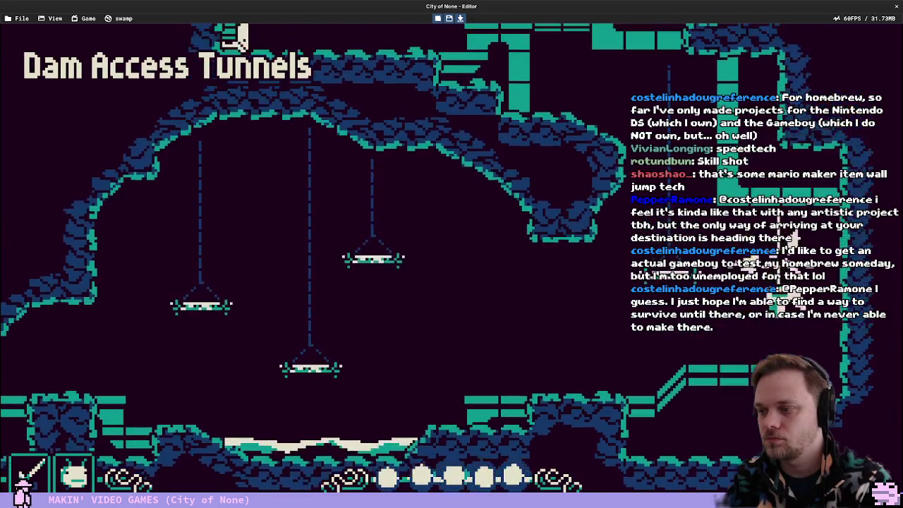
key(x)
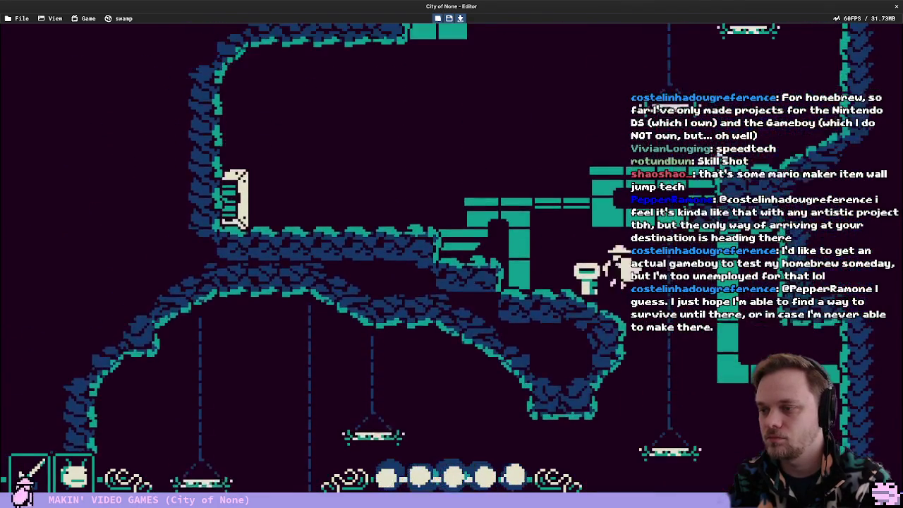
key(x)
key(z)
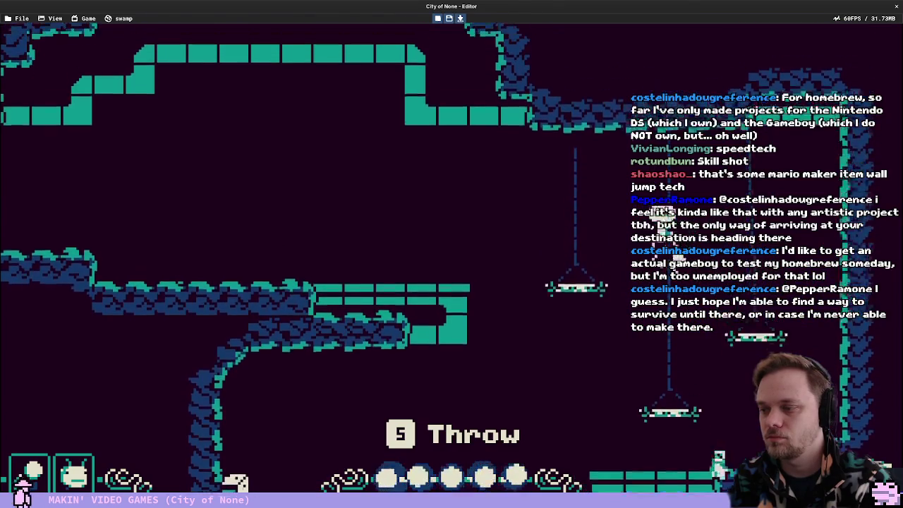
key(Left)
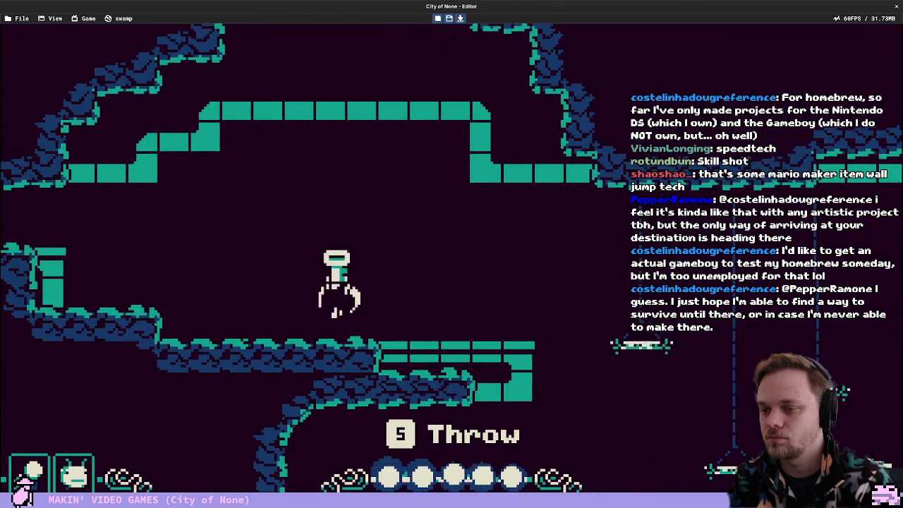
key(Left)
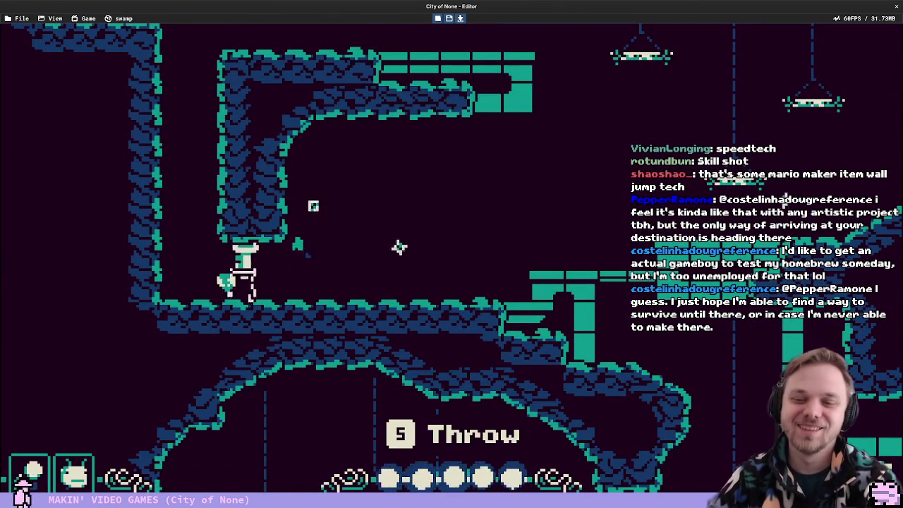
key(Right)
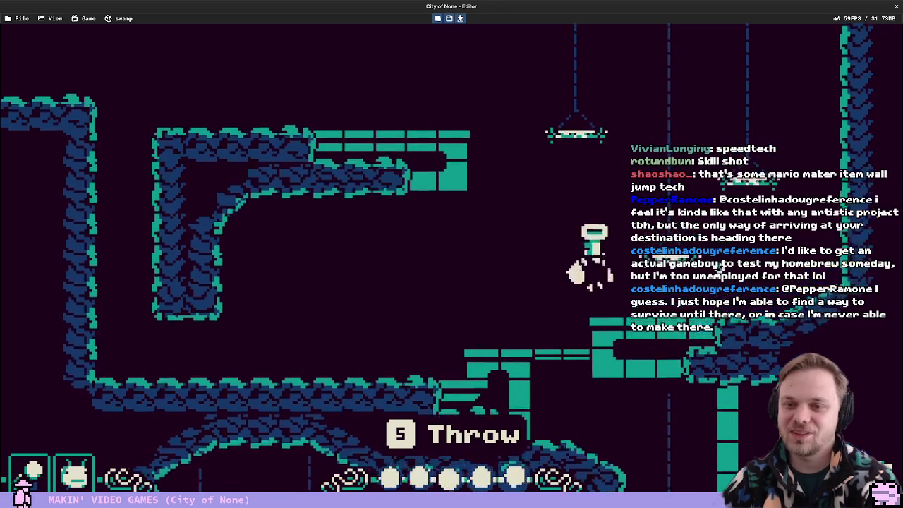
key(Up)
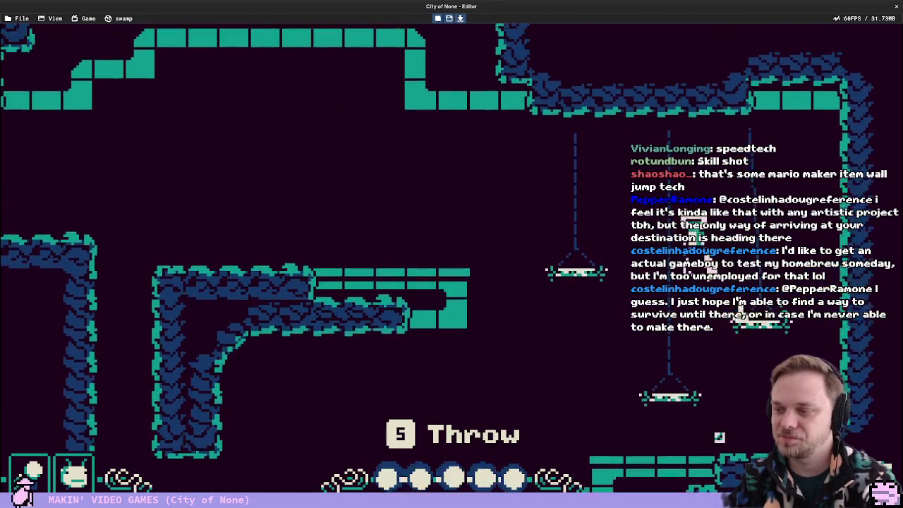
key(Left)
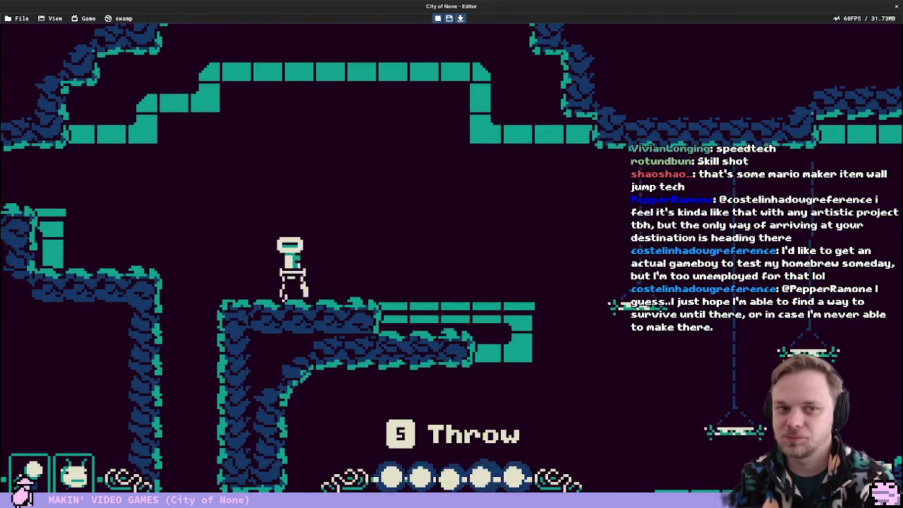
key(Left)
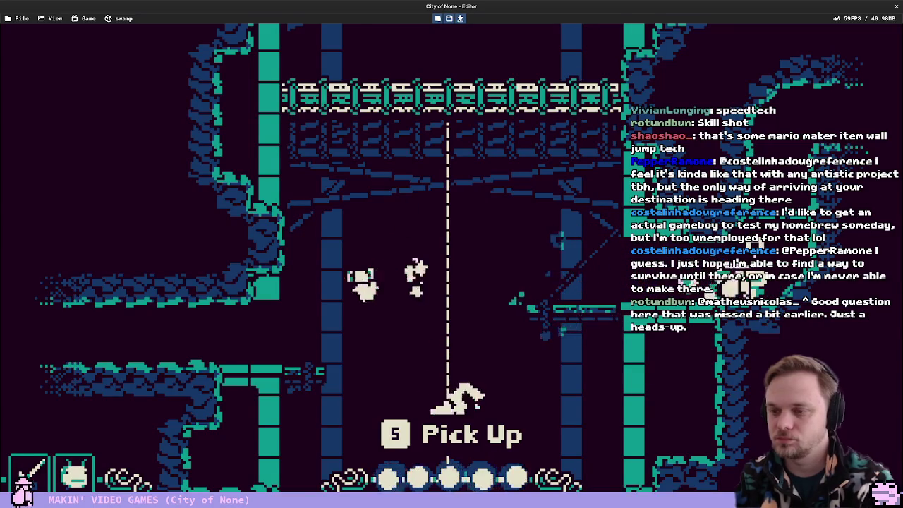
Descend into the waterfall room and carry the bowl left to the pedestal
key(Left)
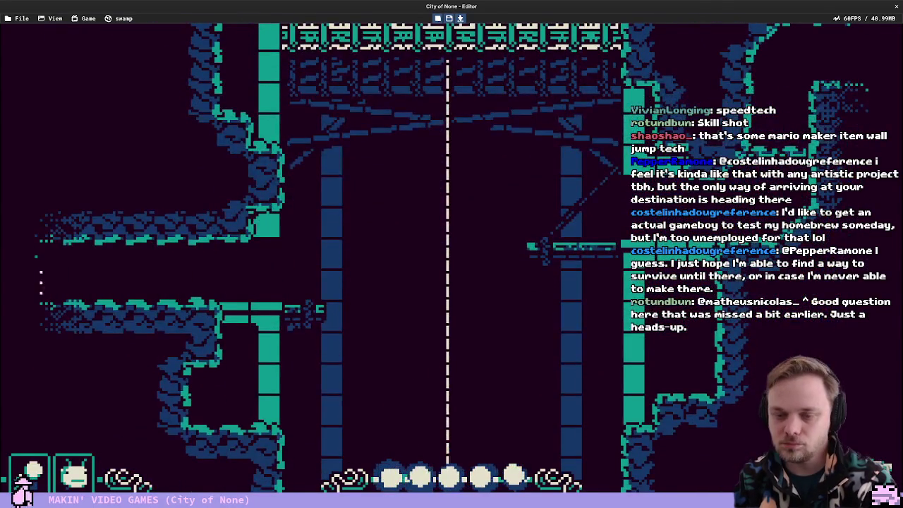
key(Left)
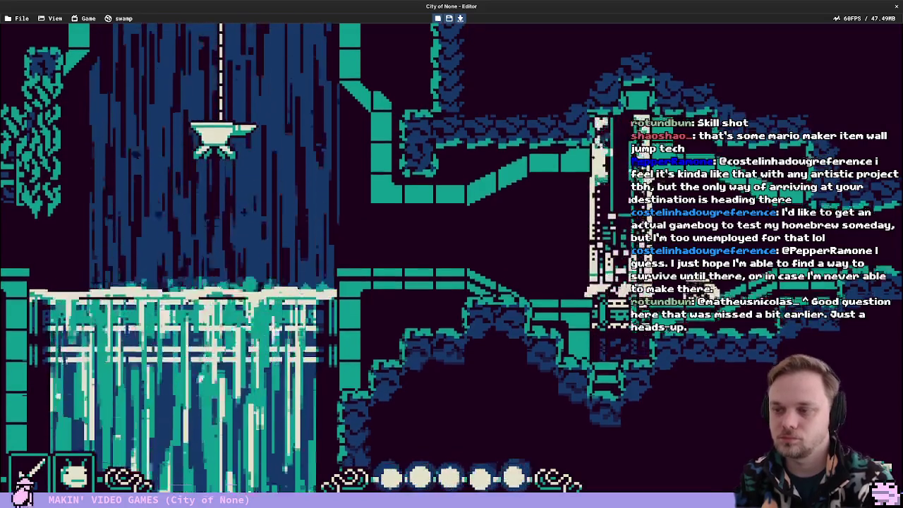
key(Left)
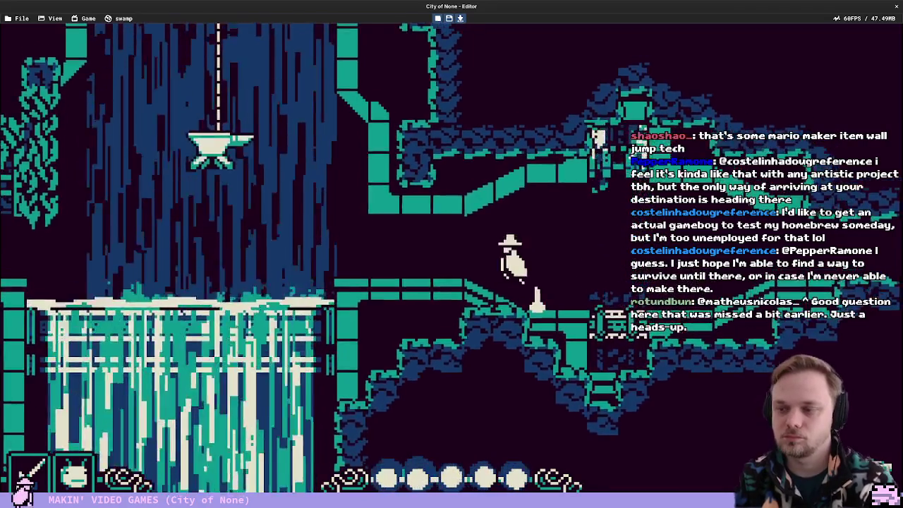
key(Left)
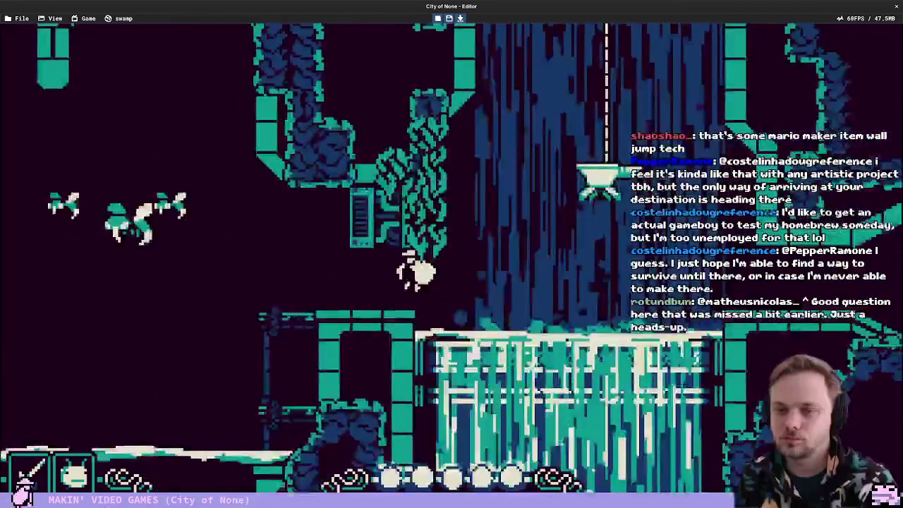
key(Right)
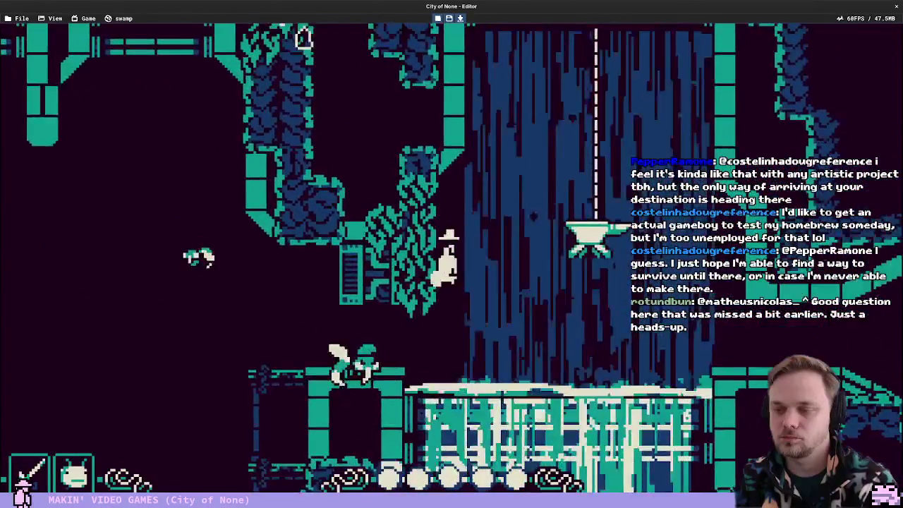
key(Right)
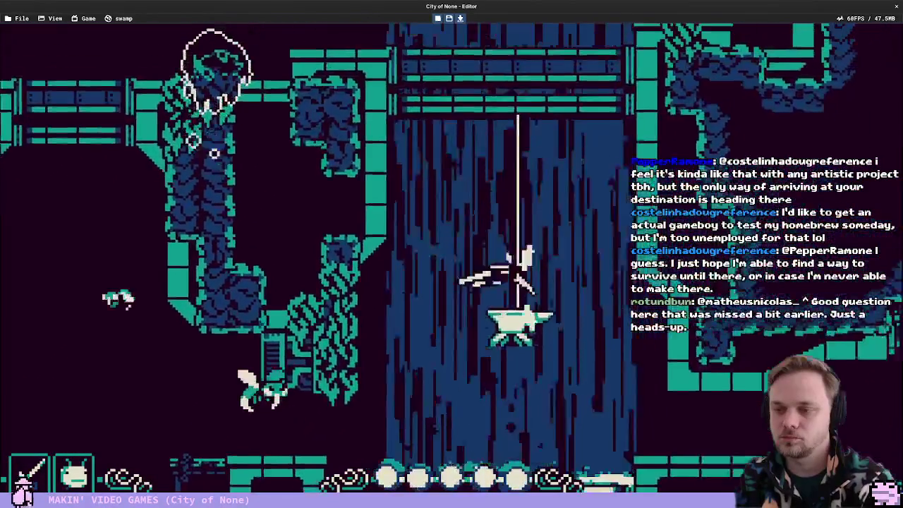
key(Right)
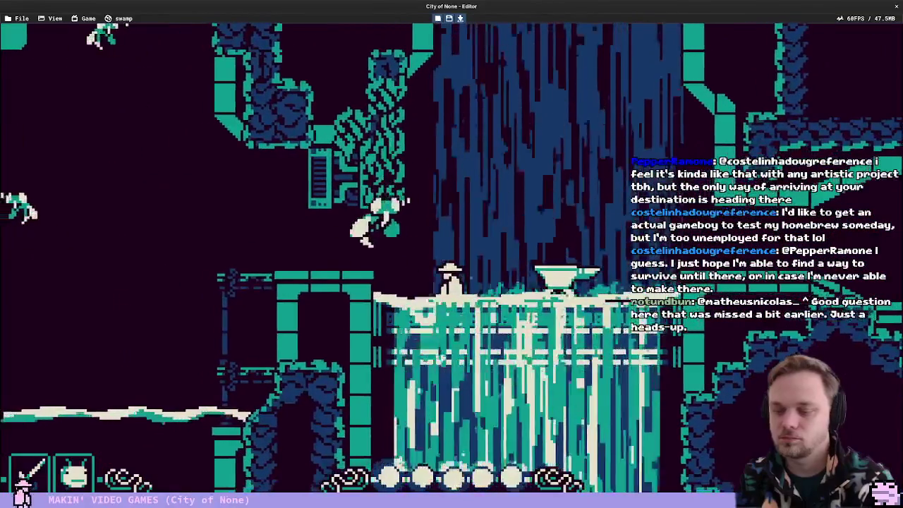
key(x)
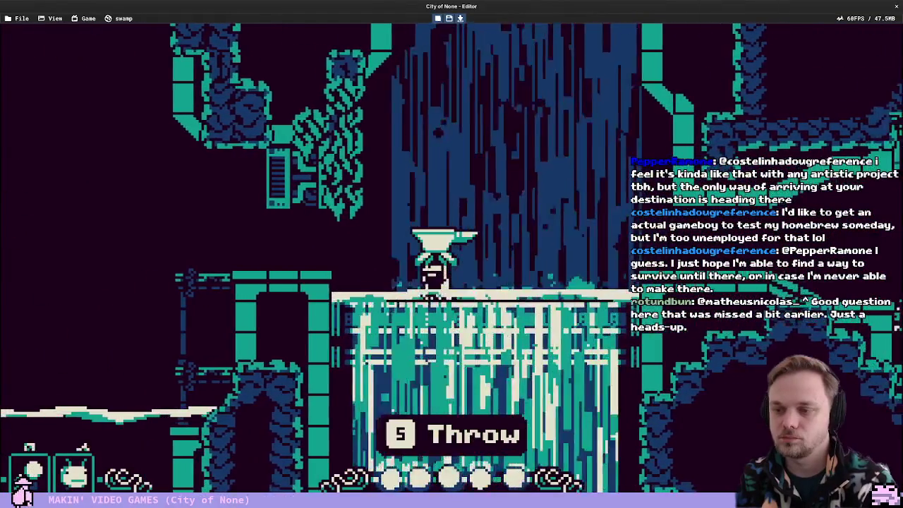
key(Left)
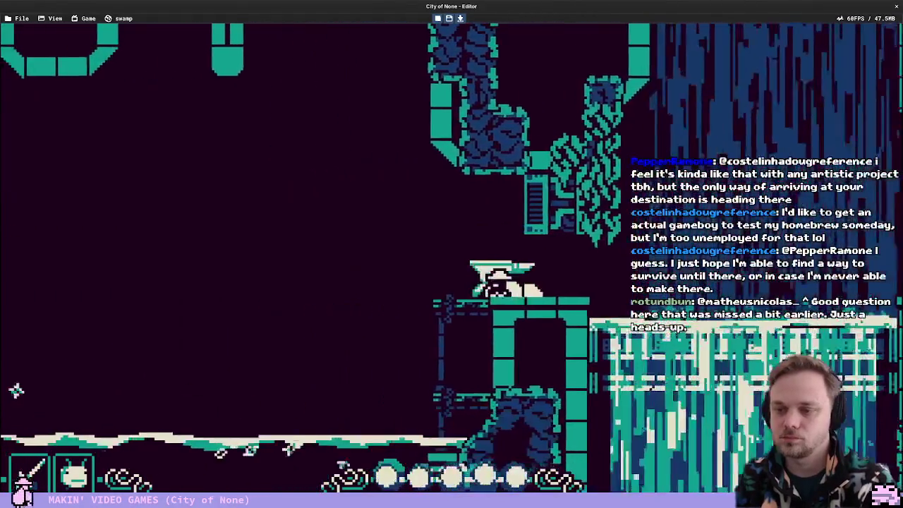
key(x)
Pick up the anvil from the upper ledge, swim right to the new wall, and climb into the alcove
key(Left)
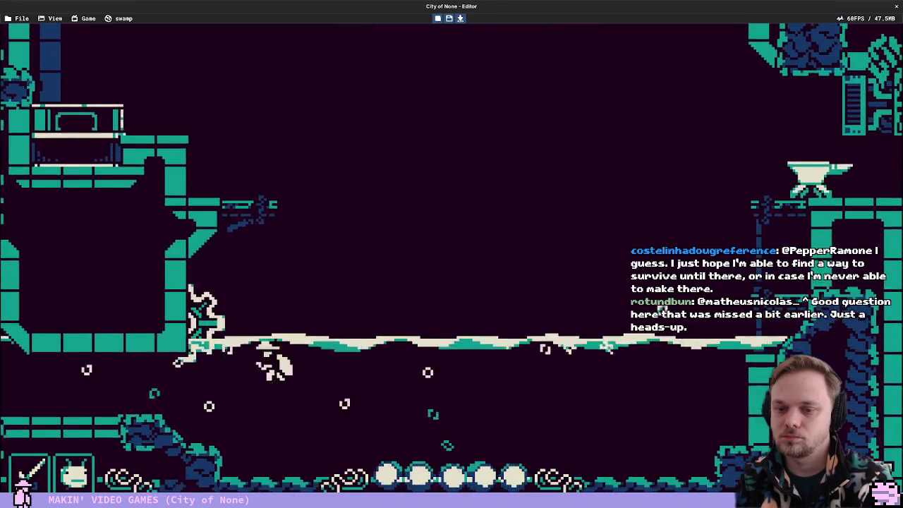
key(Right)
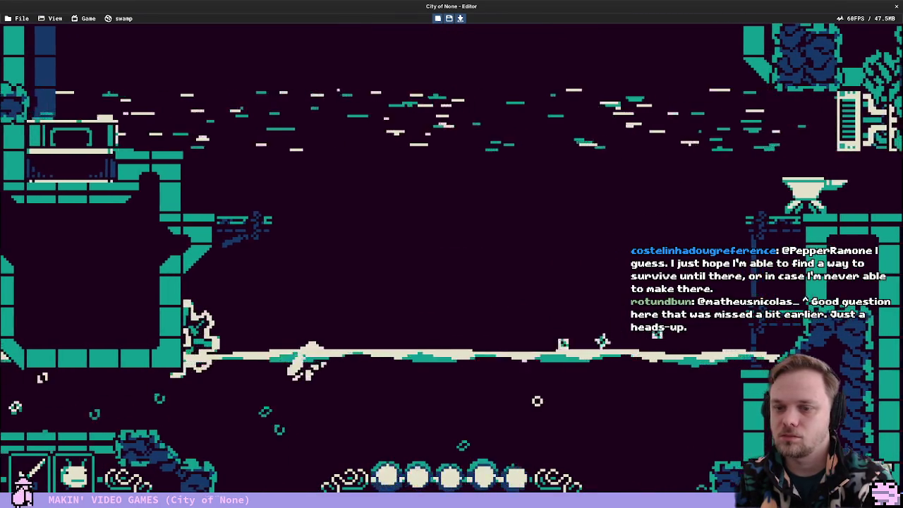
key(Right)
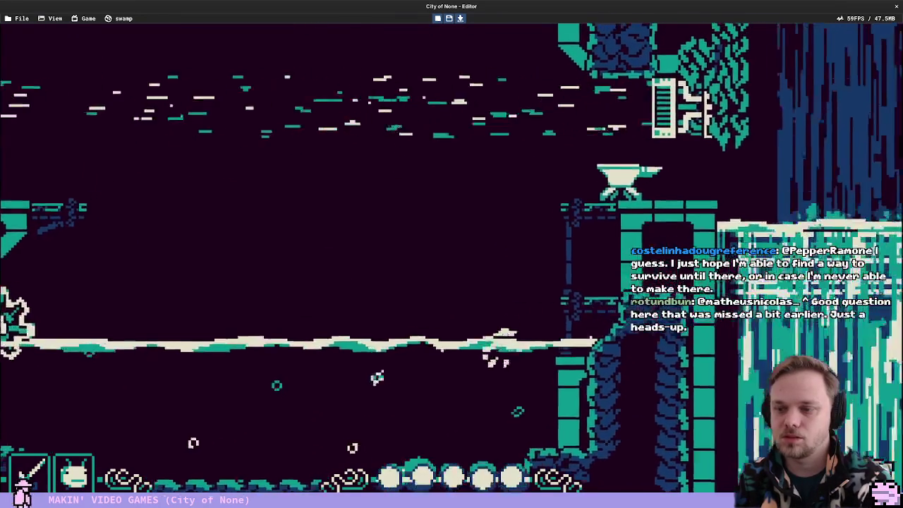
key(Up)
key(5)
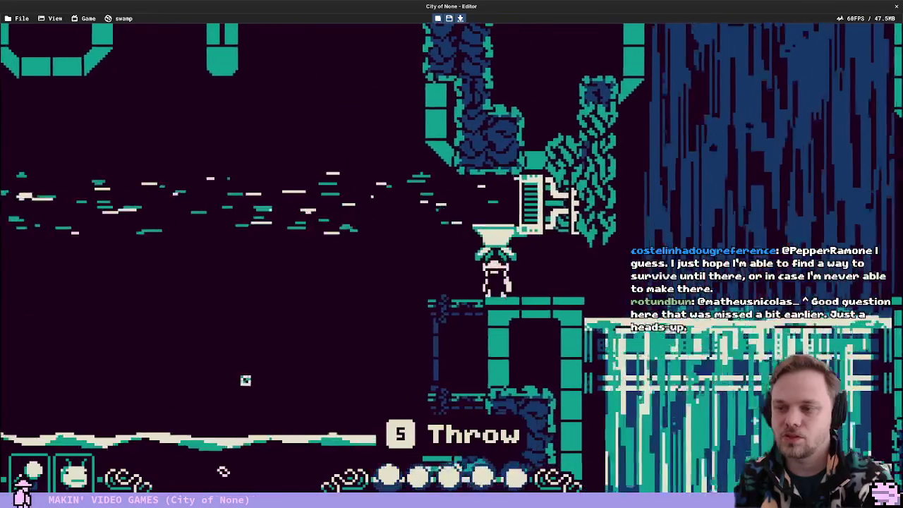
key(Left)
key(5)
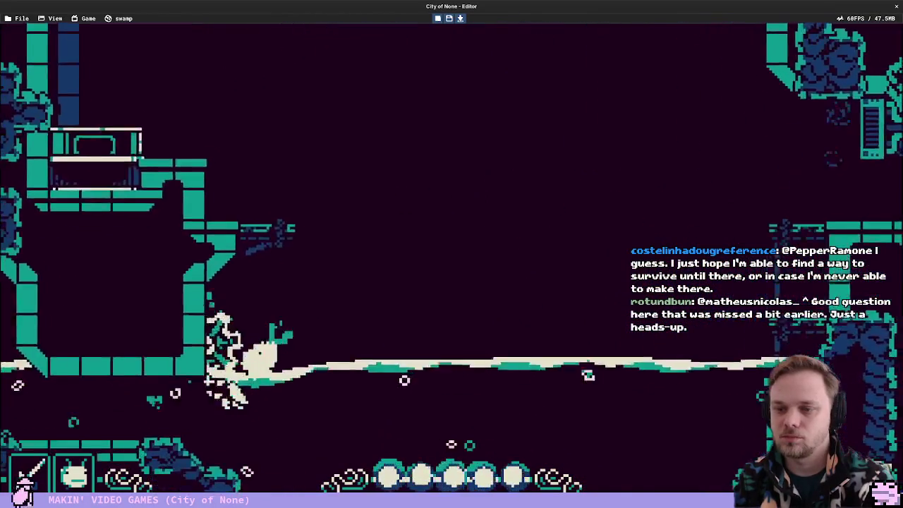
key(Right)
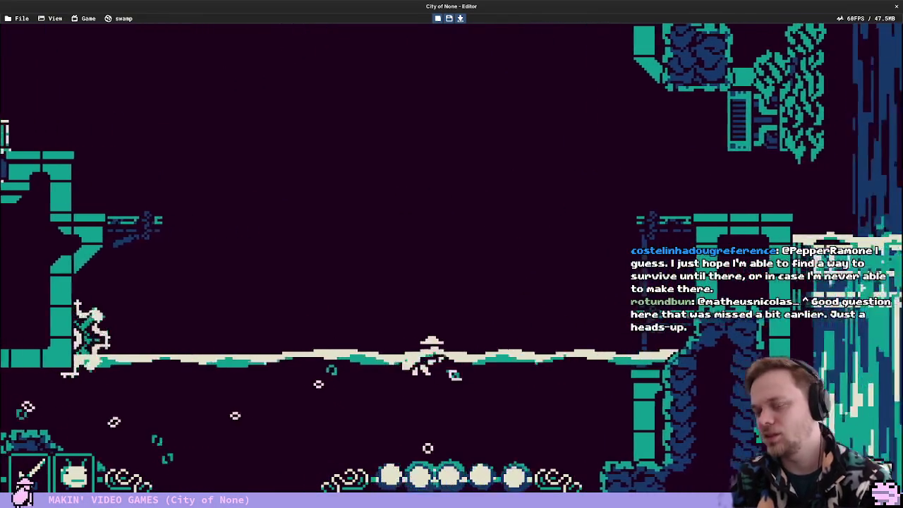
key(Right)
key(Up)
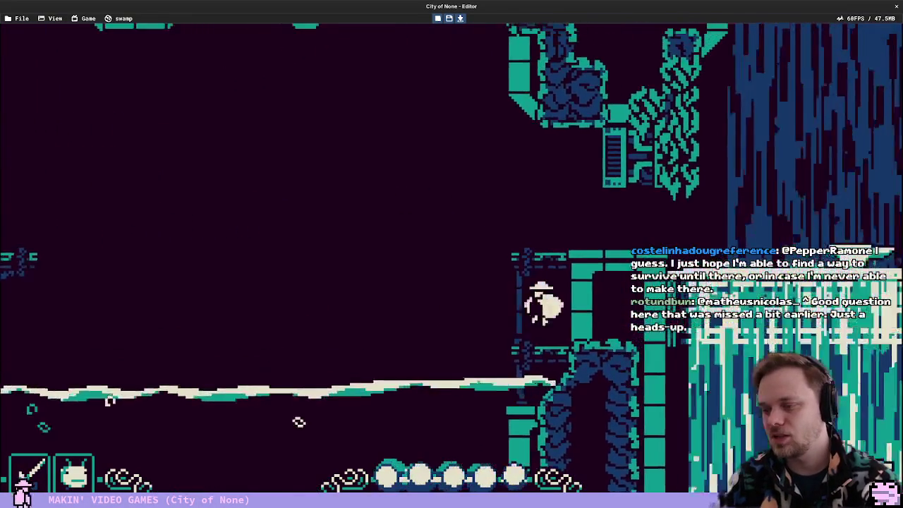
key(Up)
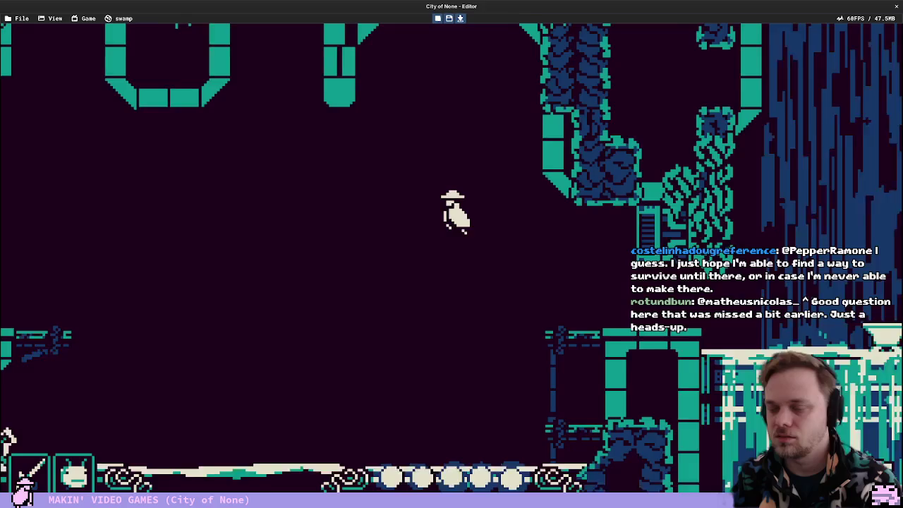
key(Left)
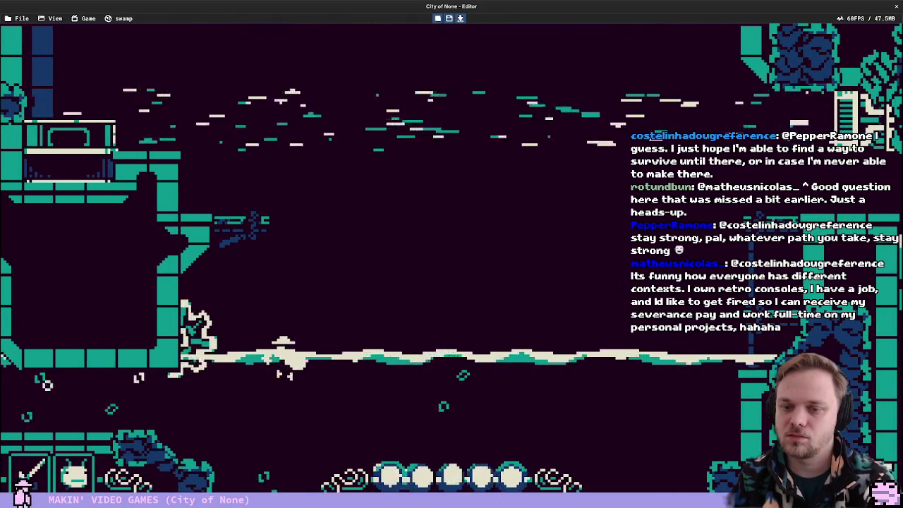
Inspect and close the player's properties, pick up the anvil, and walk off into the water
click(288, 358)
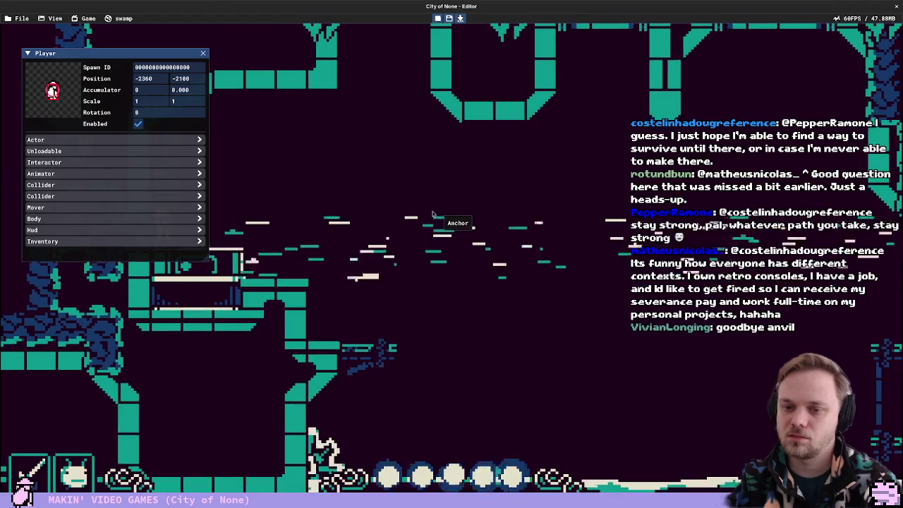
key(Right)
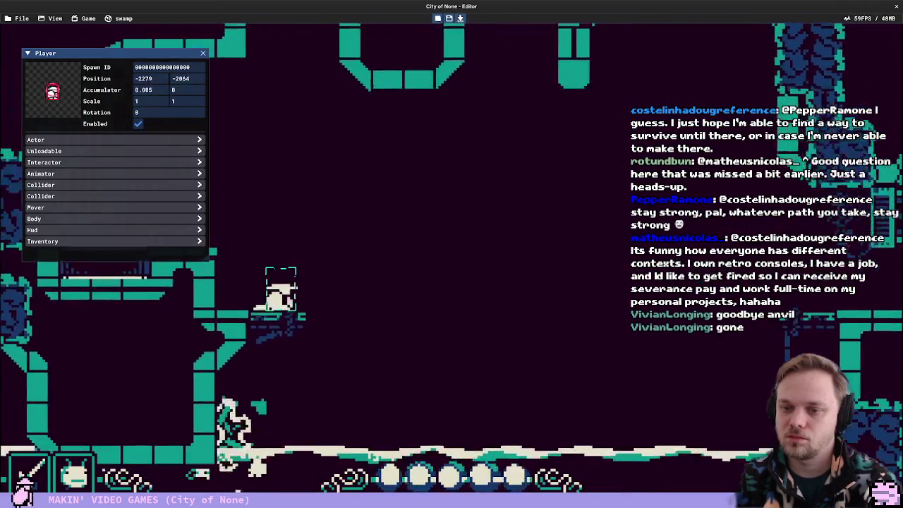
click(203, 53)
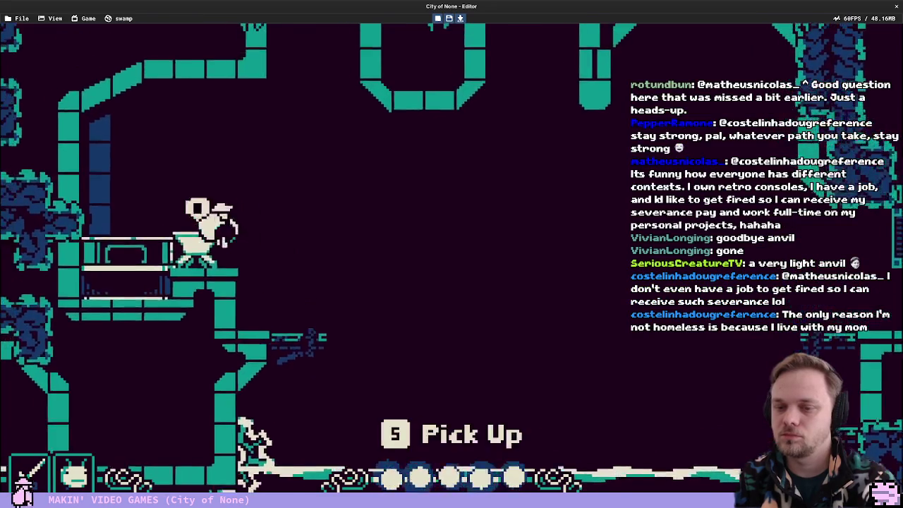
key(s)
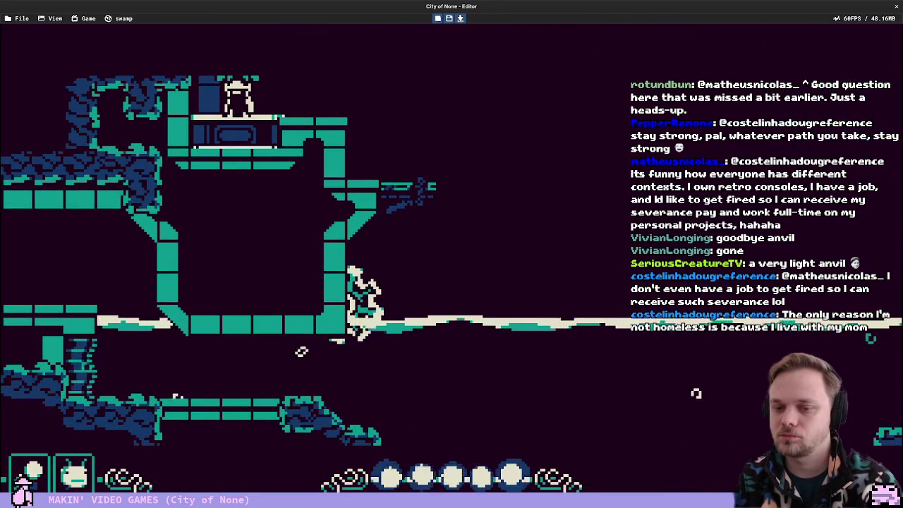
key(Up)
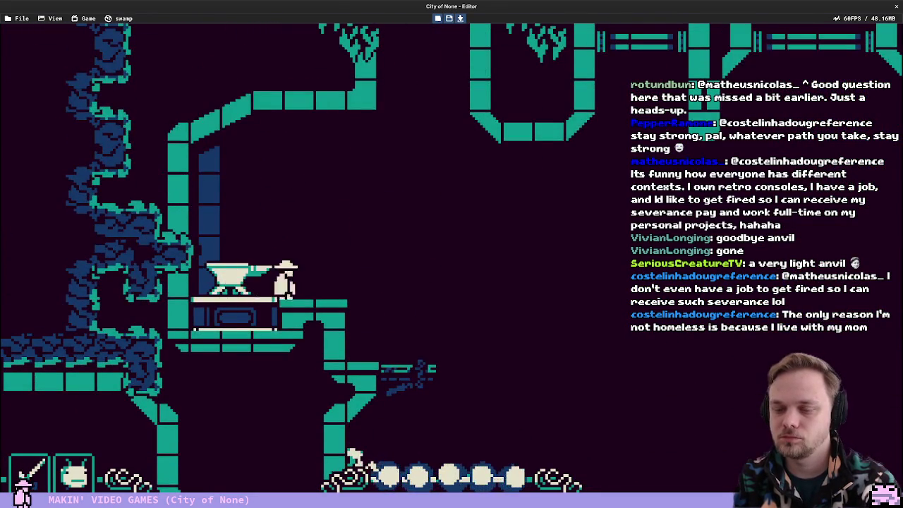
key(Right)
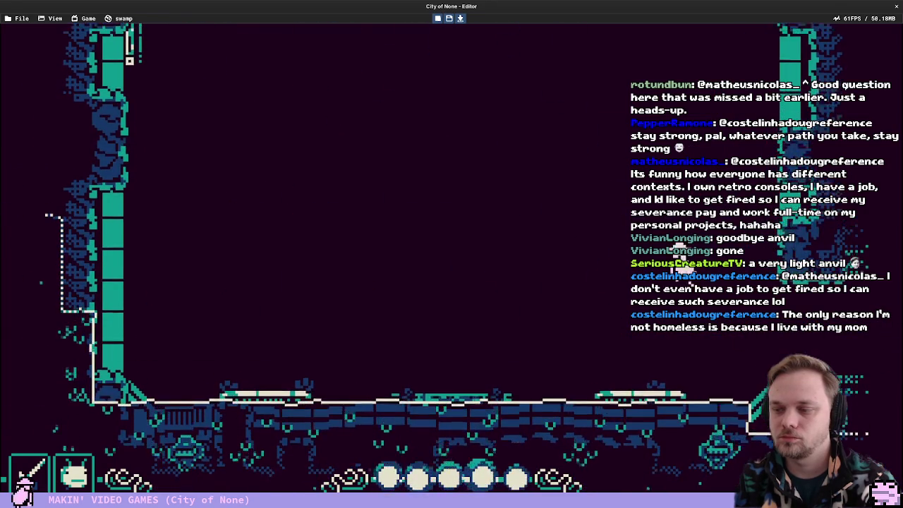
Stop play, pan around the world map, and relaunch the Dam Access Tunnels playtest with F5
key(Escape)
scroll(415, 170, down, 5)
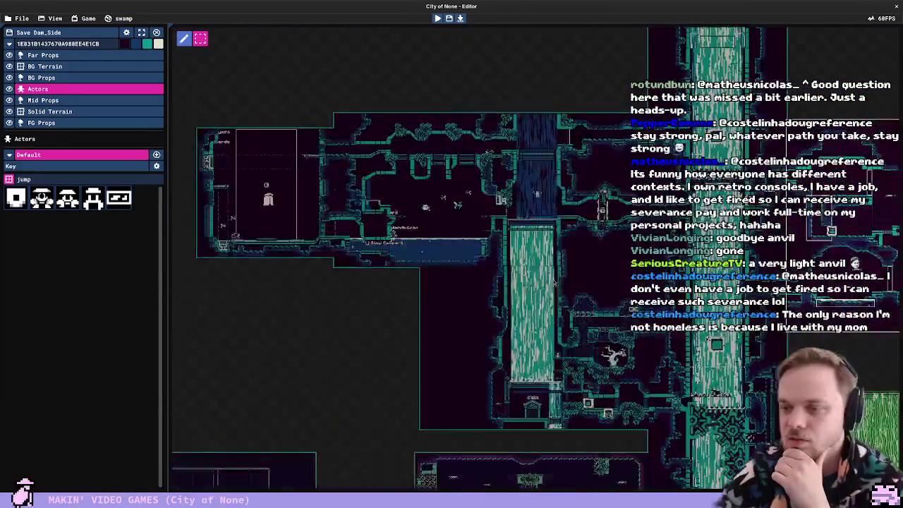
drag(555, 282, 424, 332)
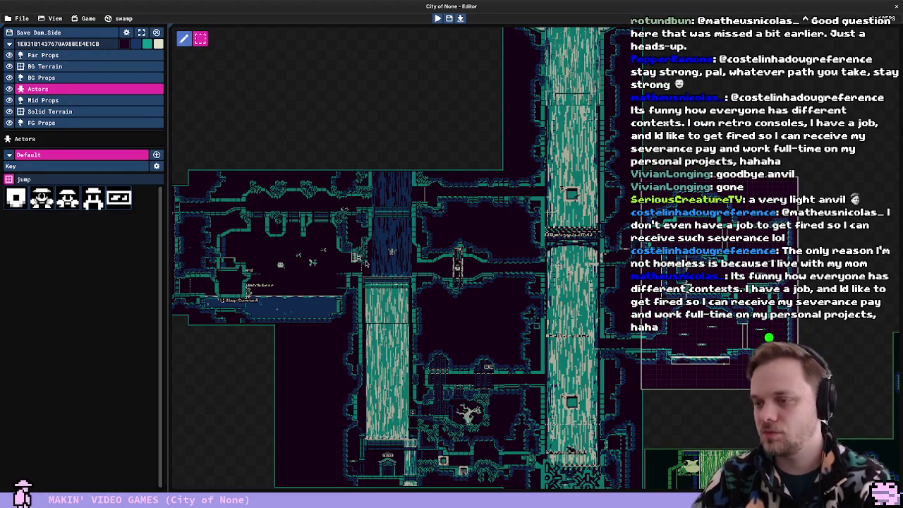
scroll(331, 297, up, 2)
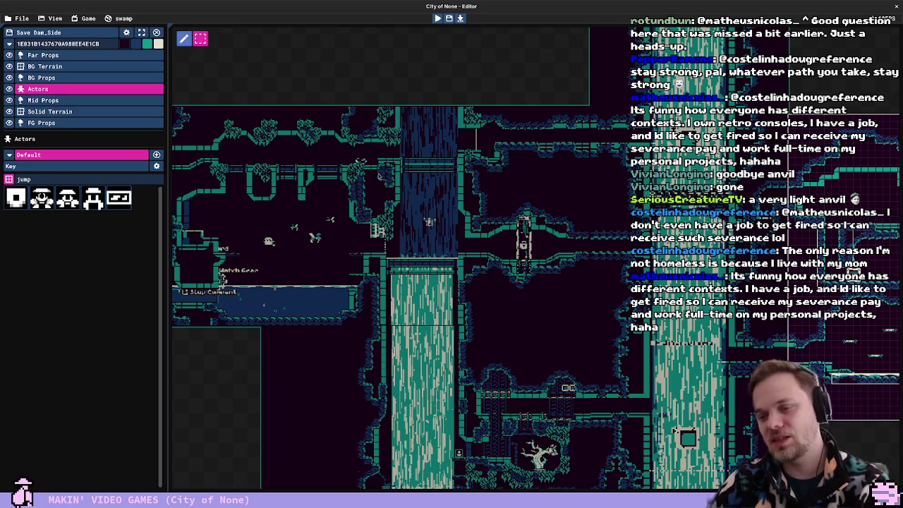
key(F5)
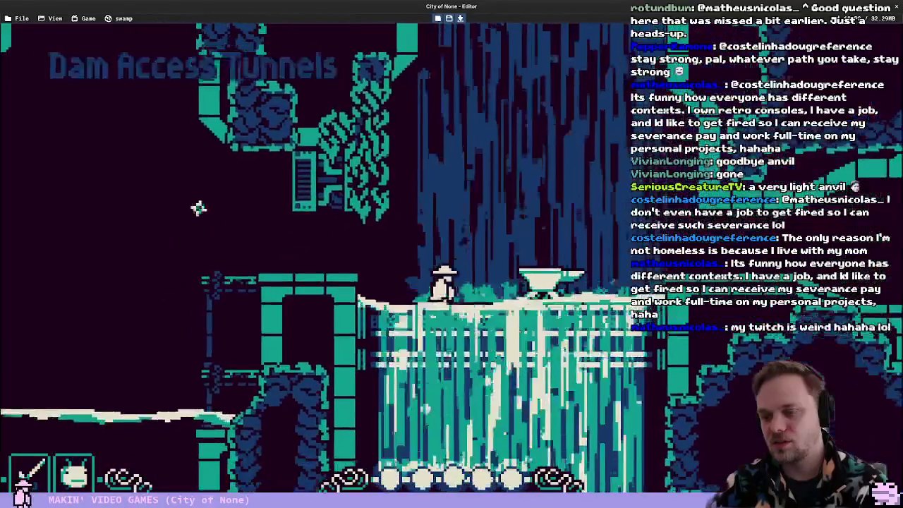
Carry the anvil left, set it on the pillar, and swim left through the water
key(s)
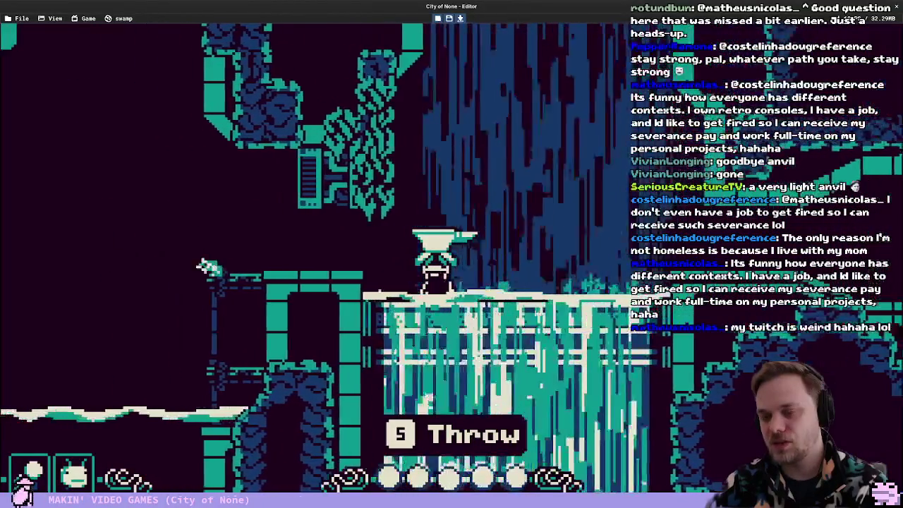
key(Left)
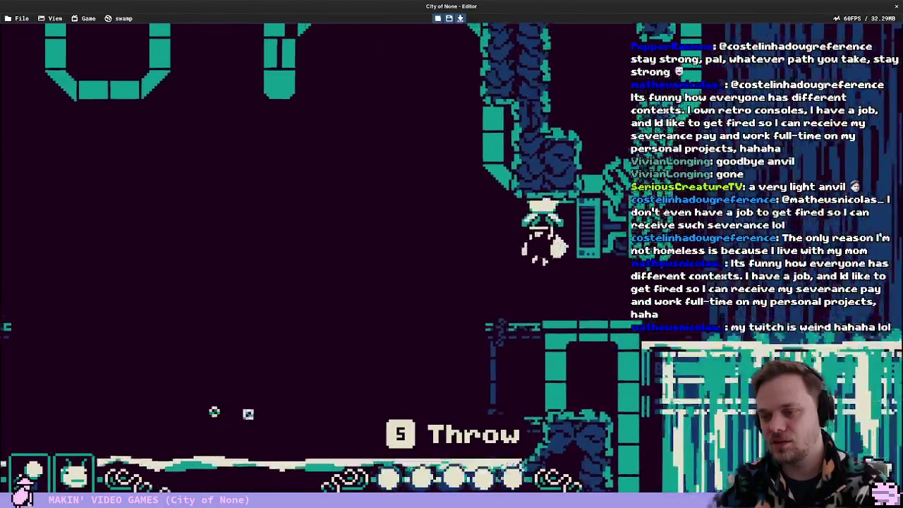
key(s)
key(Left)
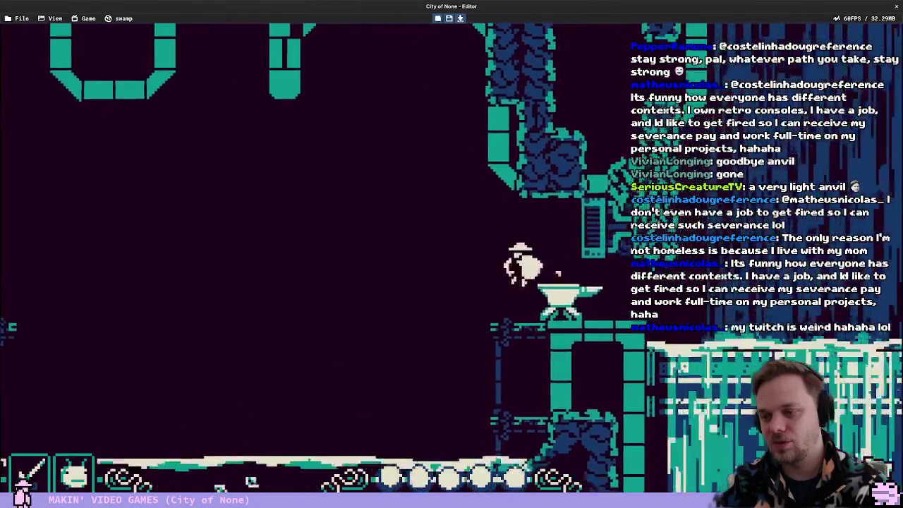
key(Left)
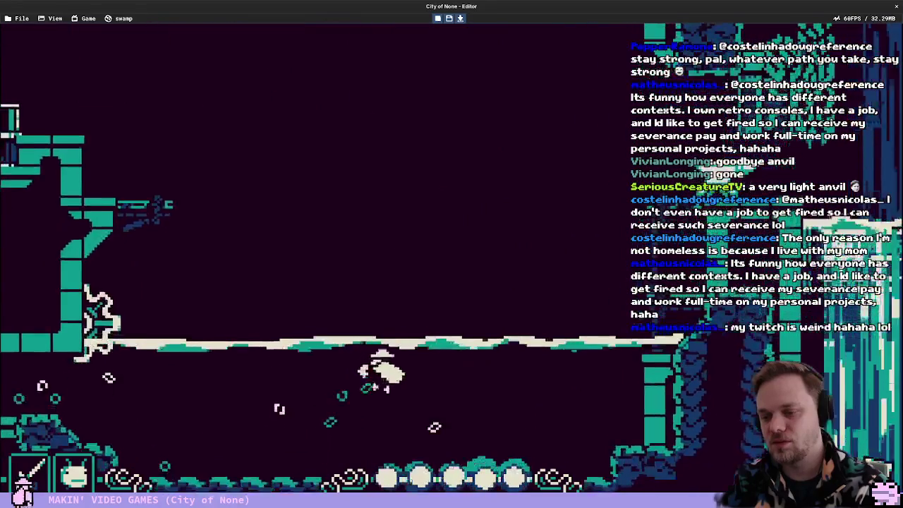
key(Left)
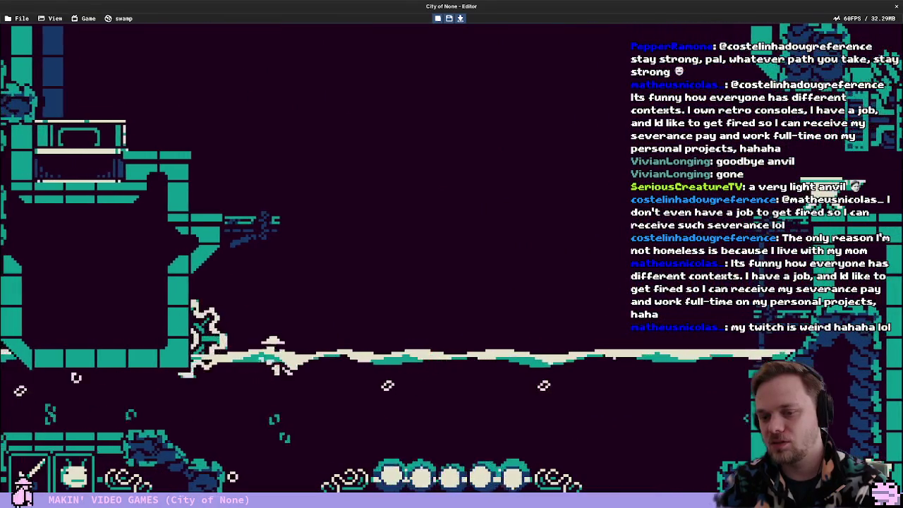
key(Left)
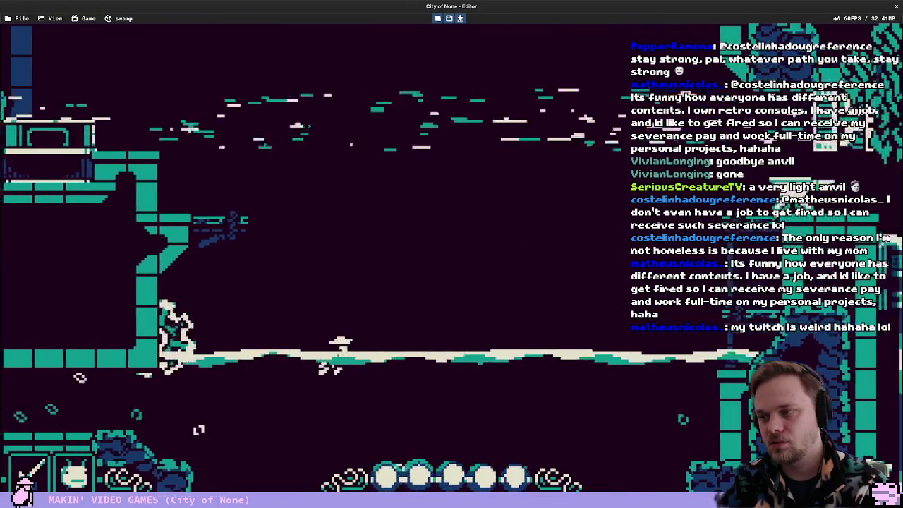
Climb out, grab the anvil, swim right, and climb onto the raised platform and across
key(Right)
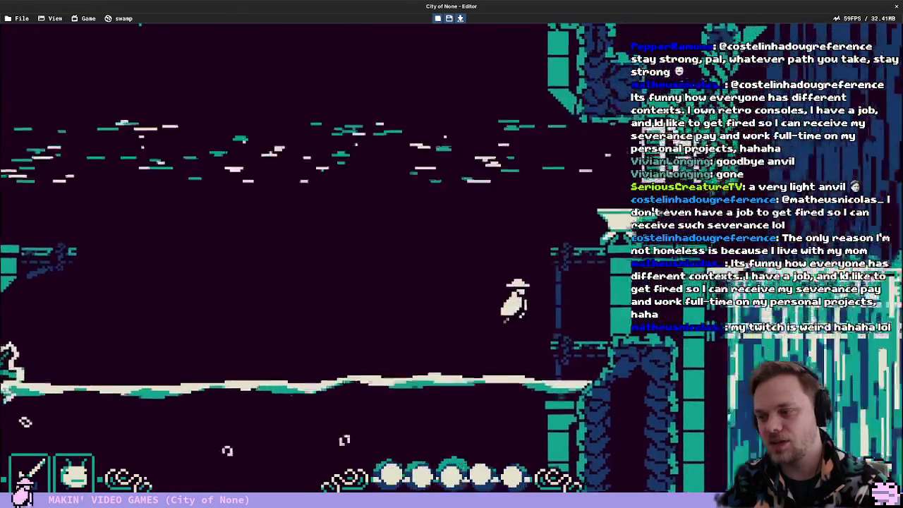
key(Up)
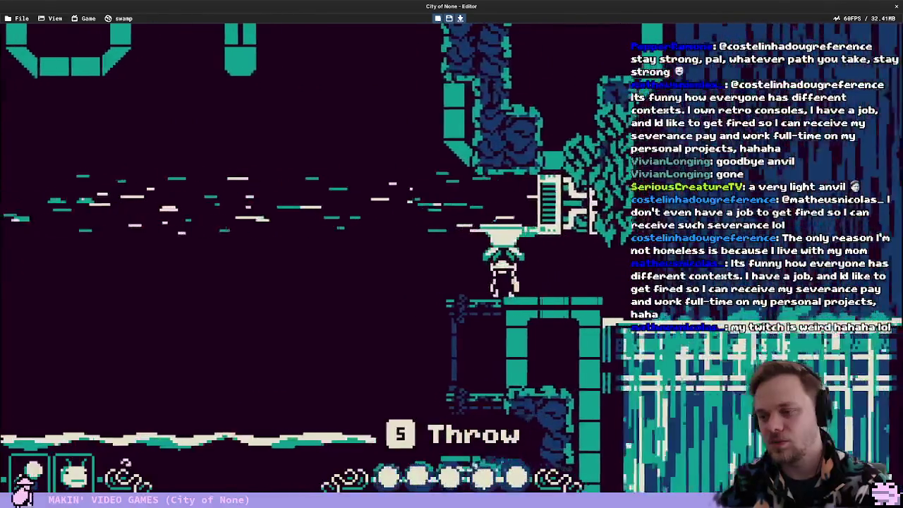
key(Left)
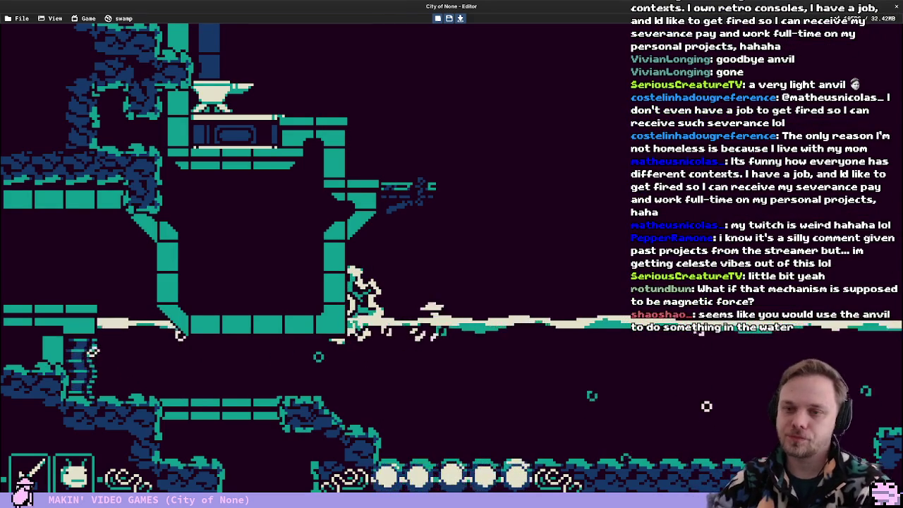
key(Right)
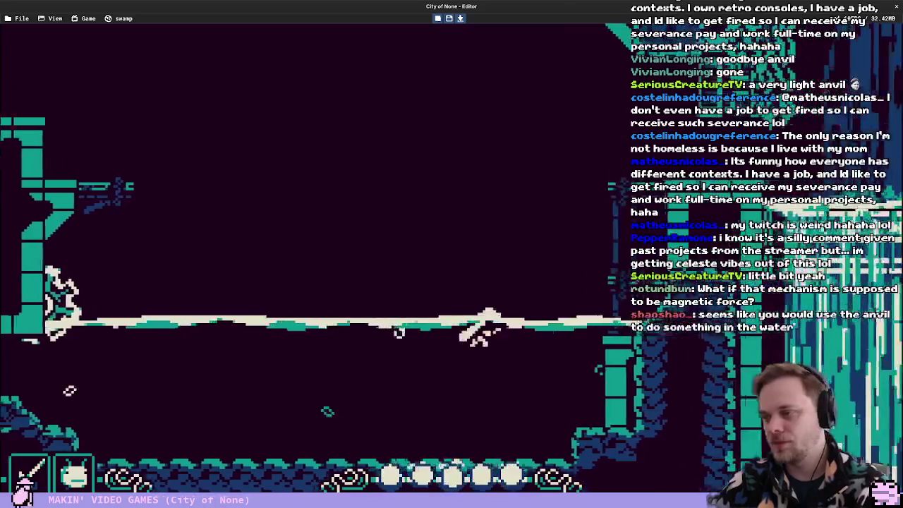
key(Up)
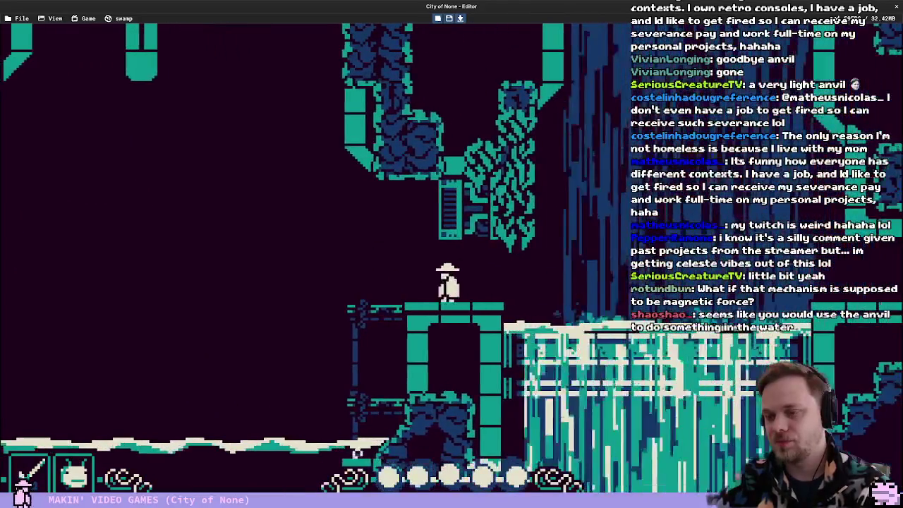
key(Left)
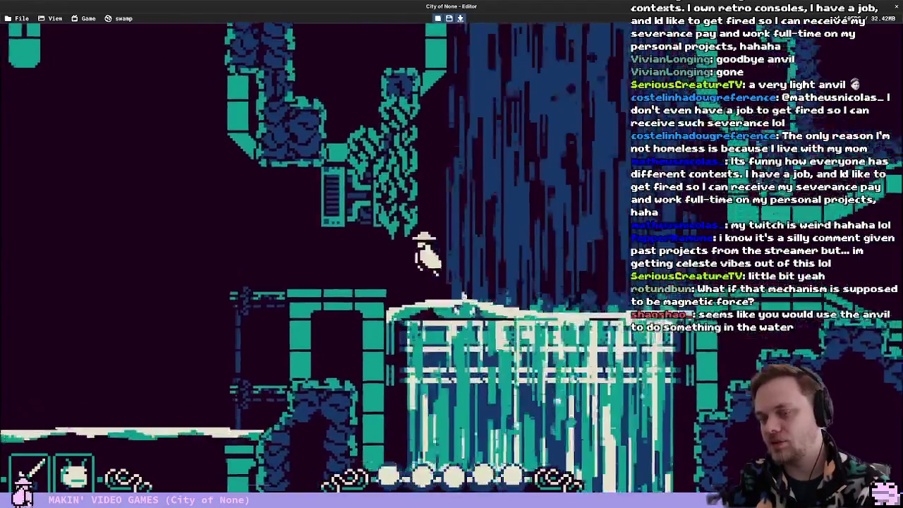
key(Left)
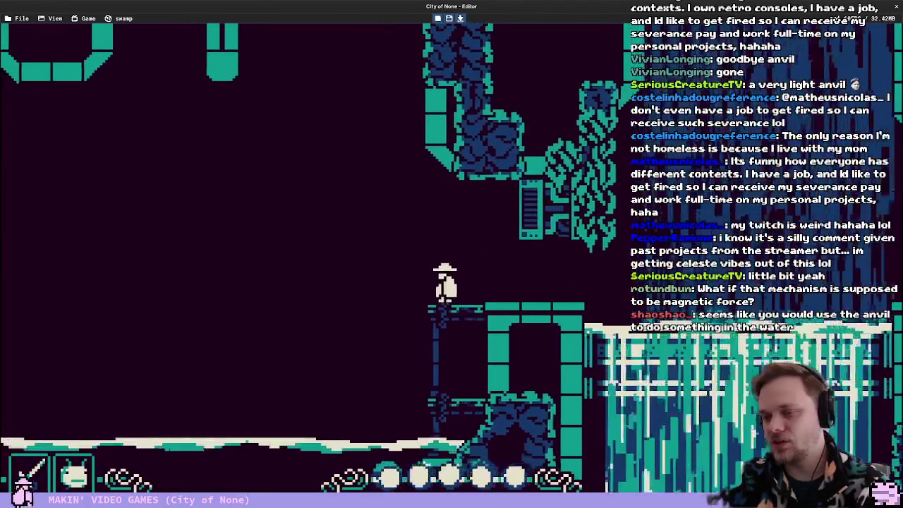
Jump between platforms with the anvil, drop back into the water, and end the playtest
key(Up)
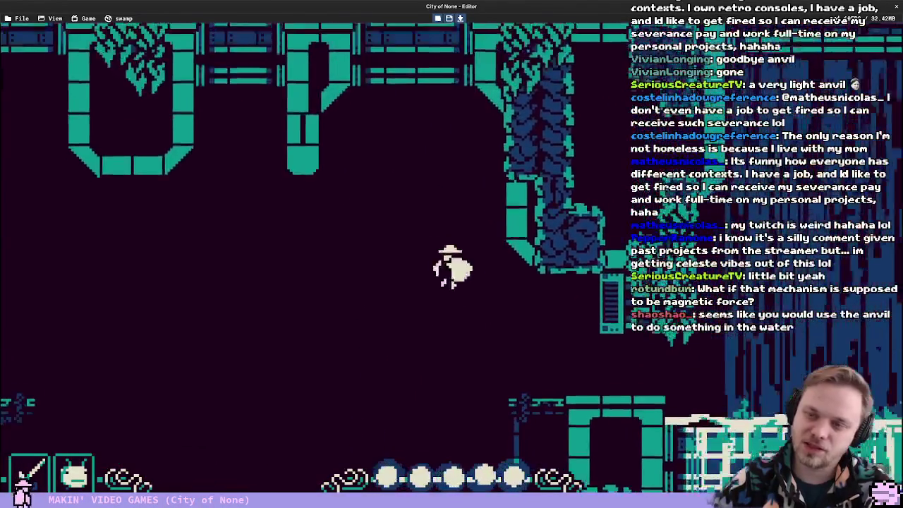
key(Right)
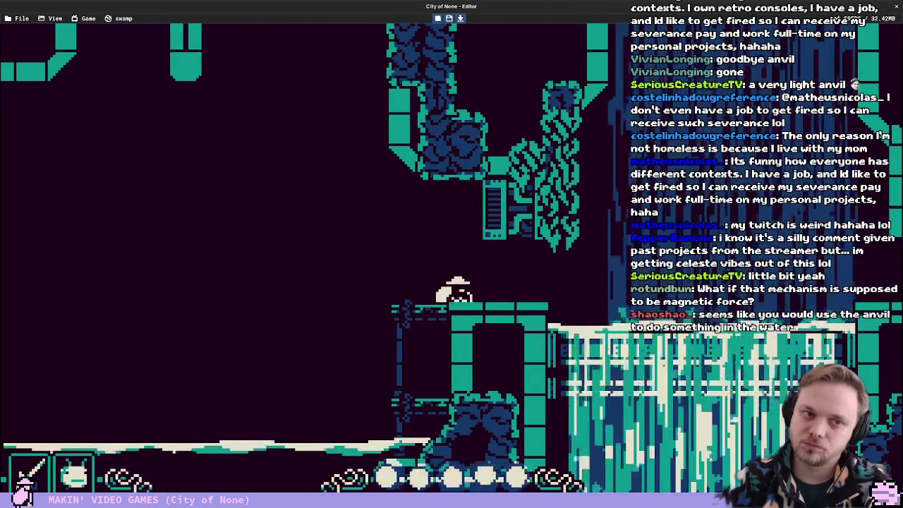
key(Right)
key(Left)
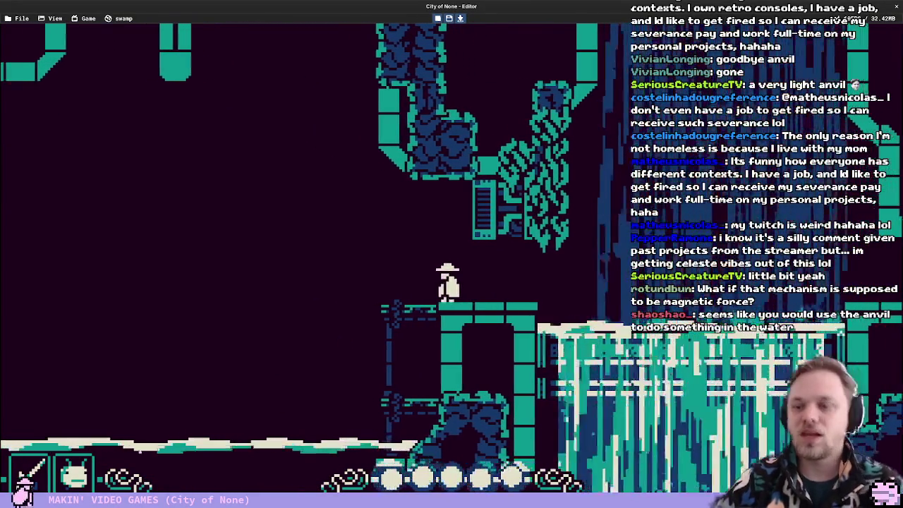
key(Left)
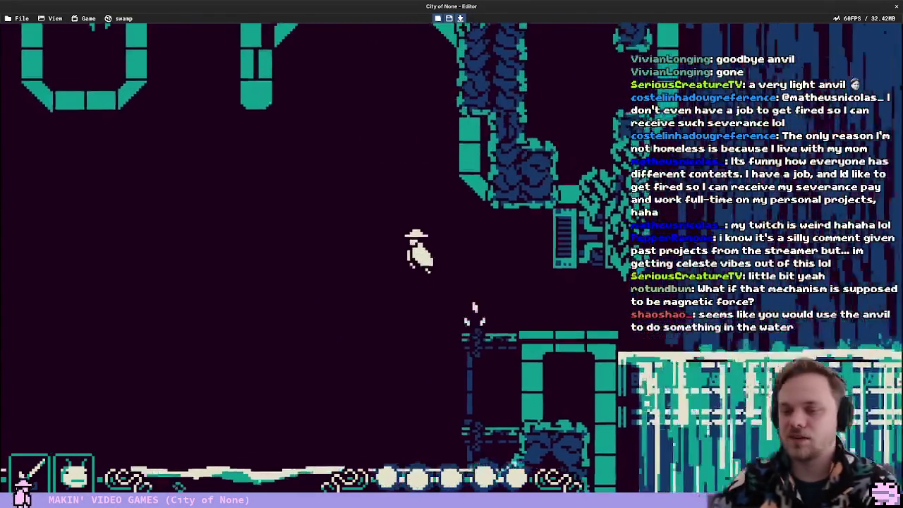
key(Right)
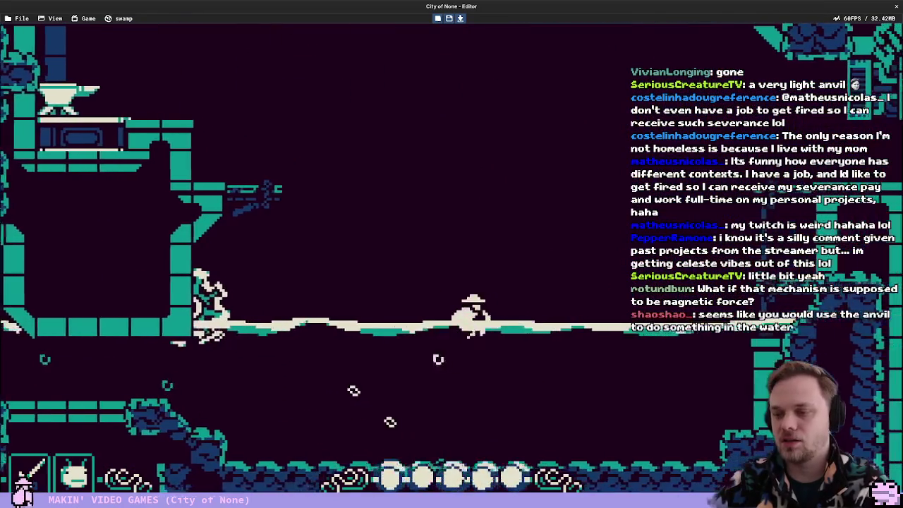
key(Up)
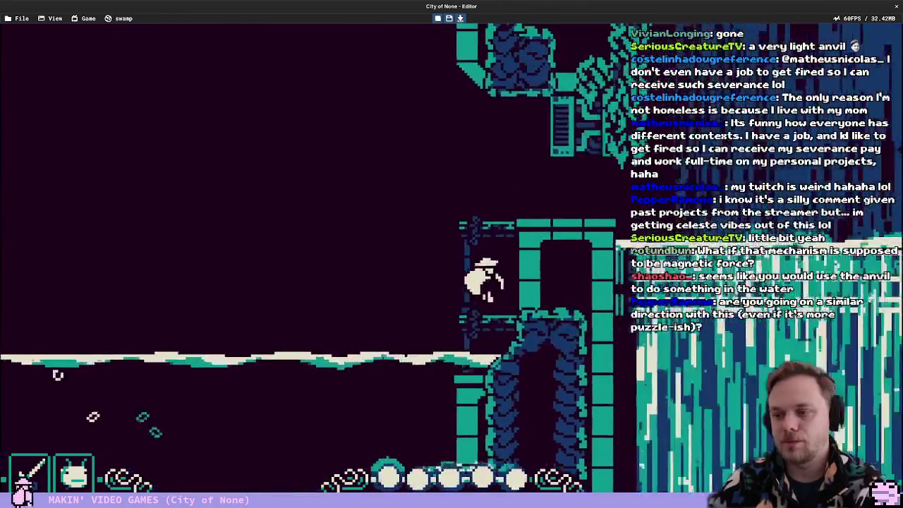
key(Escape)
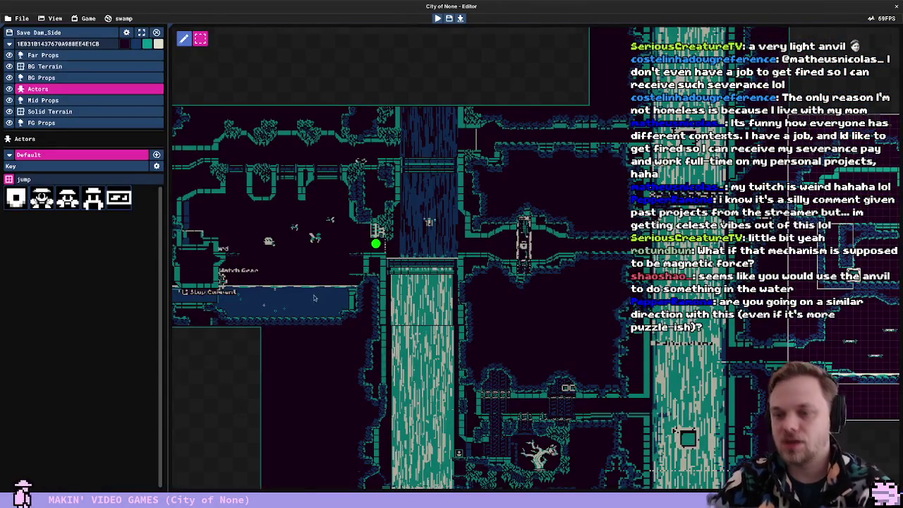
In Dam_WaterPuzzle, search the palette for 'block', place a Block actor, and playtest with F5
click(314, 298)
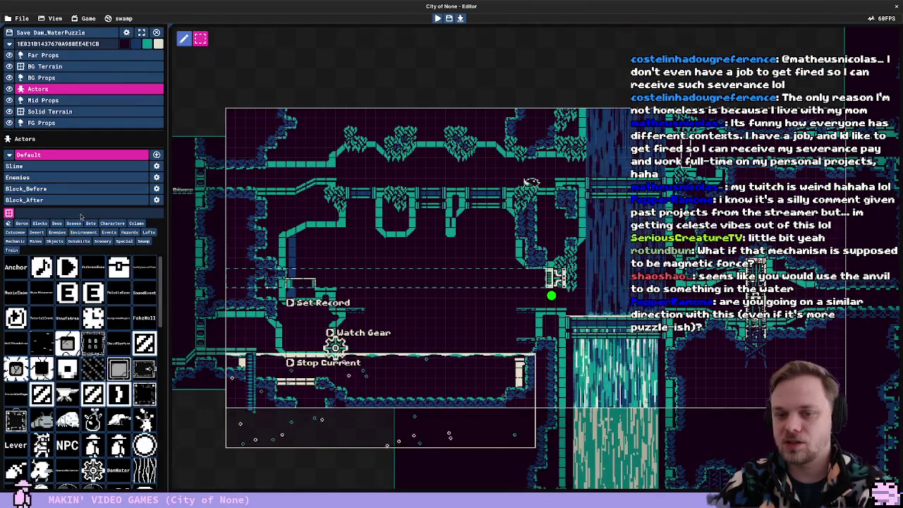
text(crate)
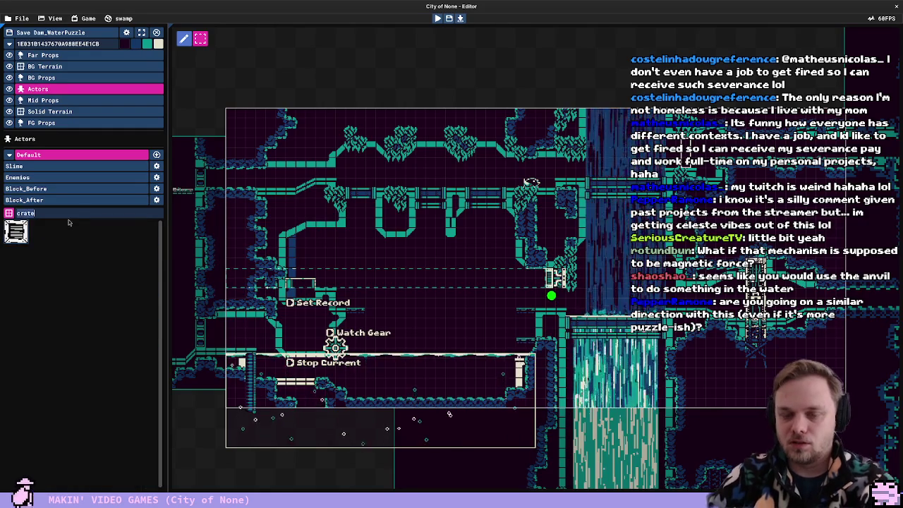
key(BackSpace)
key(BackSpace)
key(BackSpace)
text(block)
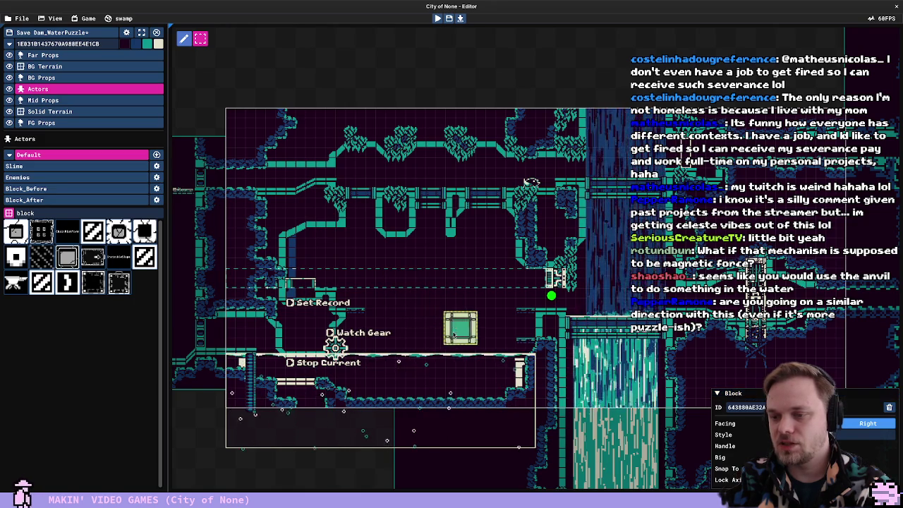
key(F5)
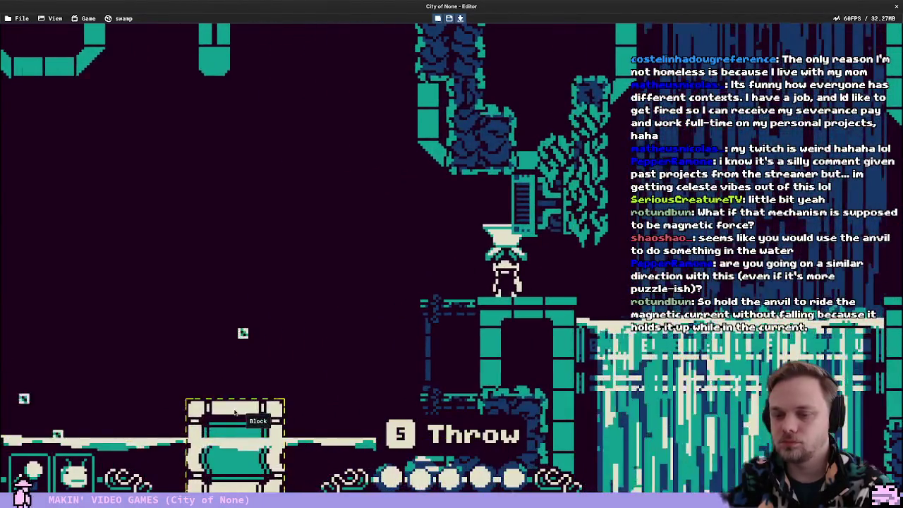
Drag the block up-right, jump and pick up the anvil, close the Block inspector, and stop
drag(235, 412, 362, 388)
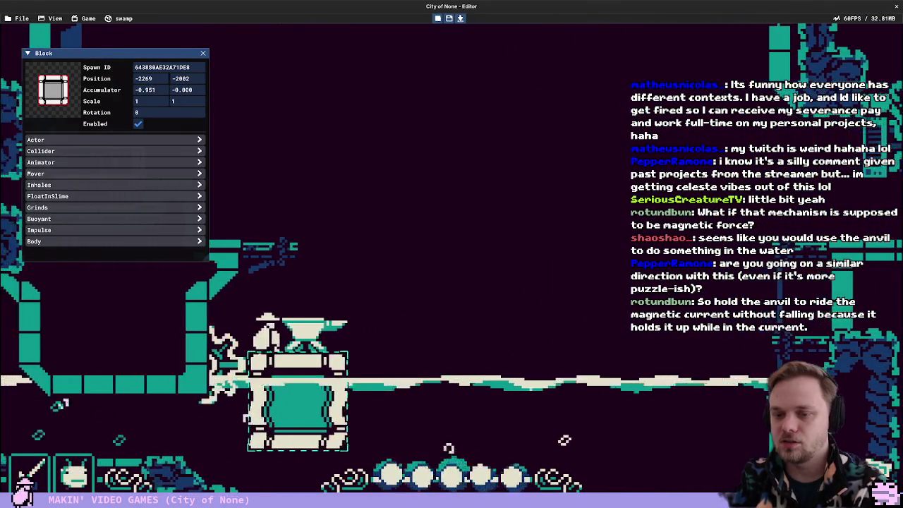
key(space)
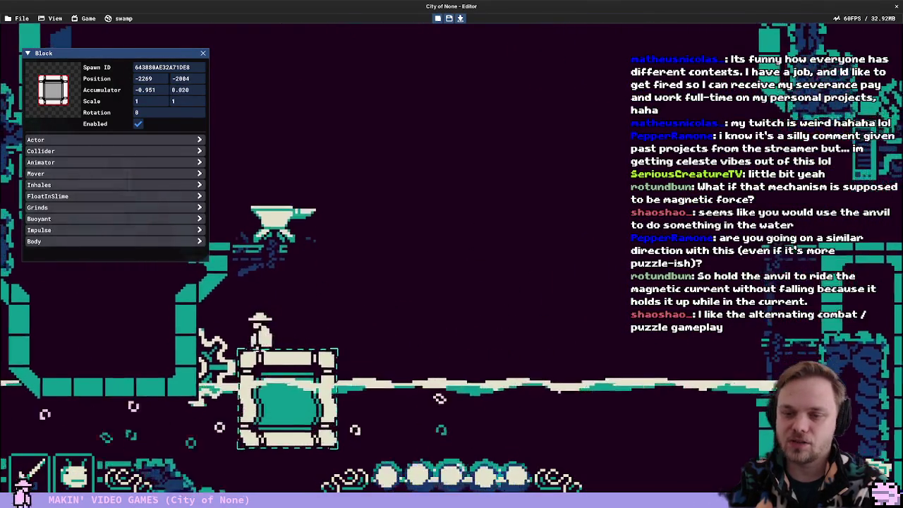
key(s)
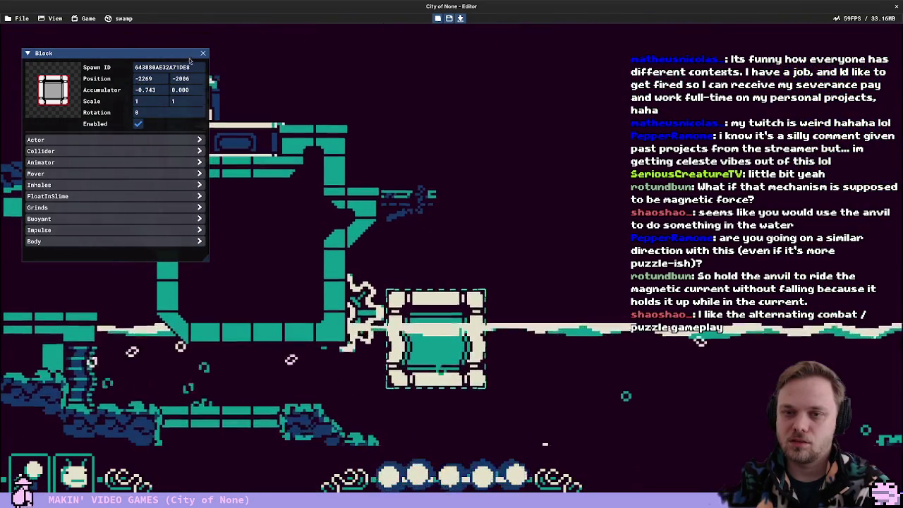
click(203, 54)
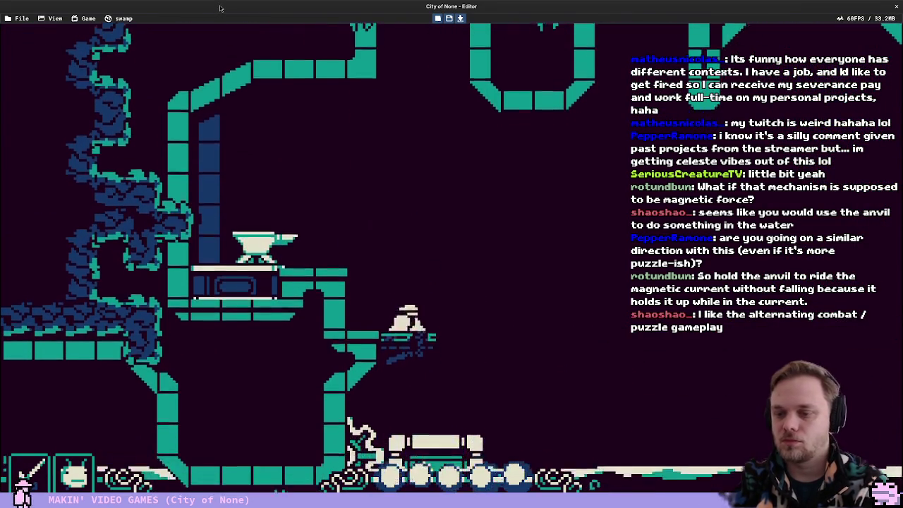
click(438, 17)
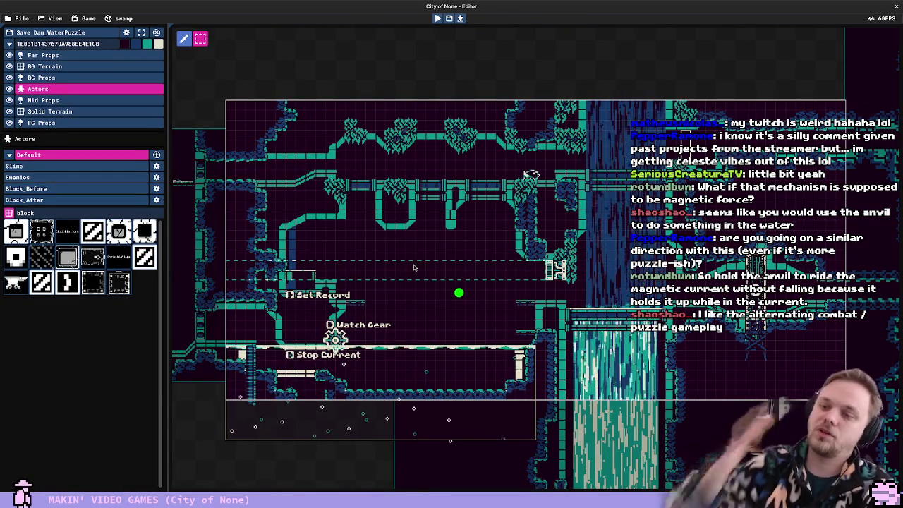
Go to the world map, peek into Dam_Side, then pan over and open Dam_WaterPuzzle
key(Escape)
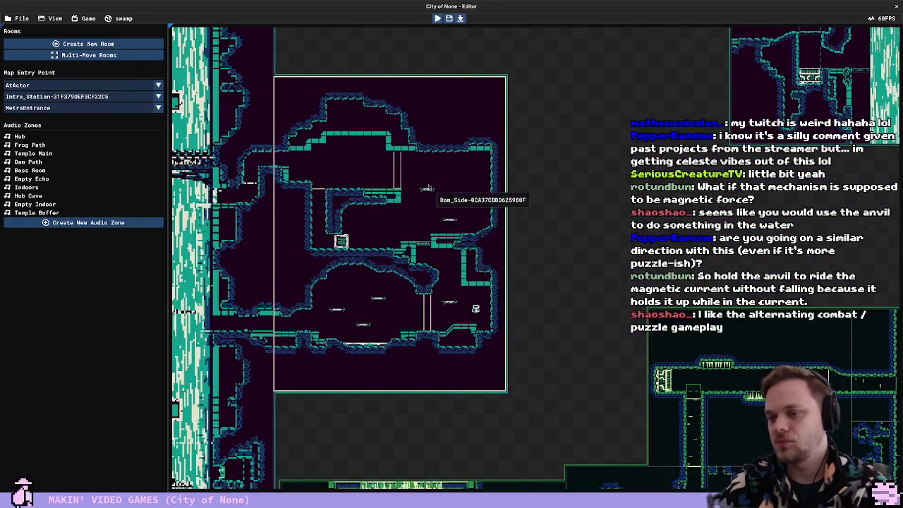
double_click(428, 188)
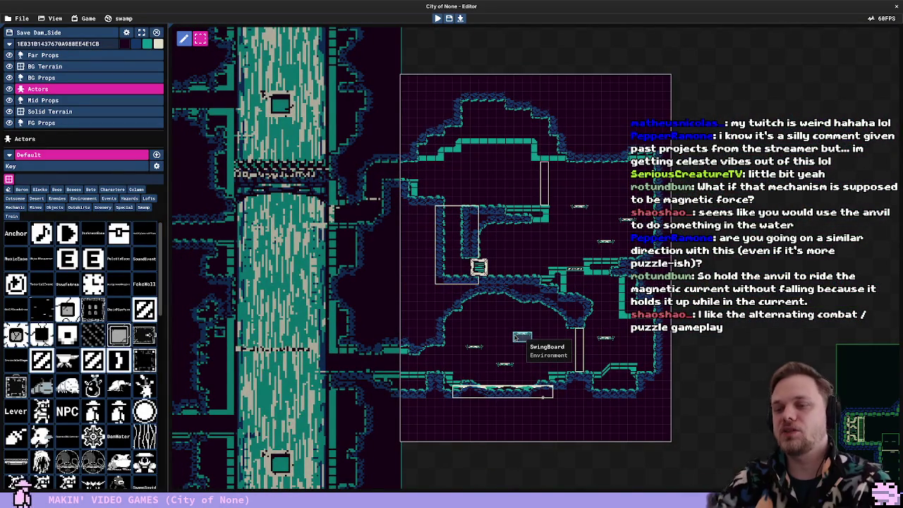
key(Escape)
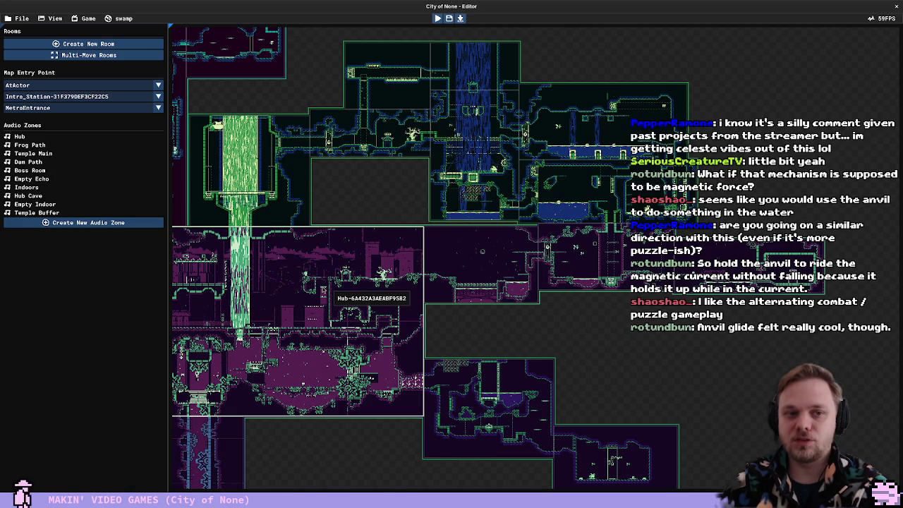
drag(319, 284, 492, 281)
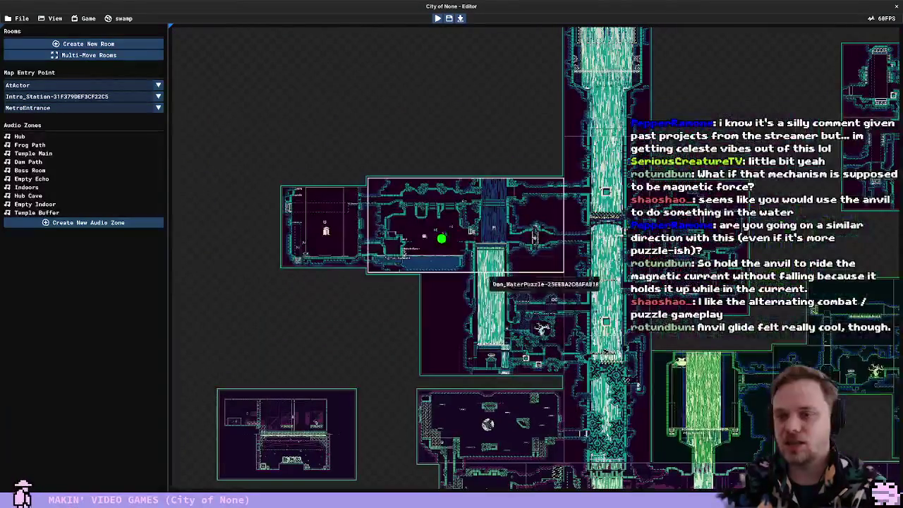
double_click(474, 233)
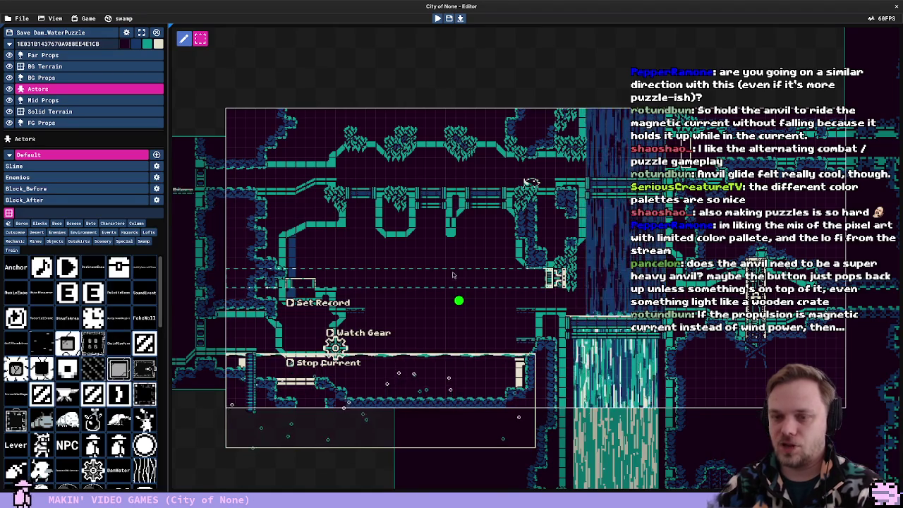
Zoom around Dam_WaterPuzzle, step back out to the map, and open Dam_Side again
scroll(453, 276, down, 2)
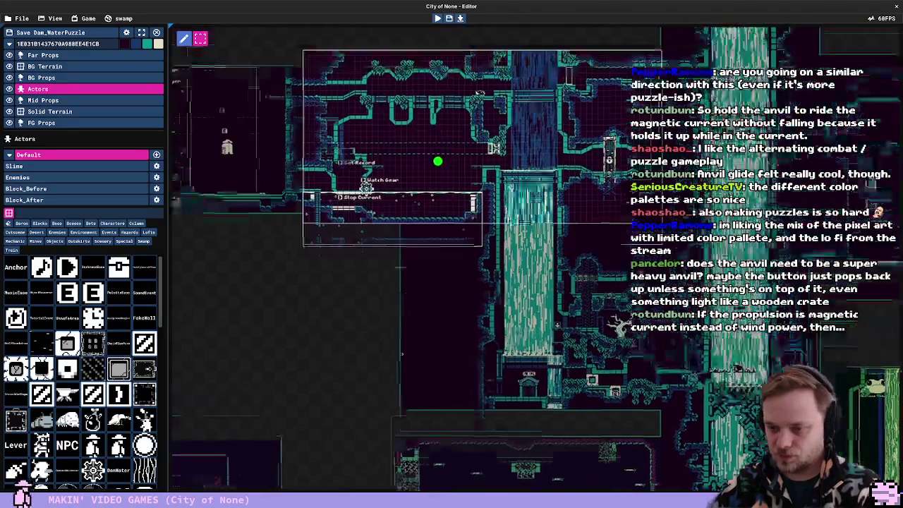
scroll(471, 301, up, 5)
scroll(471, 301, down, 3)
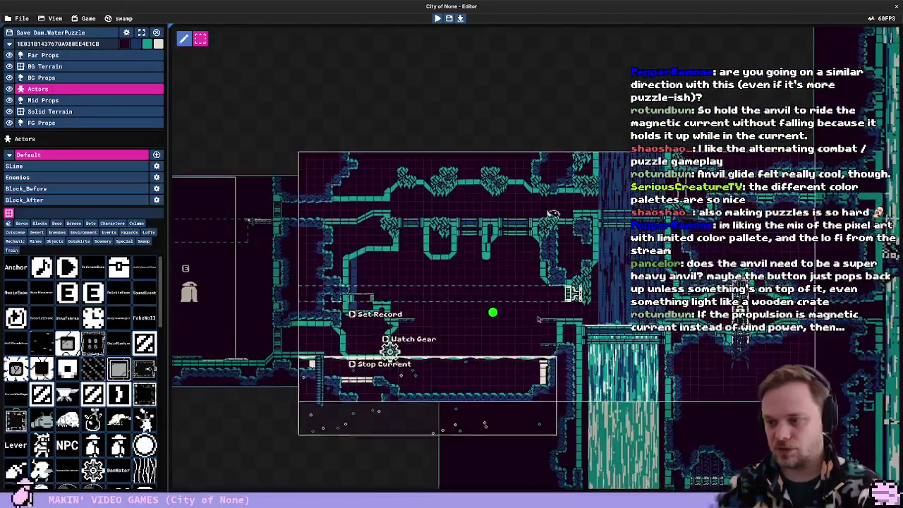
scroll(587, 363, down, 5)
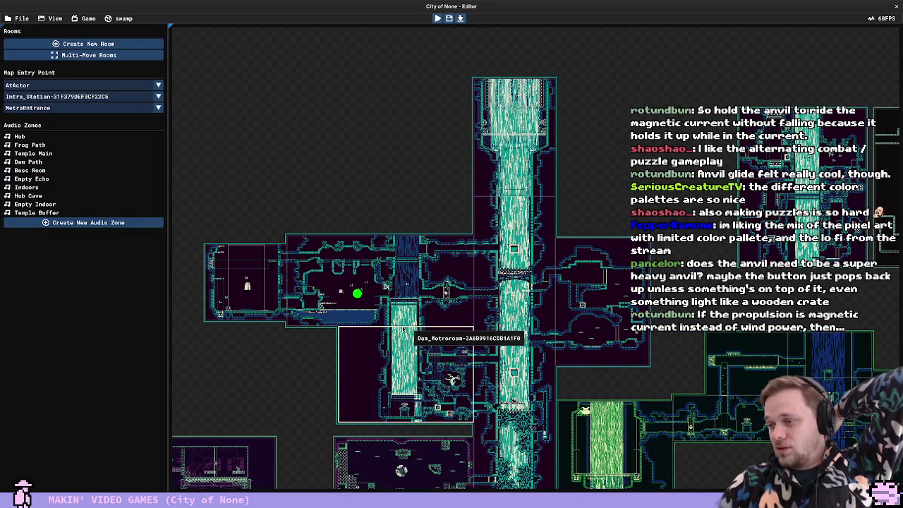
scroll(405, 297, up, 3)
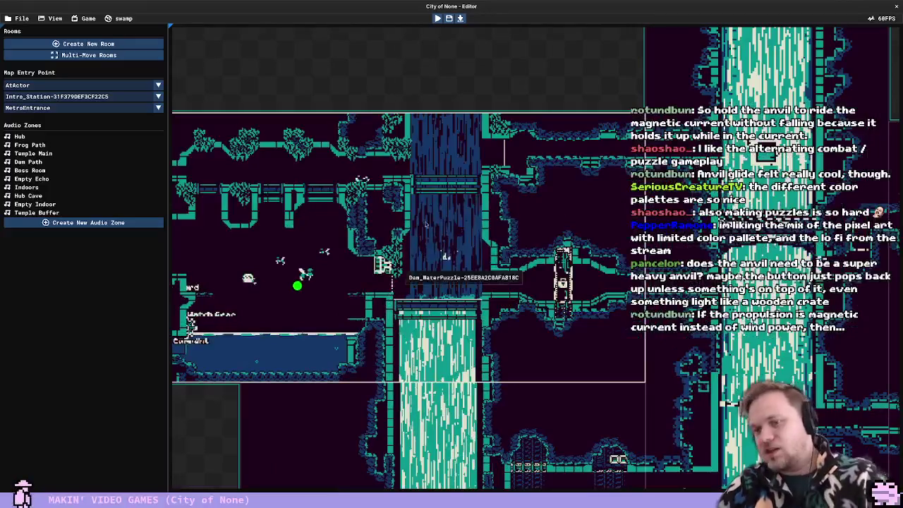
double_click(436, 207)
key(Escape)
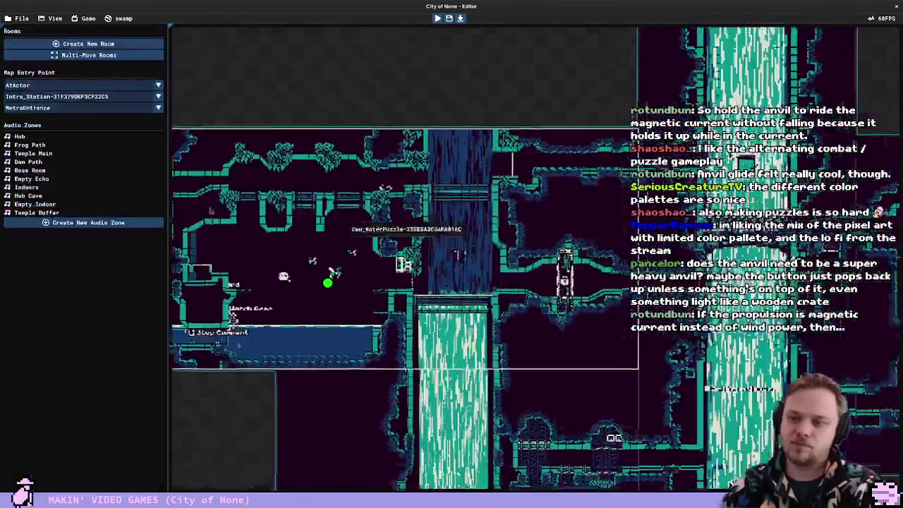
scroll(338, 255, down, 3)
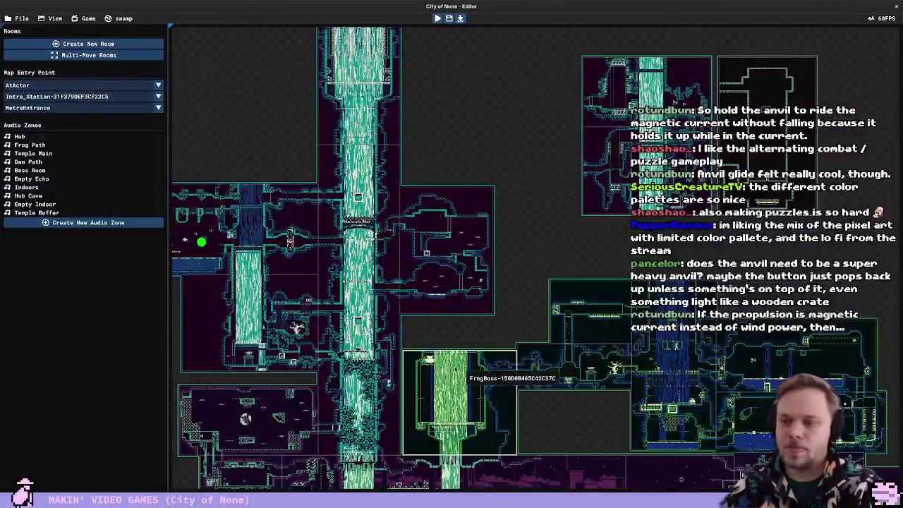
scroll(455, 271, up, 2)
double_click(456, 270)
Return to the Rooms map with Tab and pan toward the Reservoir and Intro_Puzzle rooms
scroll(599, 346, down, 2)
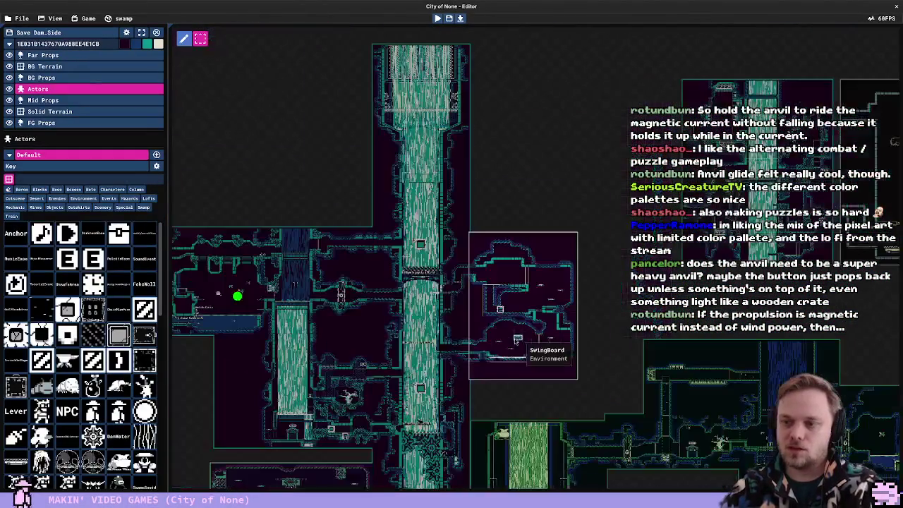
scroll(501, 347, up, 1)
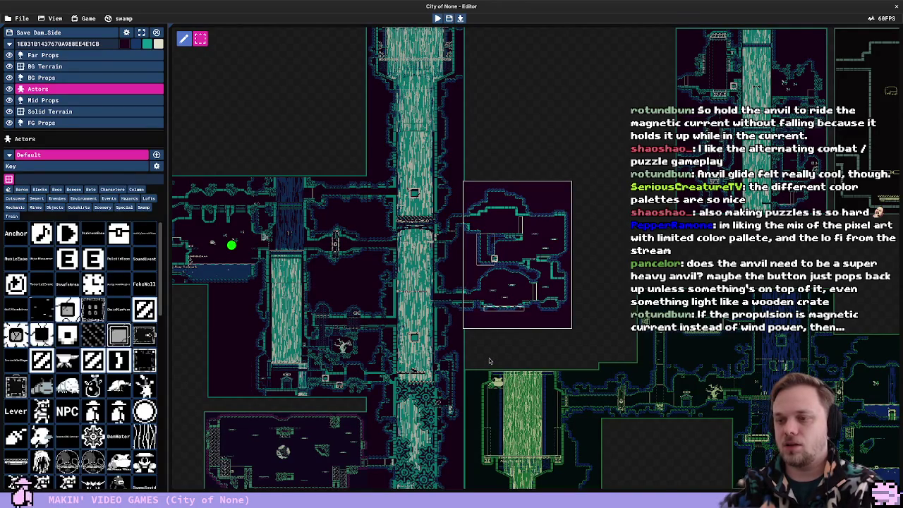
scroll(489, 361, down, 3)
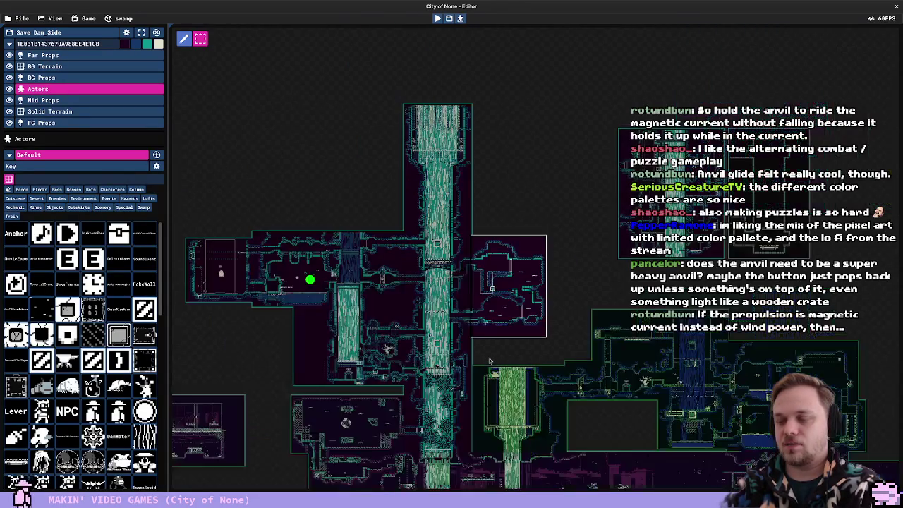
scroll(489, 361, up, 4)
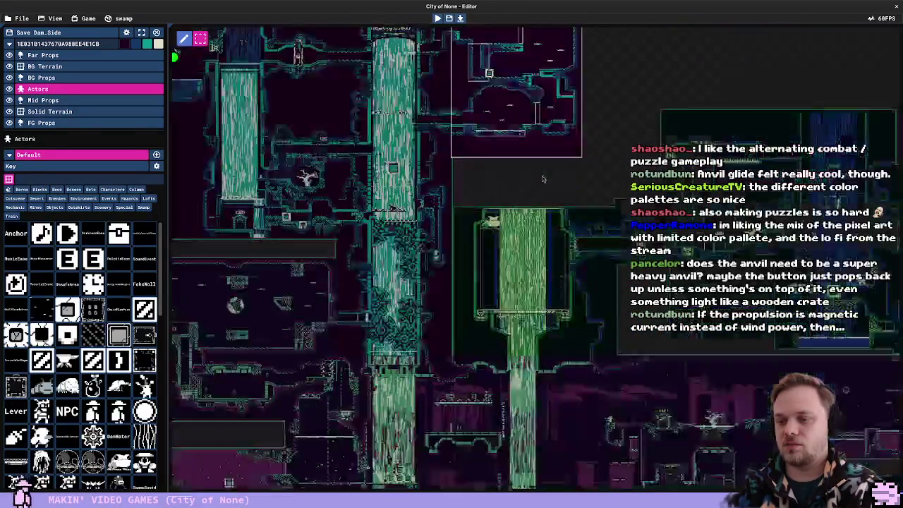
key(Tab)
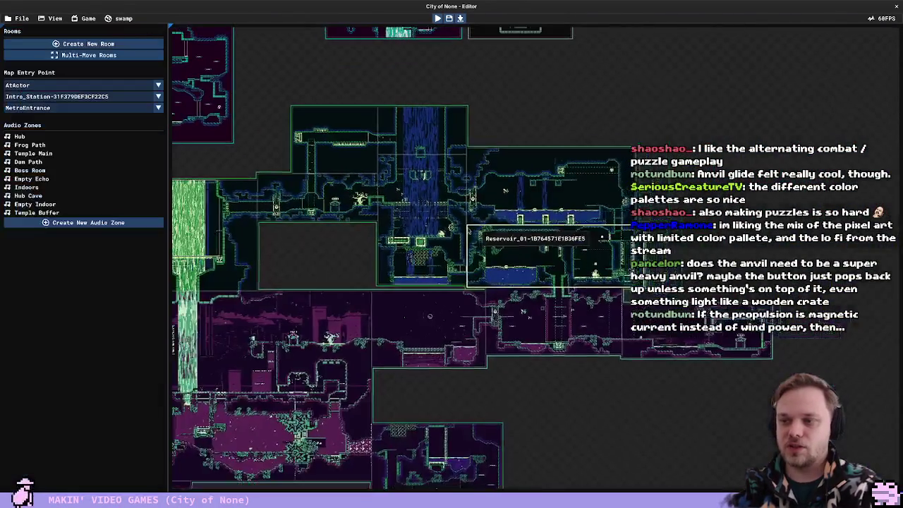
scroll(456, 250, up, 3)
scroll(377, 226, down, 2)
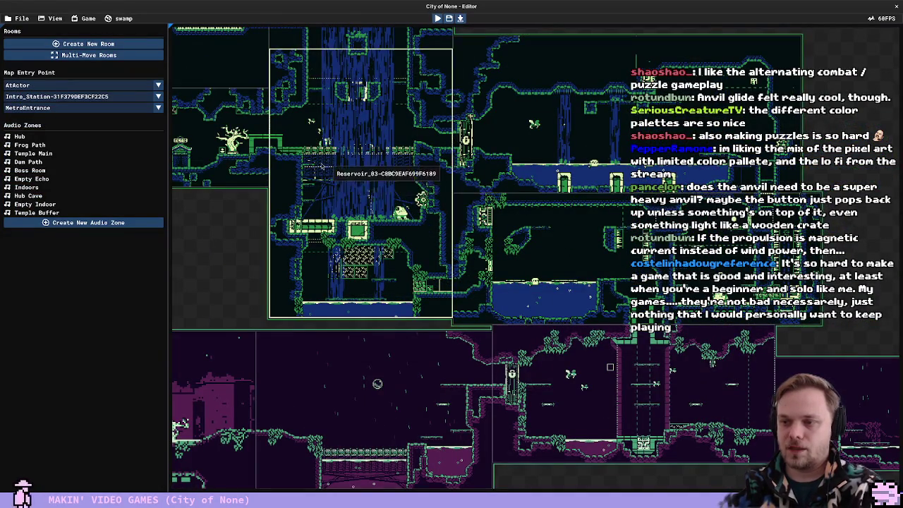
drag(386, 175, 425, 186)
scroll(424, 317, down, 3)
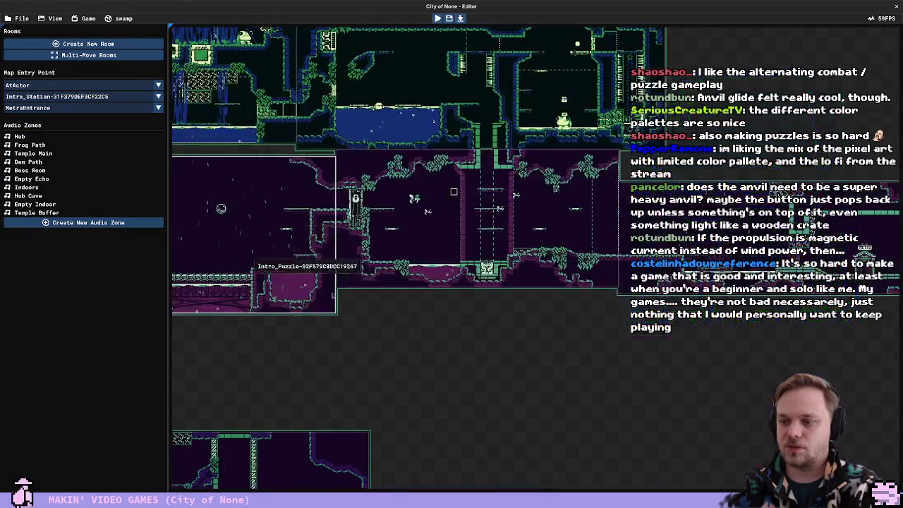
Open the Crookwick Marsh room, start playtesting, and open the View menu
double_click(527, 242)
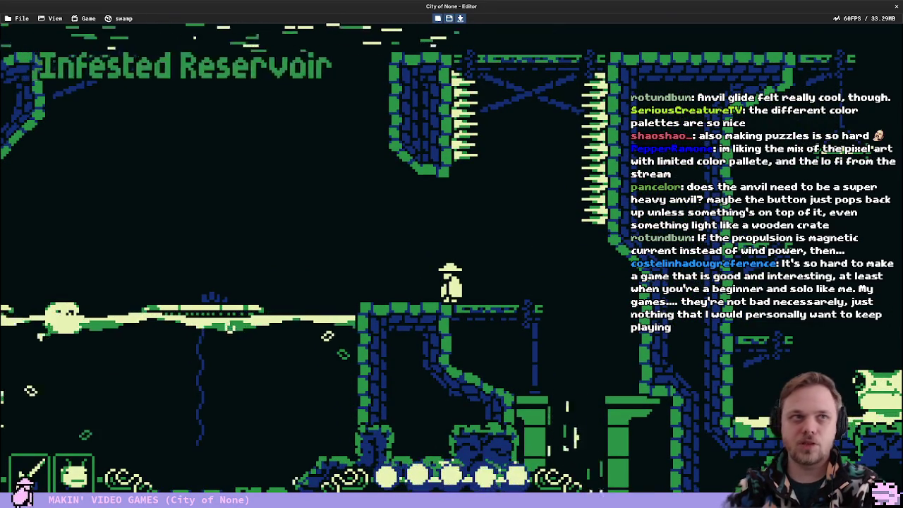
click(61, 19)
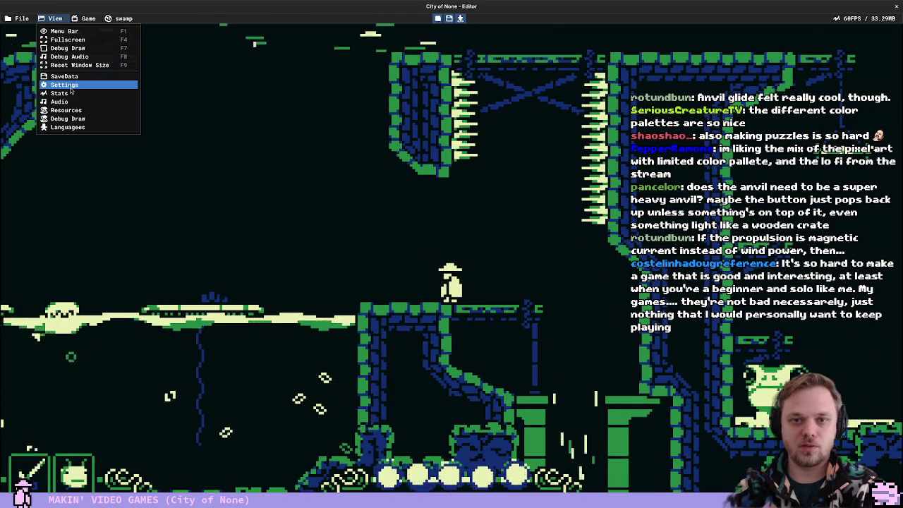
Open View > Settings and keep playing, jumping with the anvil in hand
click(69, 88)
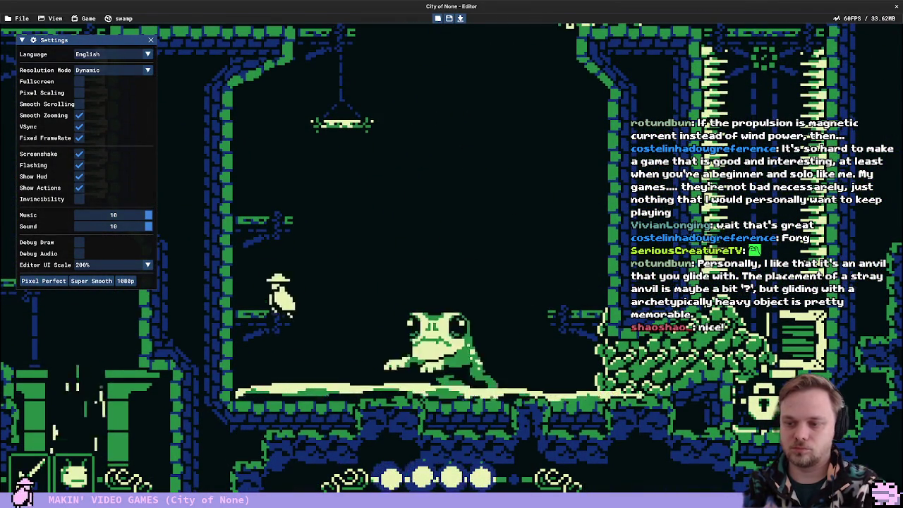
key(space)
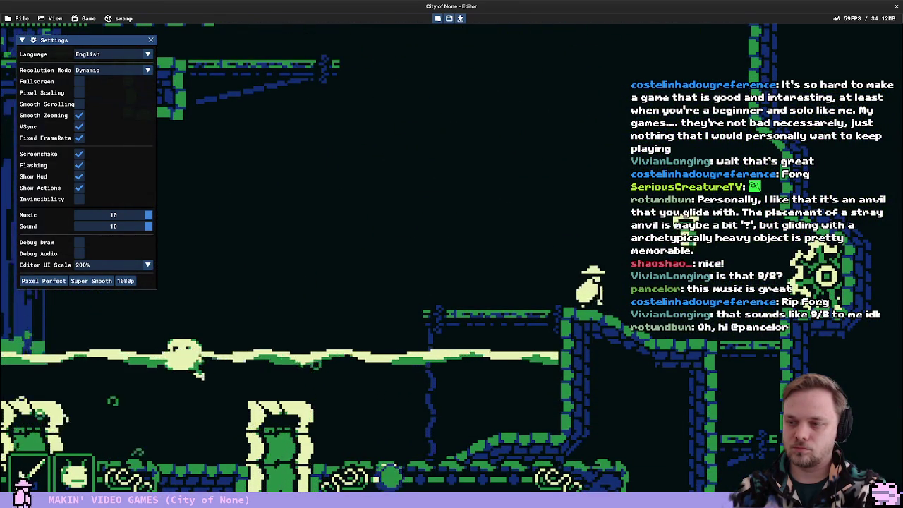
Pause the game, drag the Music slider down to 0, and stop the playtest
key(Escape)
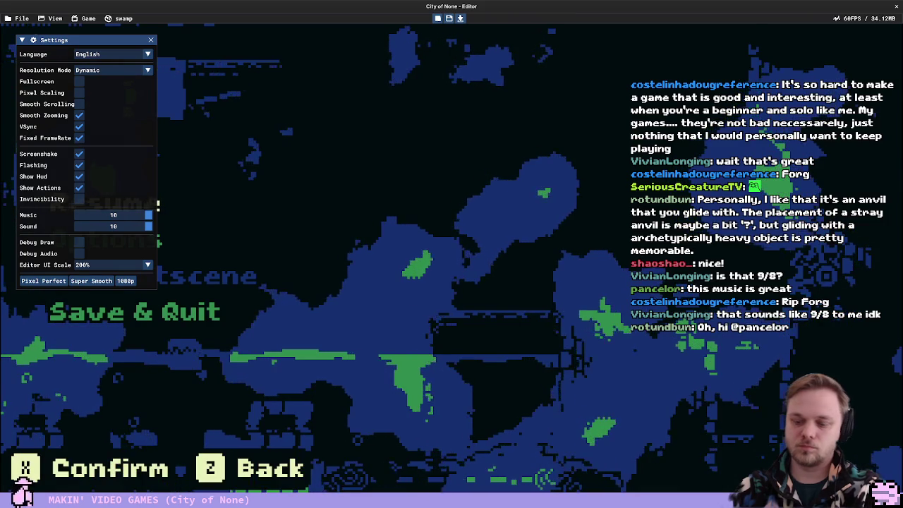
drag(148, 215, 78, 215)
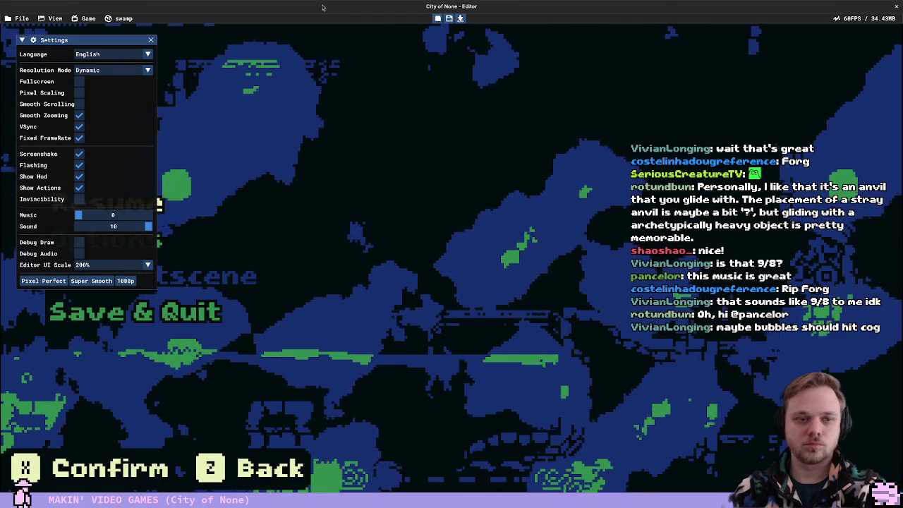
click(438, 17)
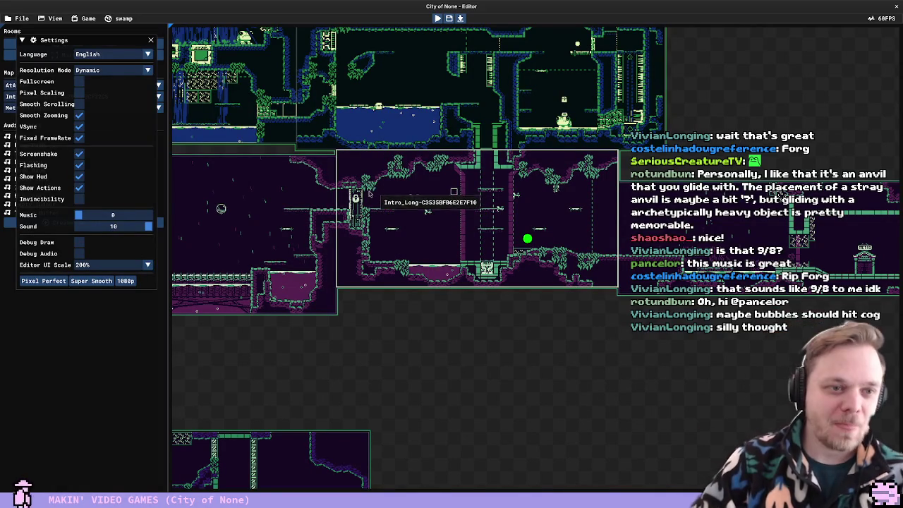
Zoom the world room map until Dam_Side sits centred beside the waterfall rooms
scroll(402, 212, up, 3)
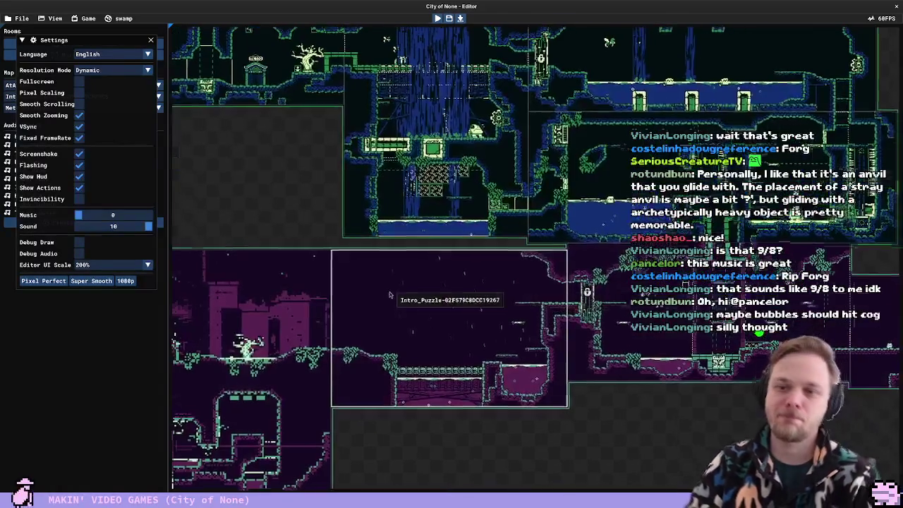
scroll(337, 252, down, 5)
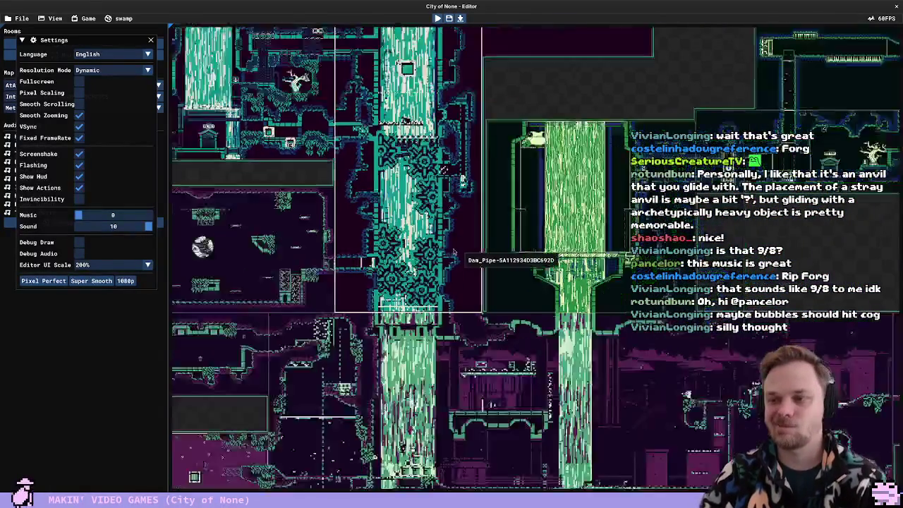
scroll(471, 343, up, 5)
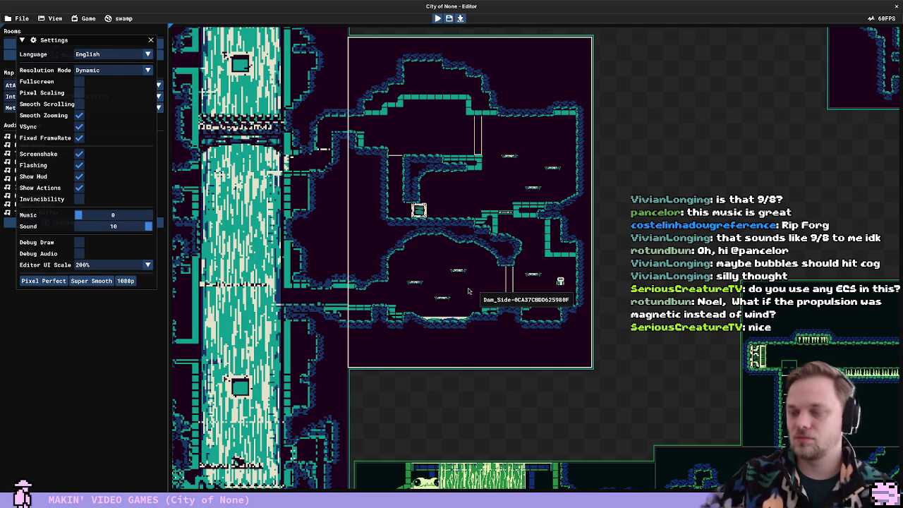
Open Dam_Side, run a brief F5 playtest, and select the lower EyeWall
double_click(513, 319)
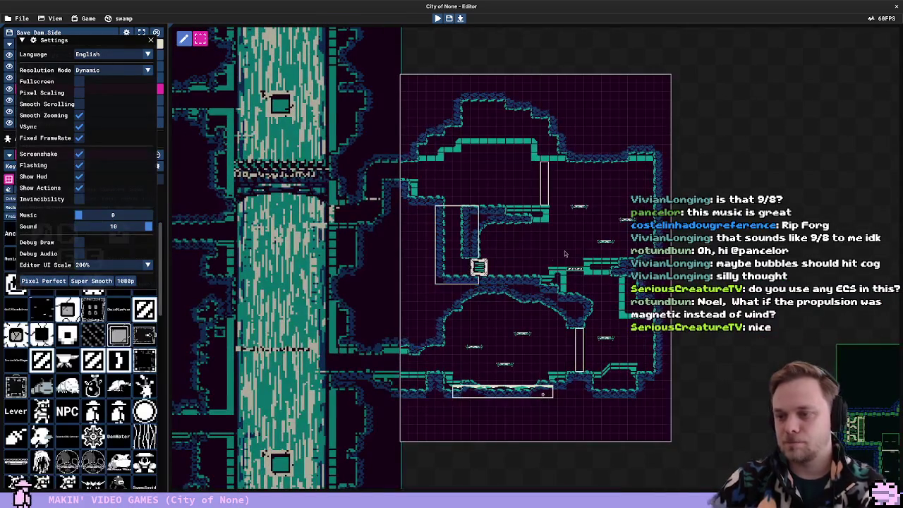
key(F5)
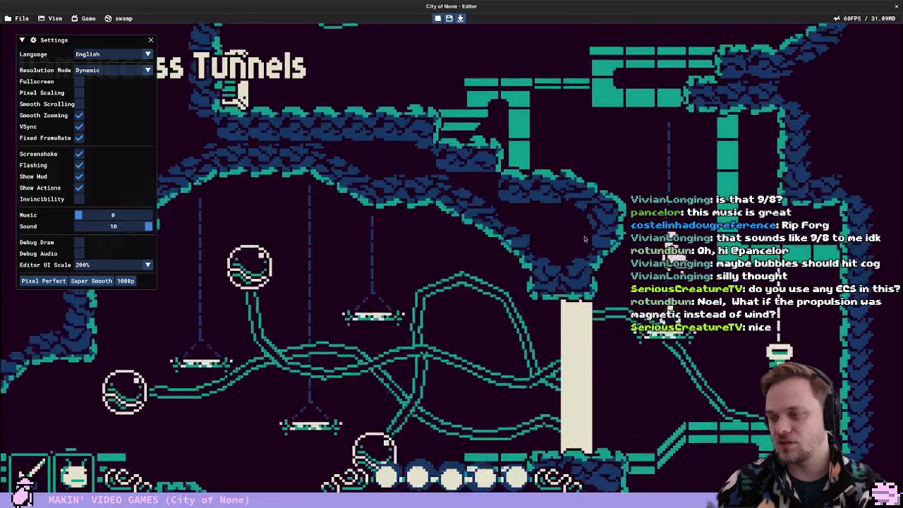
key(F5)
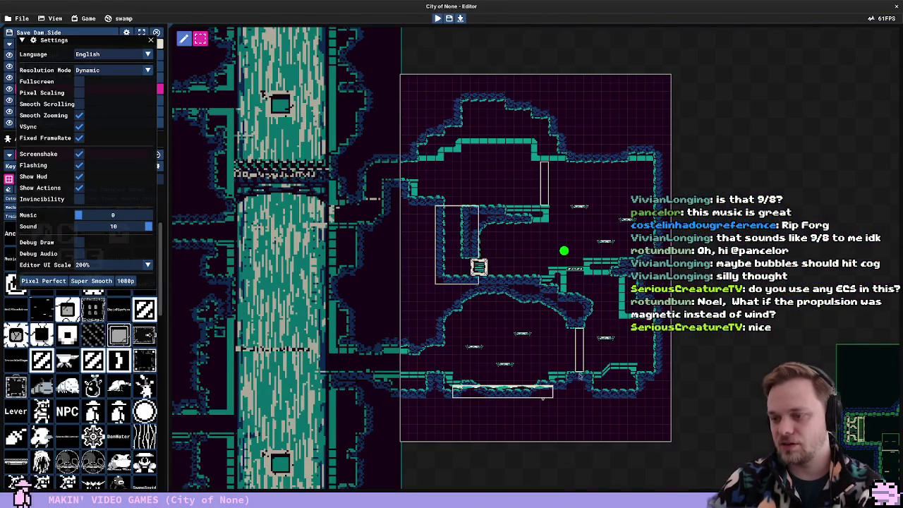
click(580, 375)
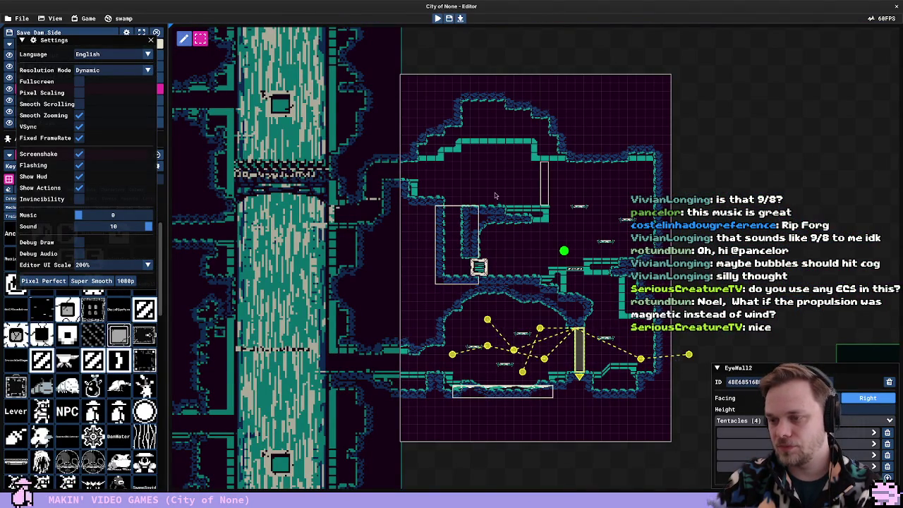
click(569, 349)
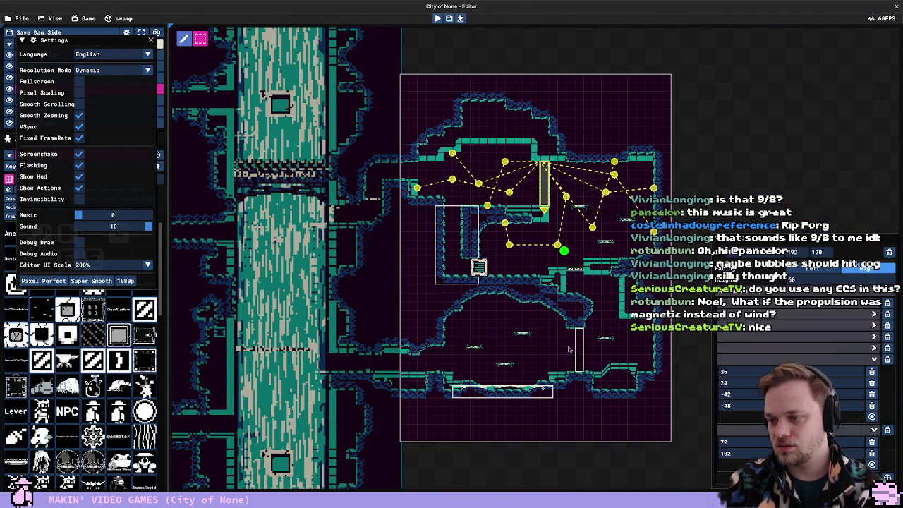
click(569, 349)
click(579, 352)
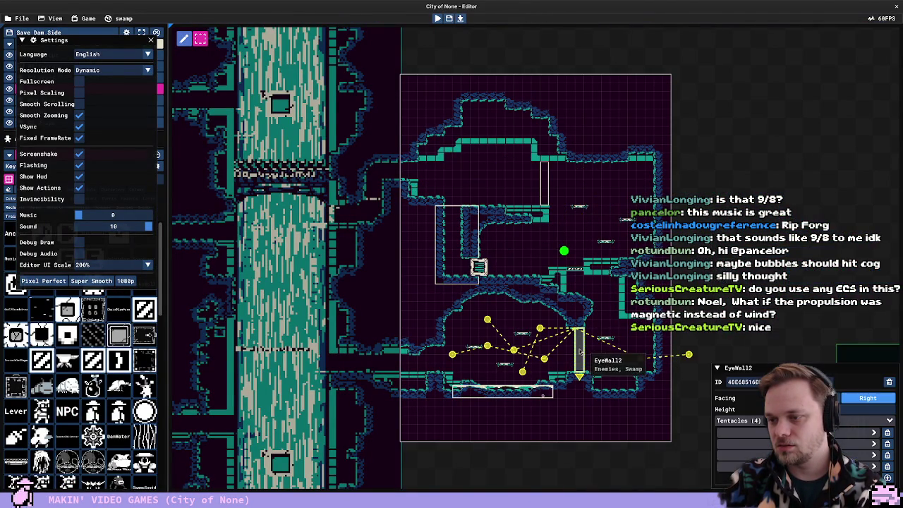
Compare the upper and lower EyeWalls' Tentacles lists, then deselect and close the editor
click(545, 182)
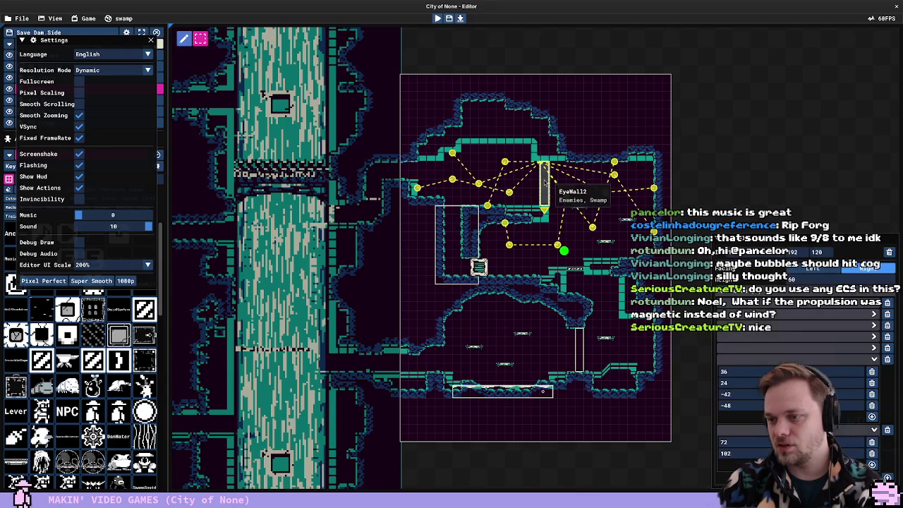
key(ctrl+z)
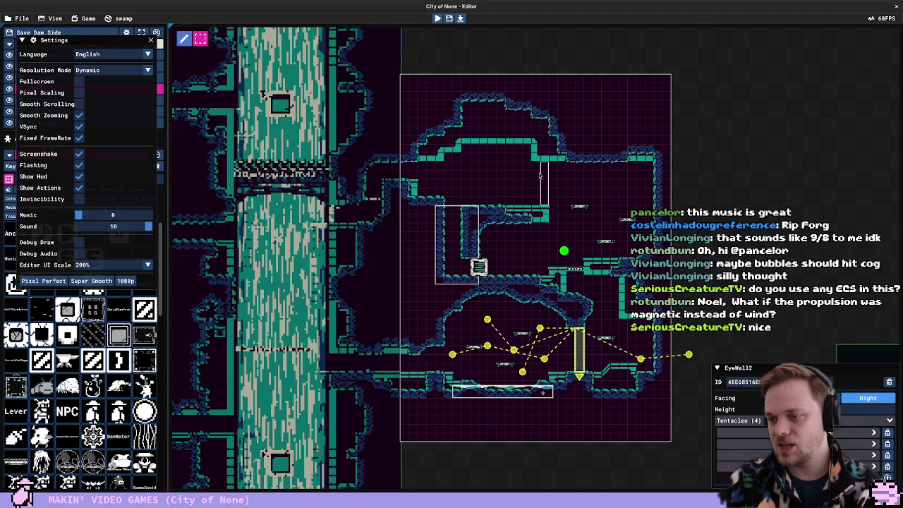
click(543, 177)
click(579, 352)
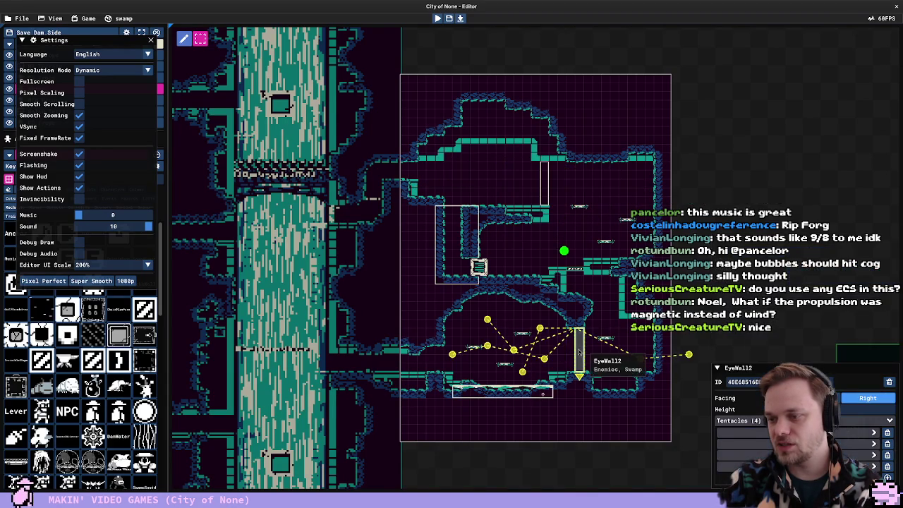
click(544, 173)
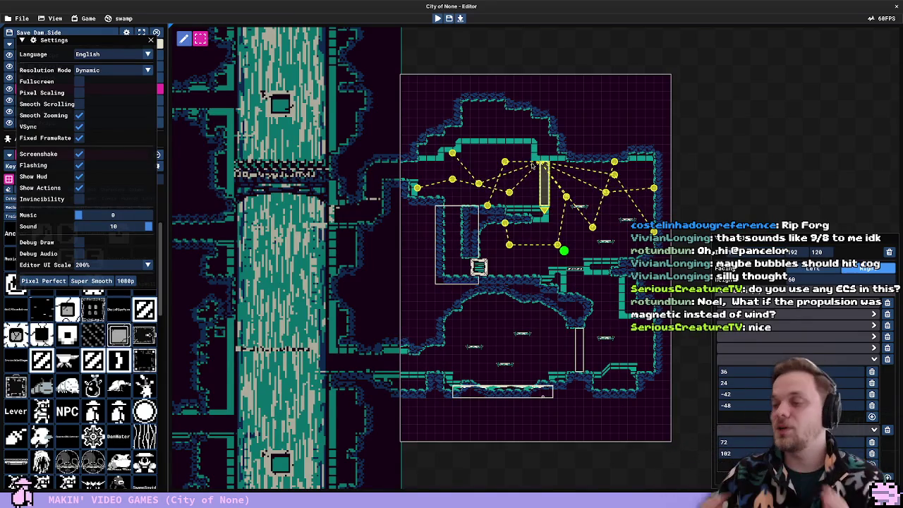
click(726, 360)
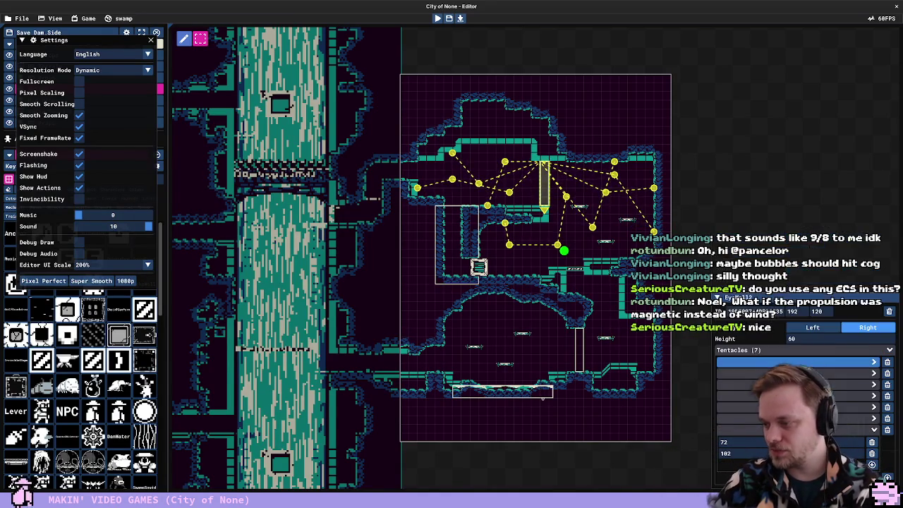
click(582, 342)
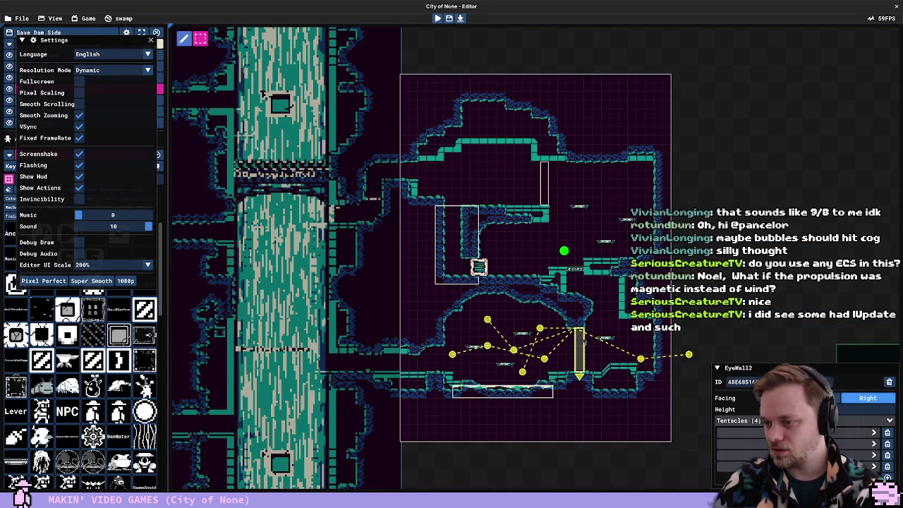
key(Escape)
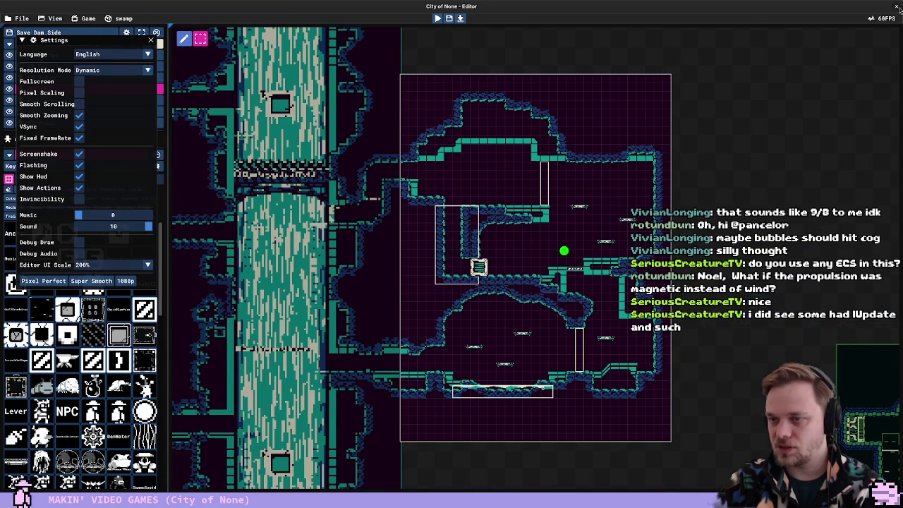
click(900, 9)
Check the hot-reload build output, then return to the Tentacle class's WaveTime field in TentacleArm.cs
click(282, 176)
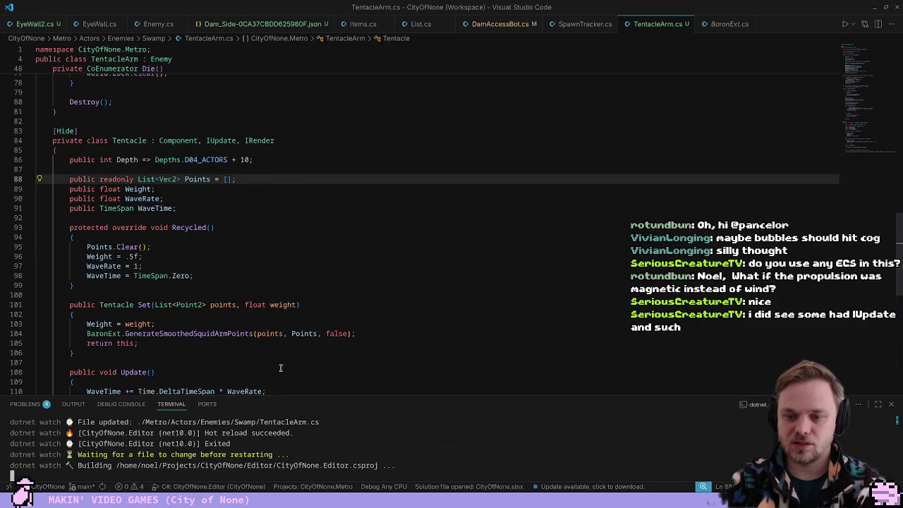
click(327, 247)
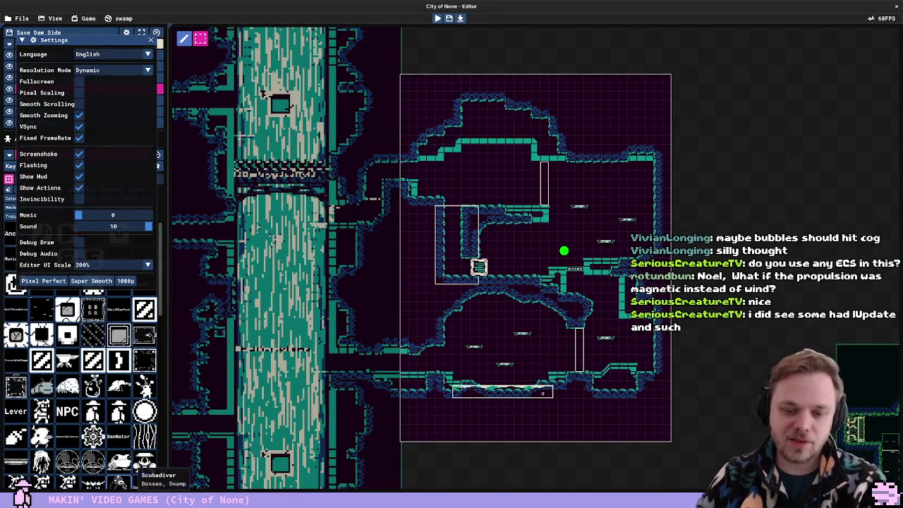
key(alt+Tab)
click(269, 205)
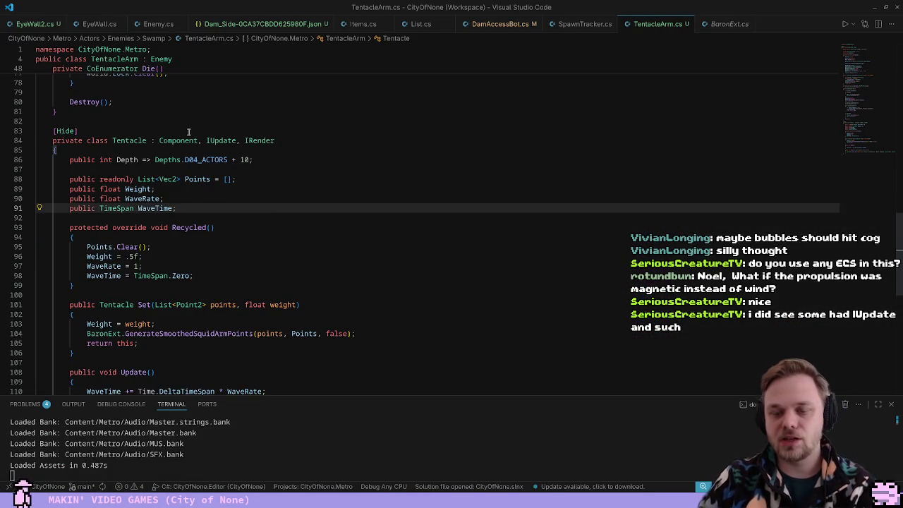
click(188, 140)
click(246, 208)
Inspect the Tentacle class's IUpdate and IRender interface list, shrinking the terminal panel
click(226, 140)
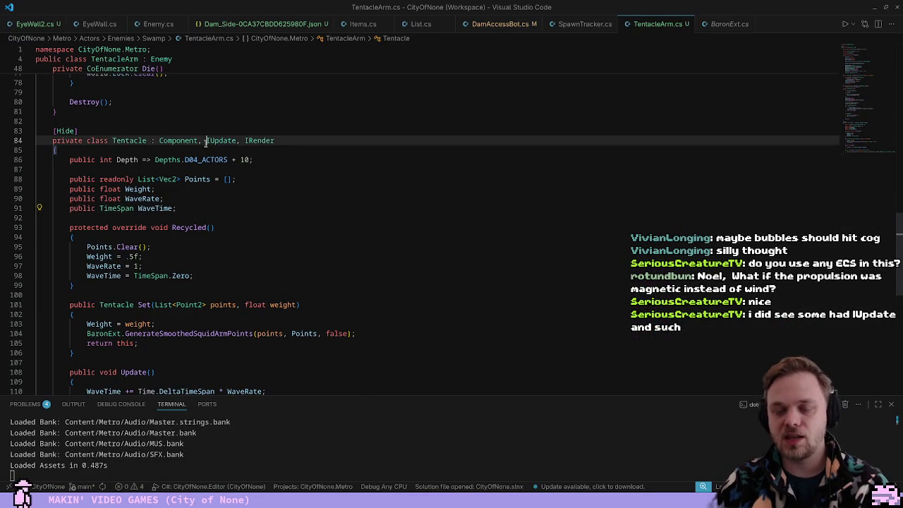
click(257, 141)
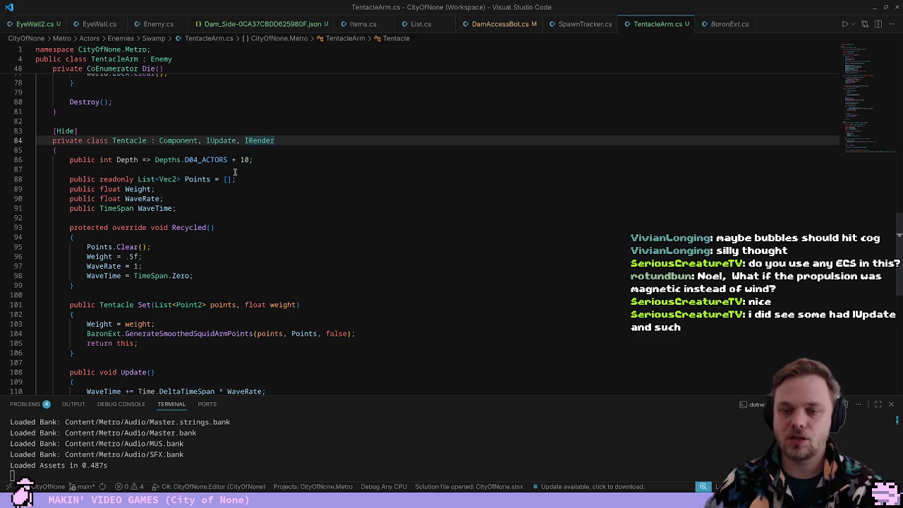
drag(272, 394, 272, 430)
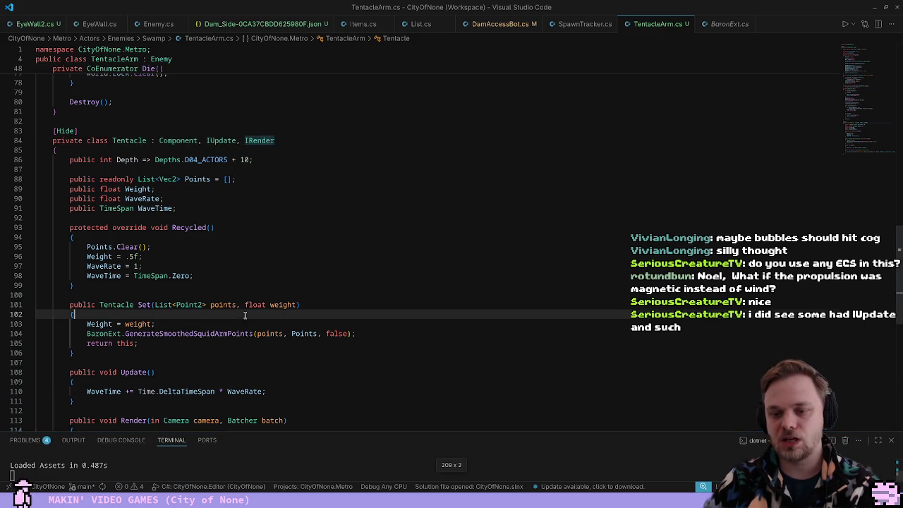
click(199, 130)
key(Down)
key(Down)
drag(206, 140, 204, 151)
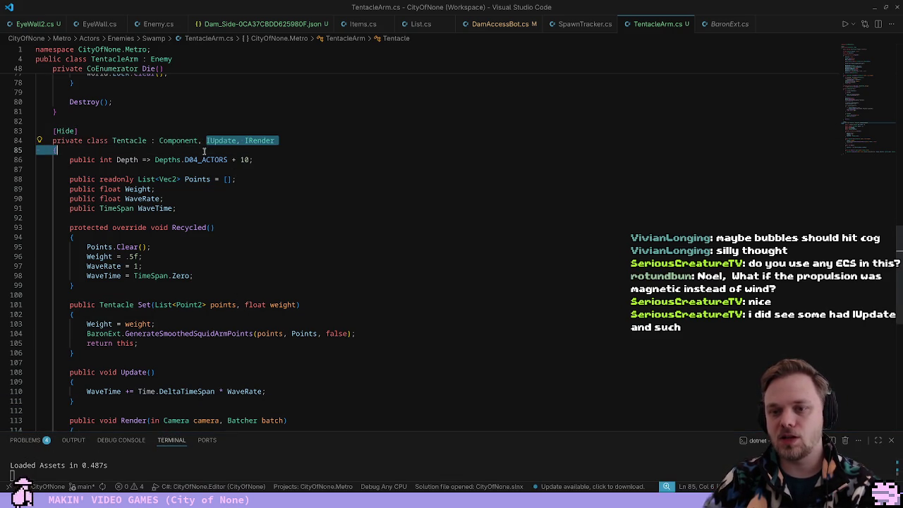
click(217, 140)
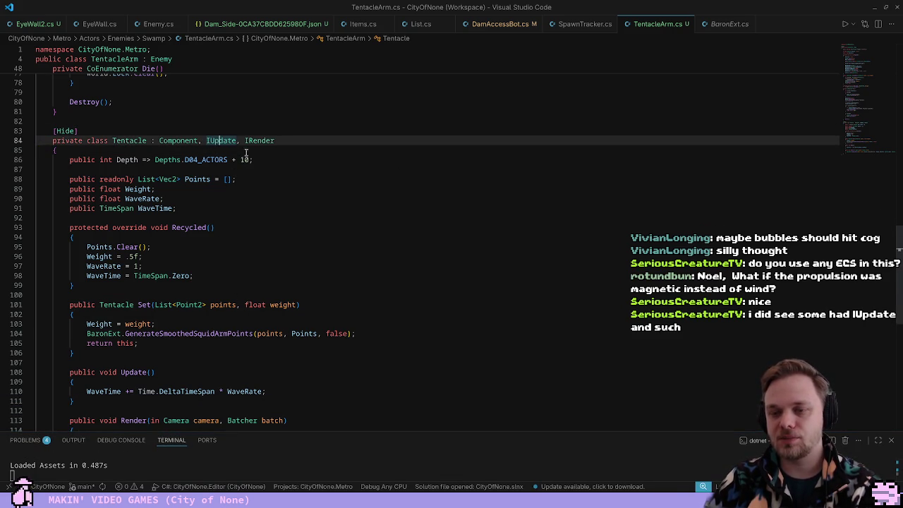
click(247, 152)
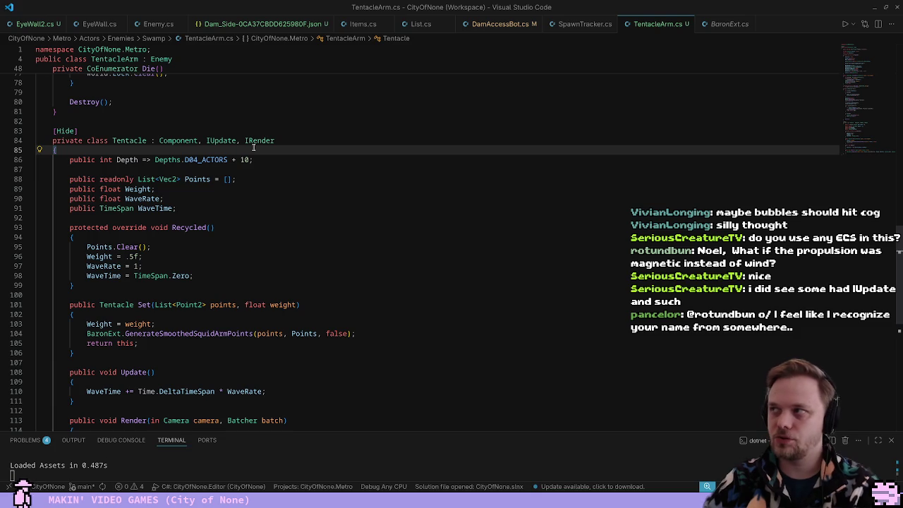
Open World.cs and examine the IUpdate loop, its it.Update() call on line 441 and the late update block
key(ctrl+p)
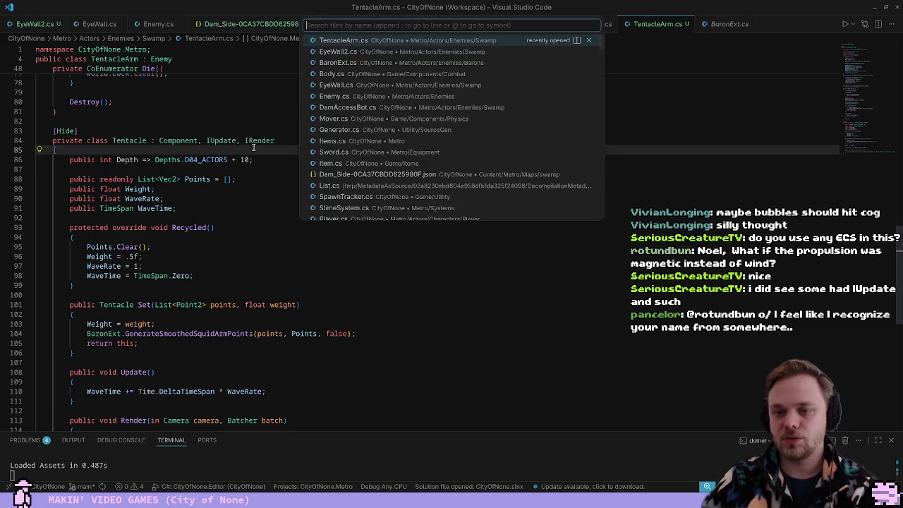
text(World.cs)
key(Return)
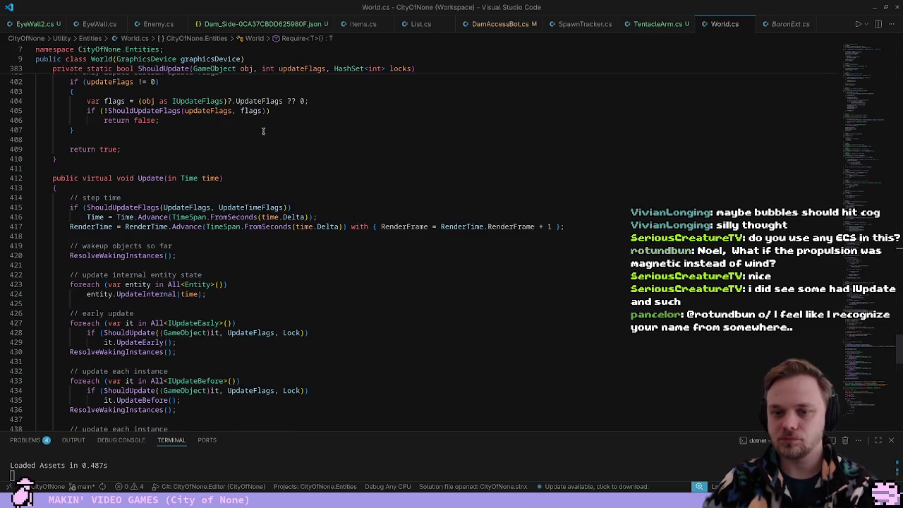
scroll(164, 203, down, 7)
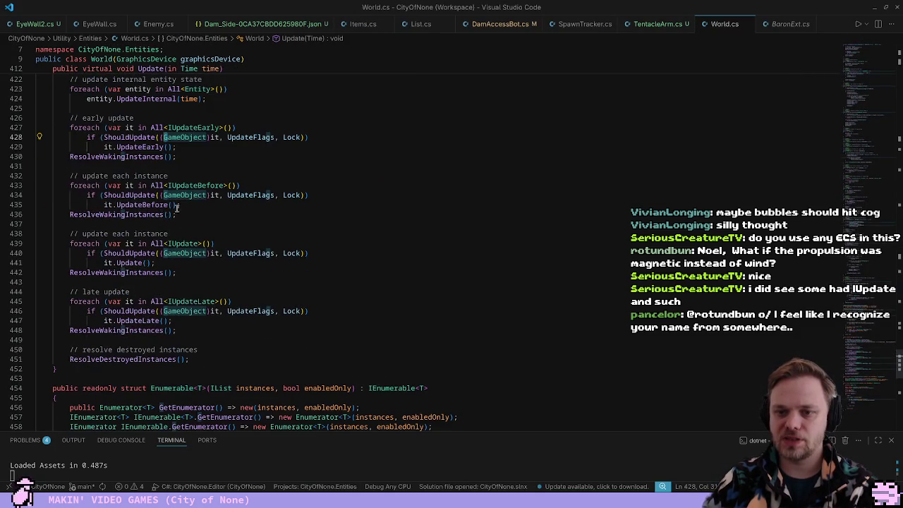
click(133, 185)
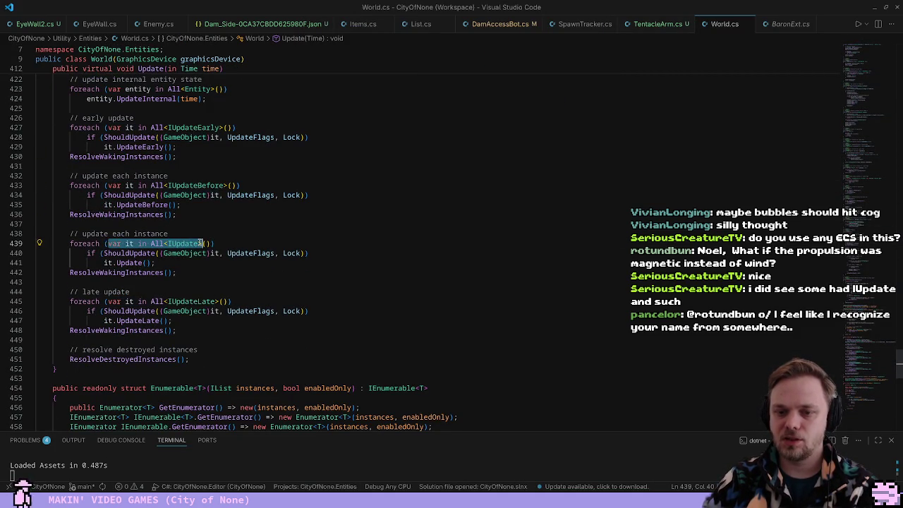
click(223, 243)
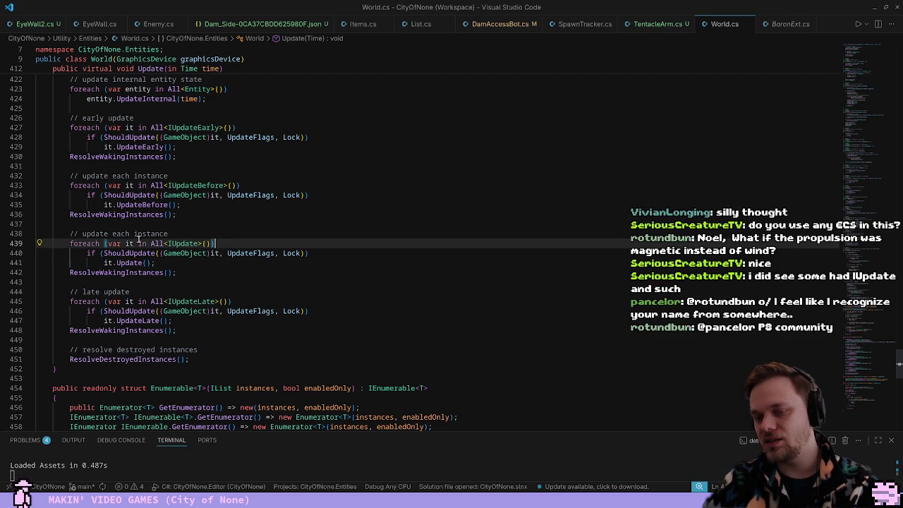
click(195, 243)
key(Down)
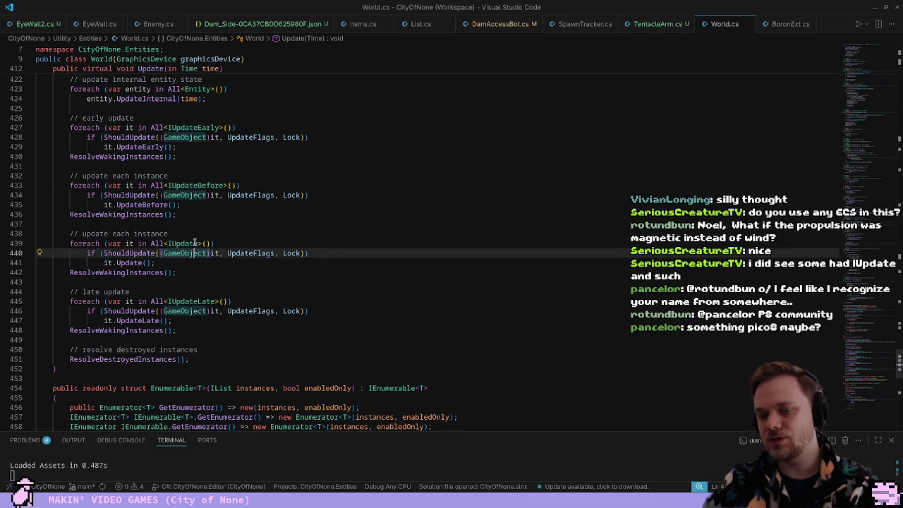
mouse_move(104, 262)
mouse_down()
mouse_move(170, 265)
mouse_move(153, 347)
mouse_up()
click(160, 311)
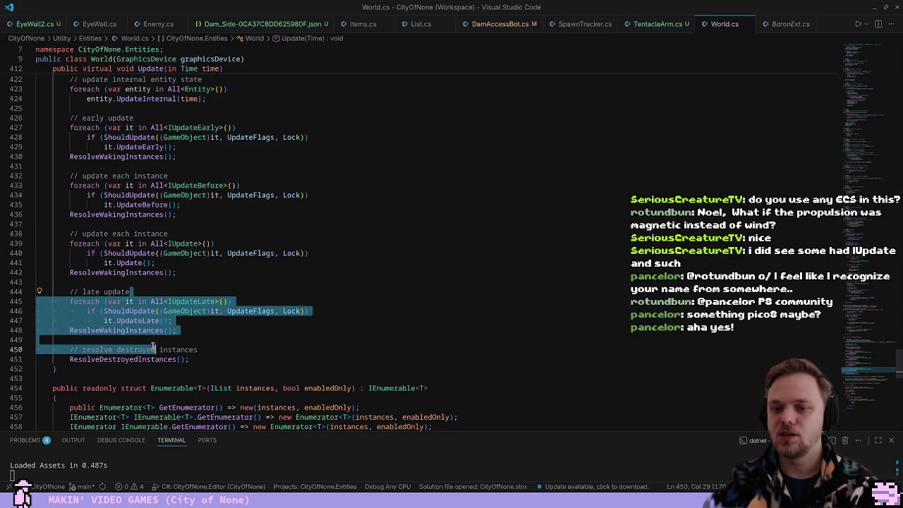
click(160, 285)
click(129, 253)
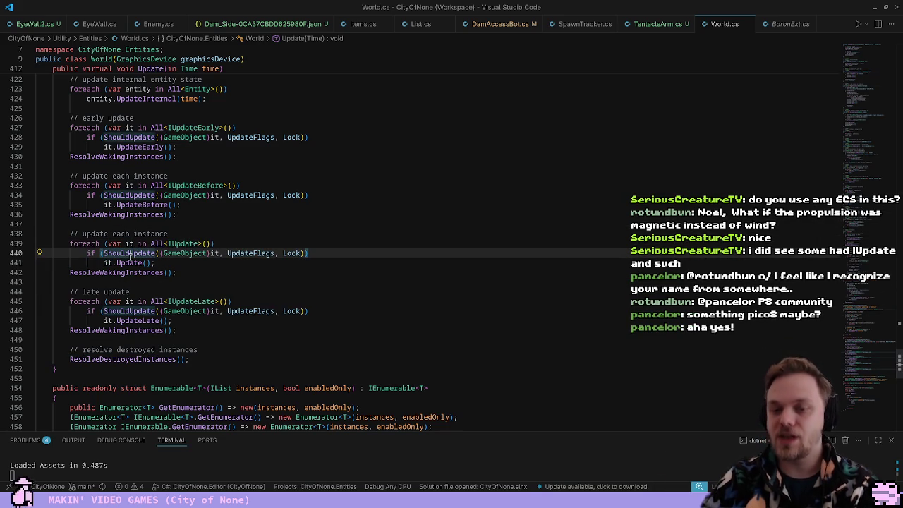
click(129, 263)
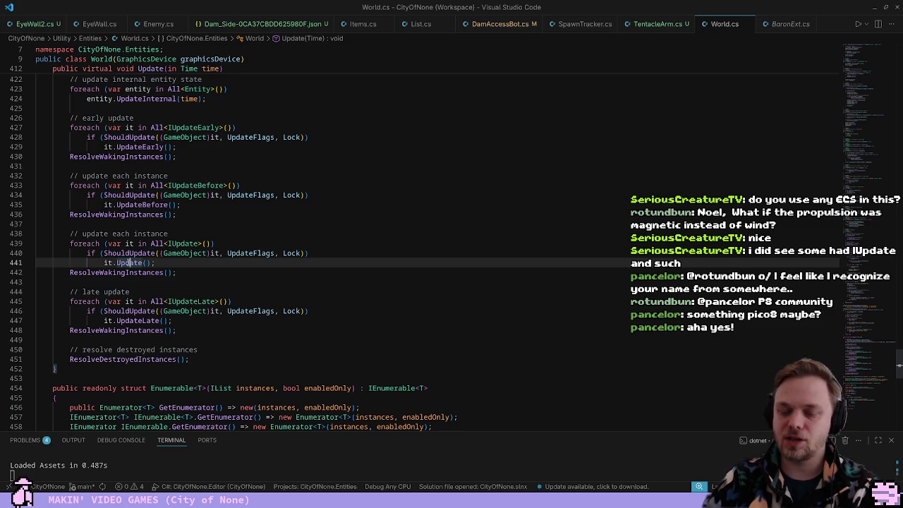
View IUpdate.Update's definition in Interfaces.cs, then go back through World.cs to TentacleArm.cs
key(F12)
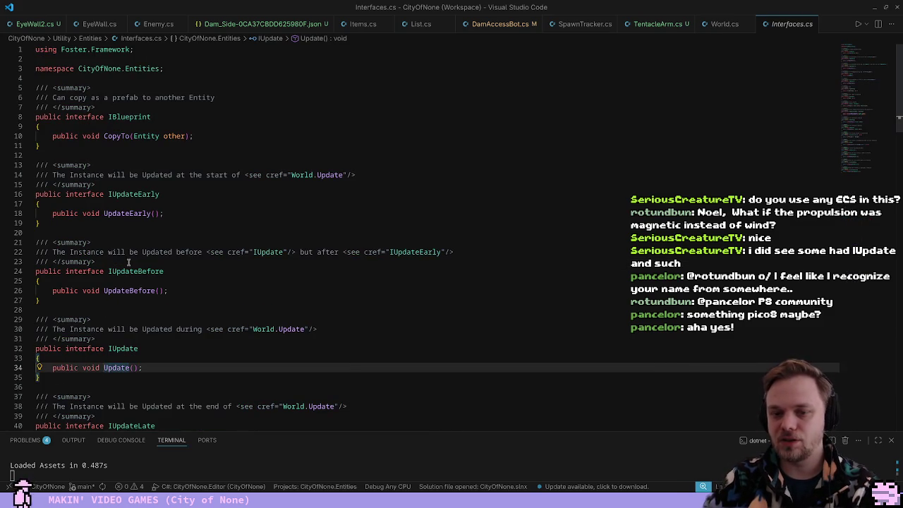
key(alt+Left)
key(alt+Left)
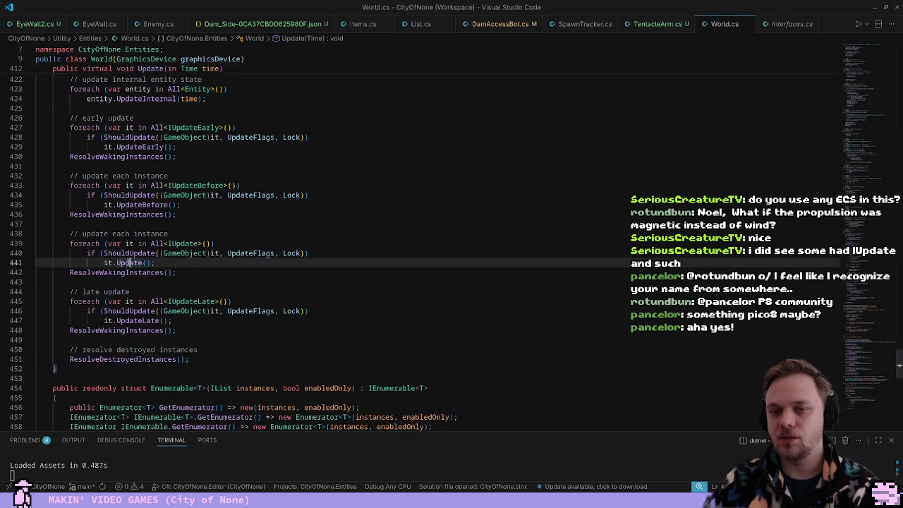
key(alt+Left)
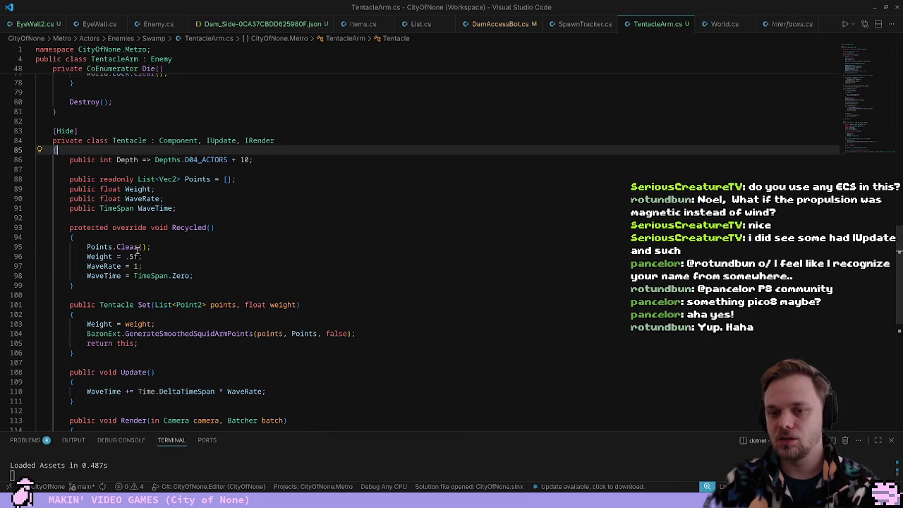
Scroll through the Tentacle Update method in TentacleArm.cs, then switch back to the City of None editor
scroll(163, 136, down, 5)
drag(99, 230, 248, 278)
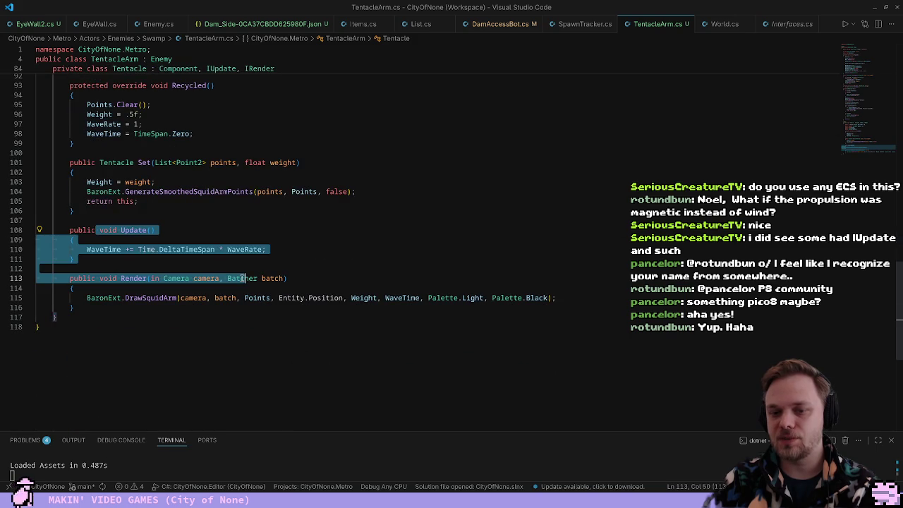
click(245, 258)
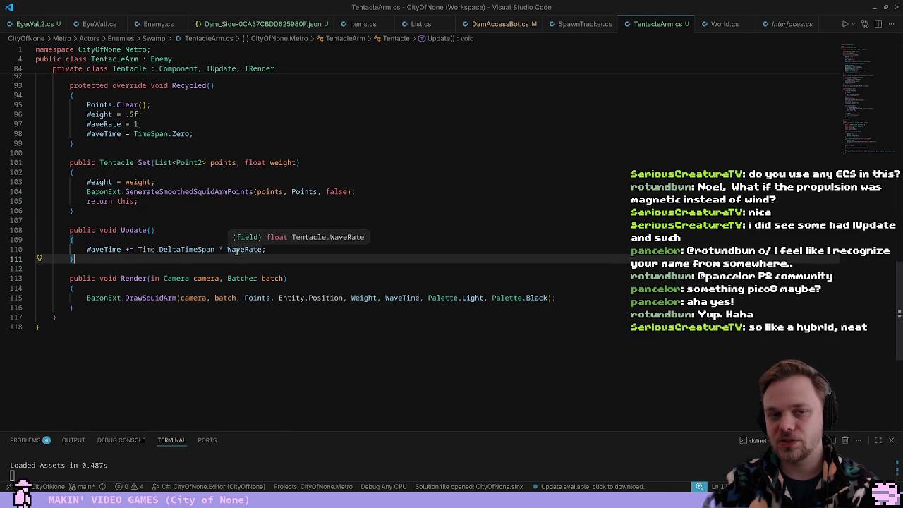
scroll(223, 252, up, 13)
scroll(208, 251, up, 9)
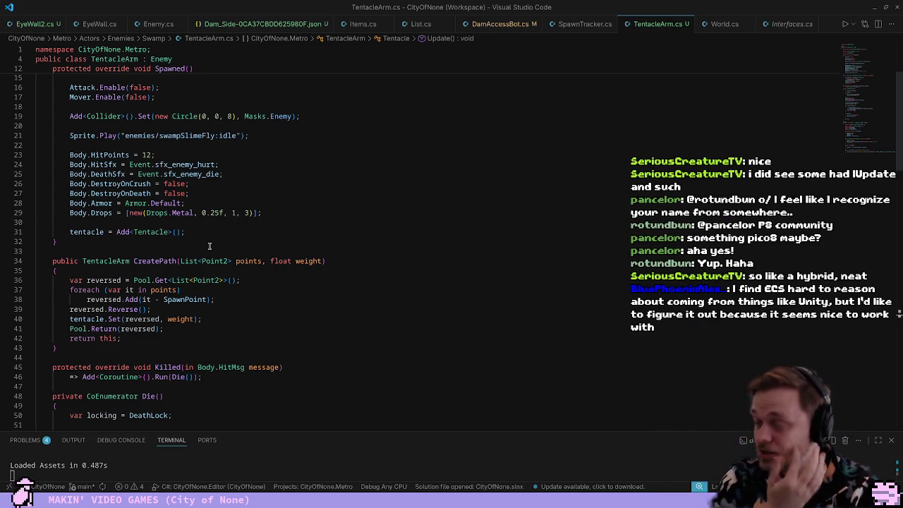
scroll(263, 261, up, 4)
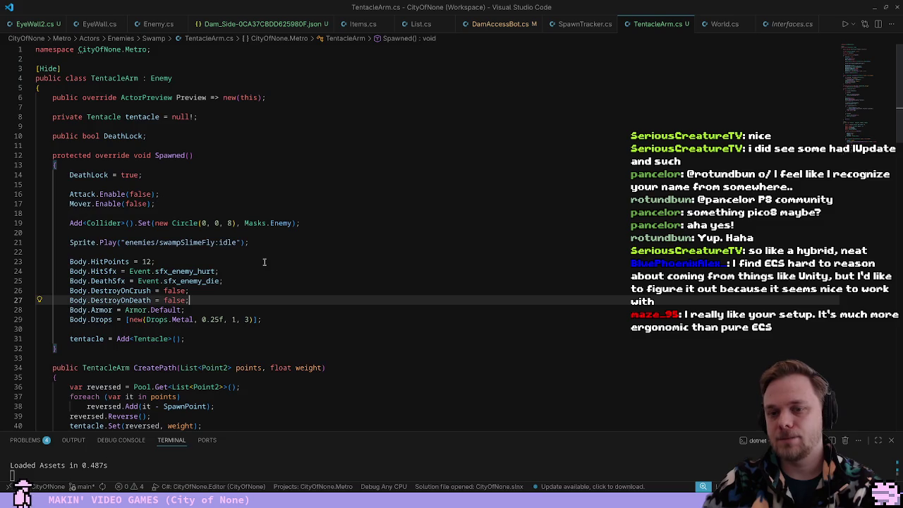
scroll(264, 262, down, 12)
scroll(263, 262, up, 8)
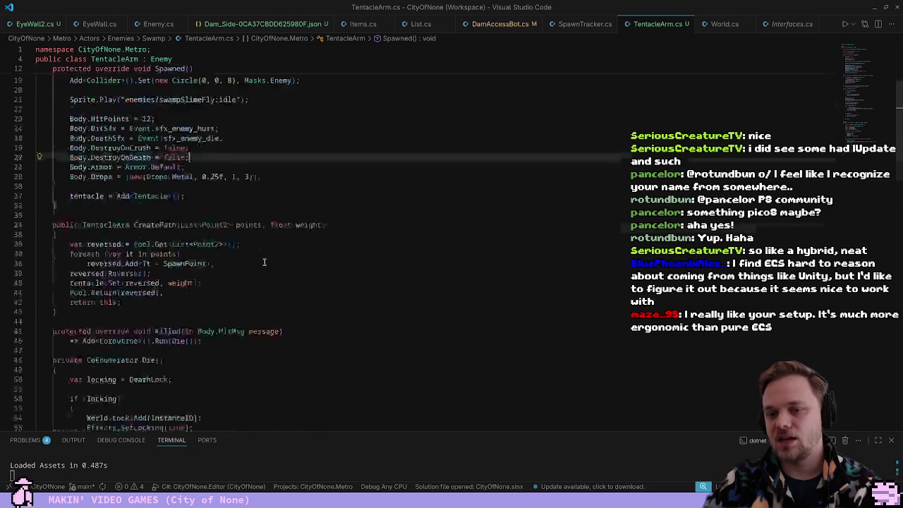
scroll(264, 261, up, 6)
scroll(264, 262, down, 4)
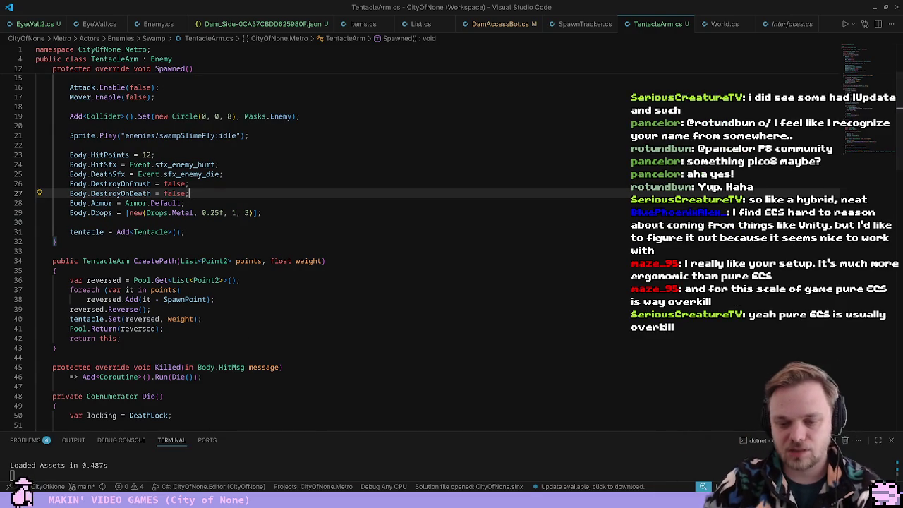
key(alt+Tab)
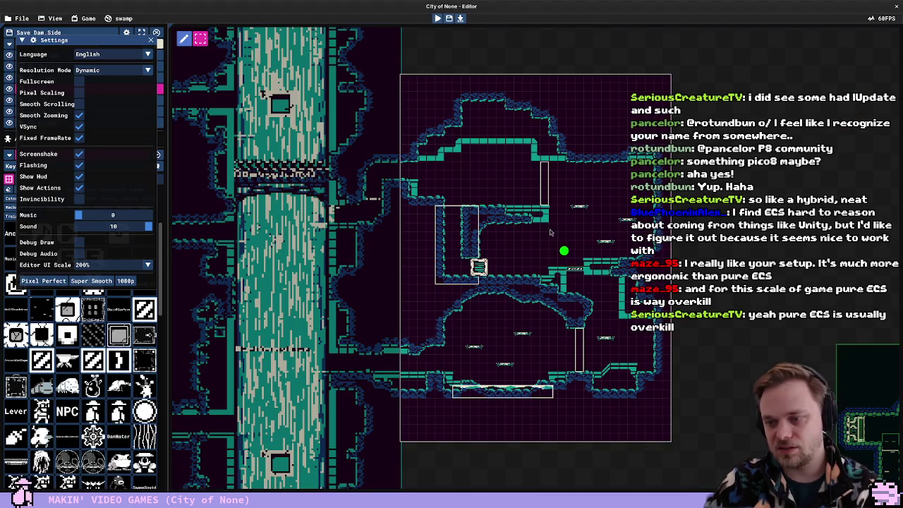
Select and deselect the FakeWall actor, then close the Settings panel to show layers and actors
click(478, 247)
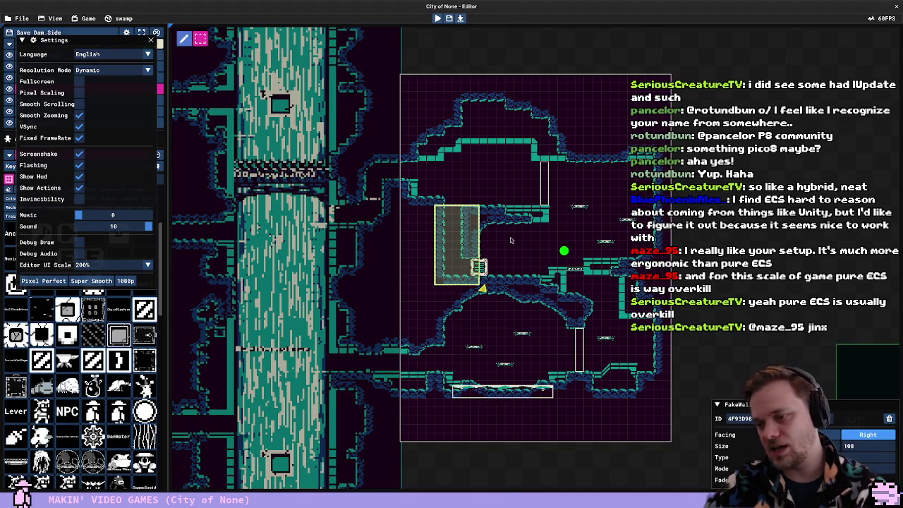
click(512, 241)
scroll(514, 247, up, 1)
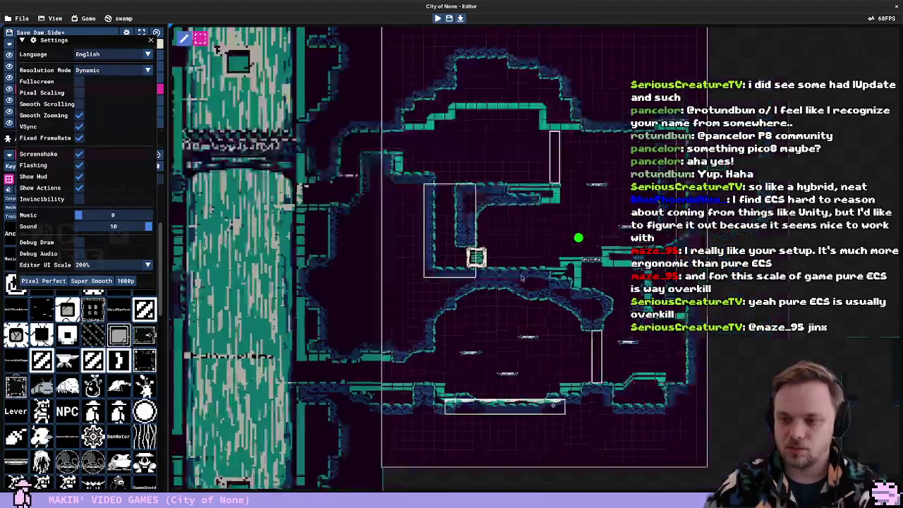
scroll(522, 261, down, 1)
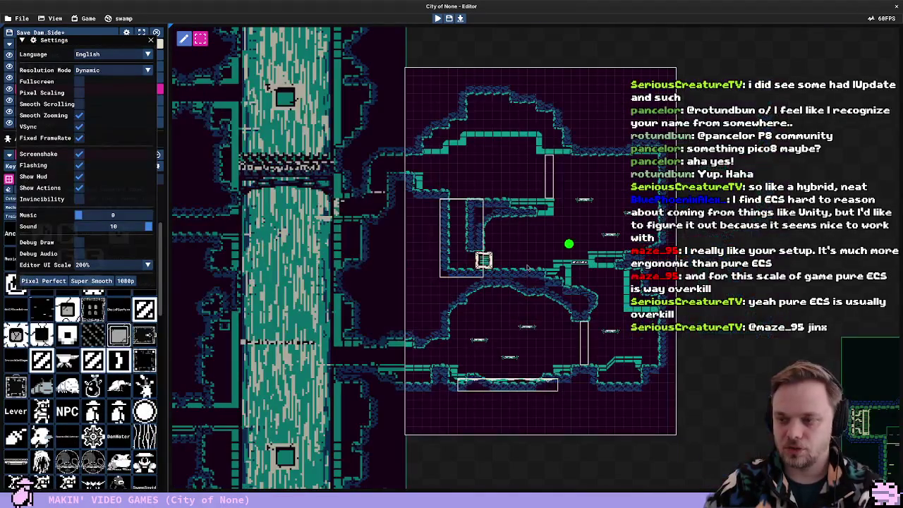
click(151, 40)
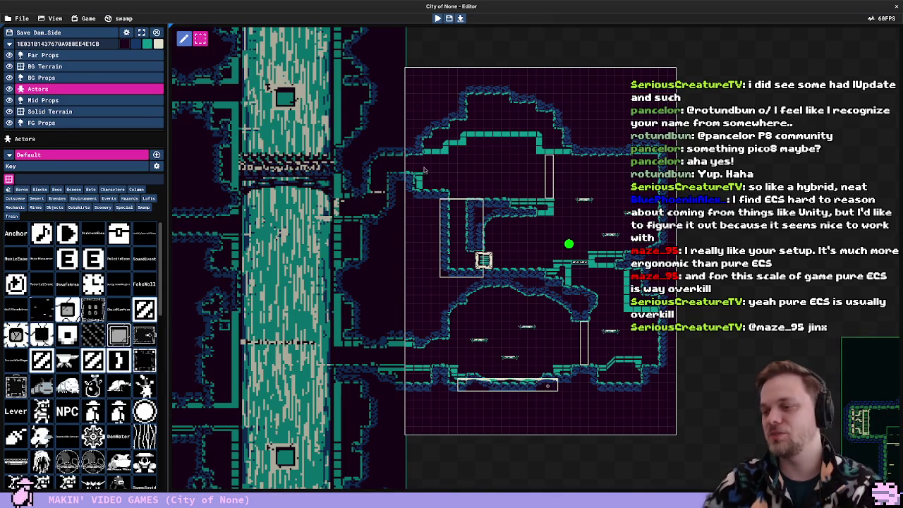
Select EyeWall2 to show its tentacle paths and move the top path node upward
key(ctrl+a)
click(596, 342)
click(585, 334)
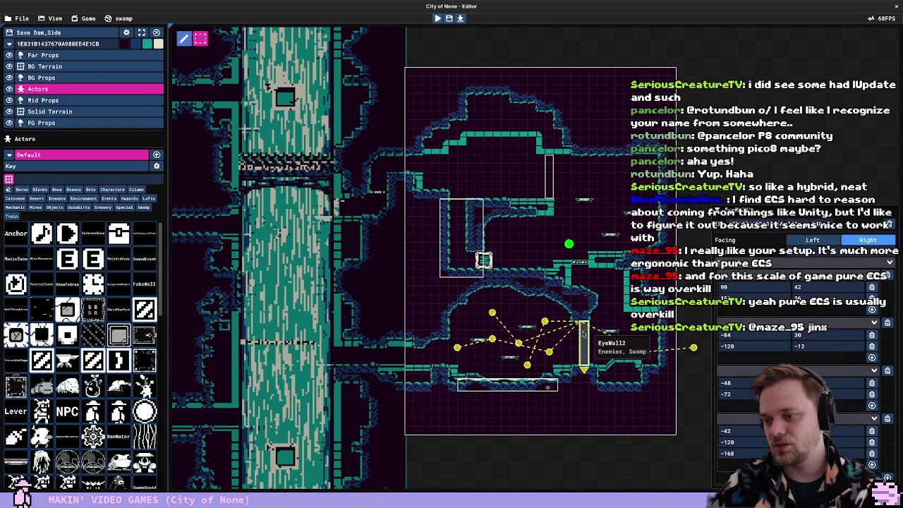
scroll(501, 331, up, 2)
drag(500, 330, 436, 144)
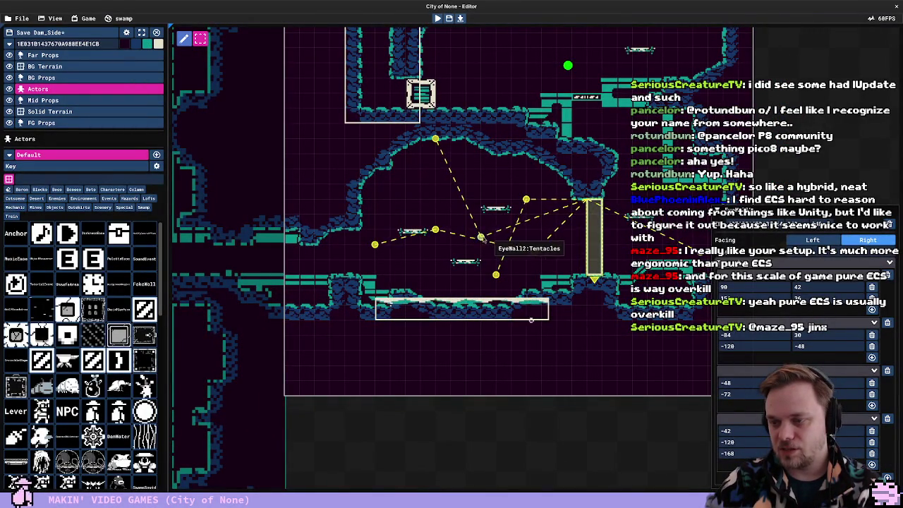
click(446, 231)
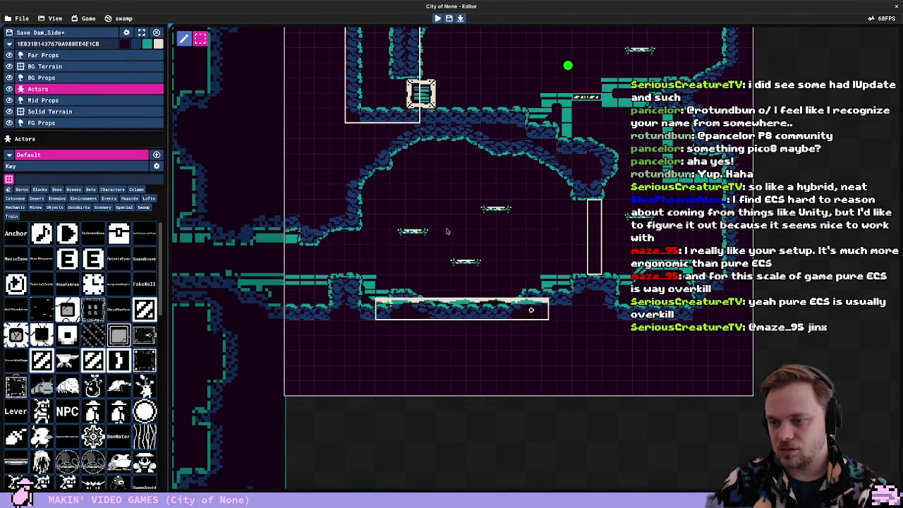
Move EyeWall2's left nodes down and pull two far-right nodes into the cave, then playtest the room
click(594, 247)
drag(376, 245, 390, 292)
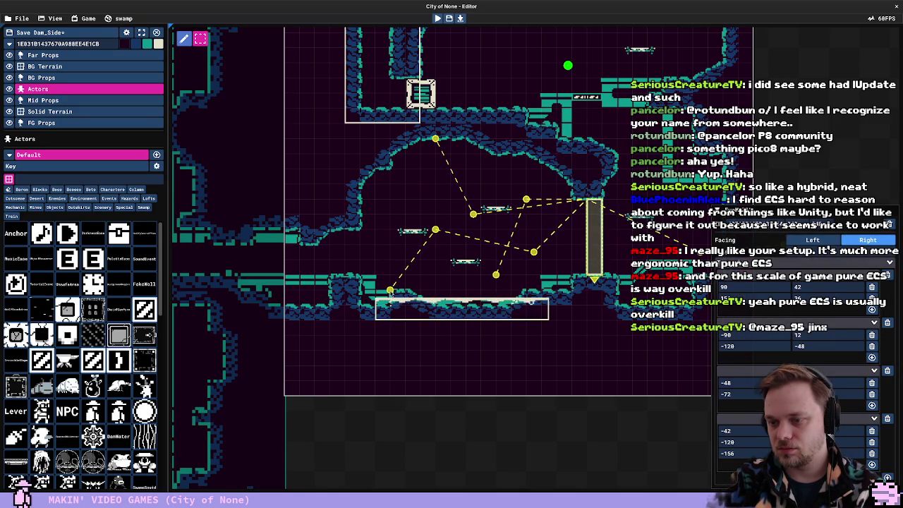
drag(435, 230, 405, 252)
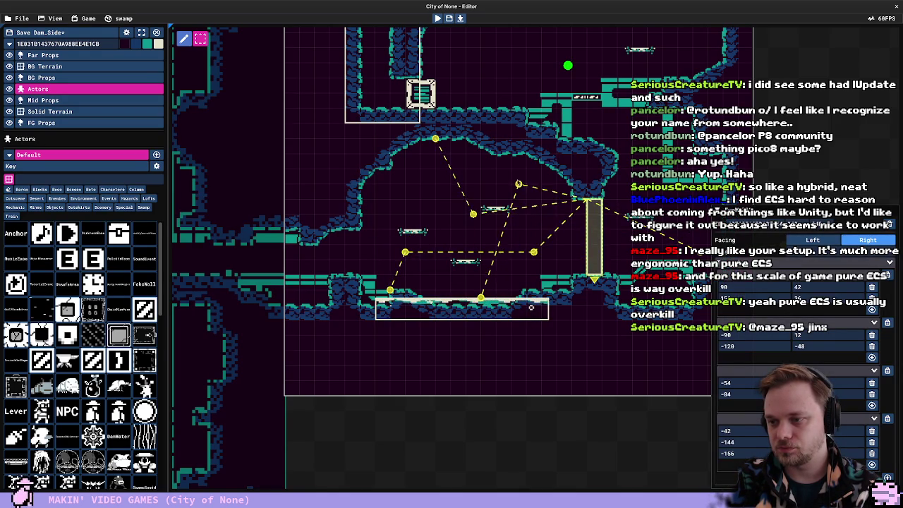
drag(531, 308, 498, 306)
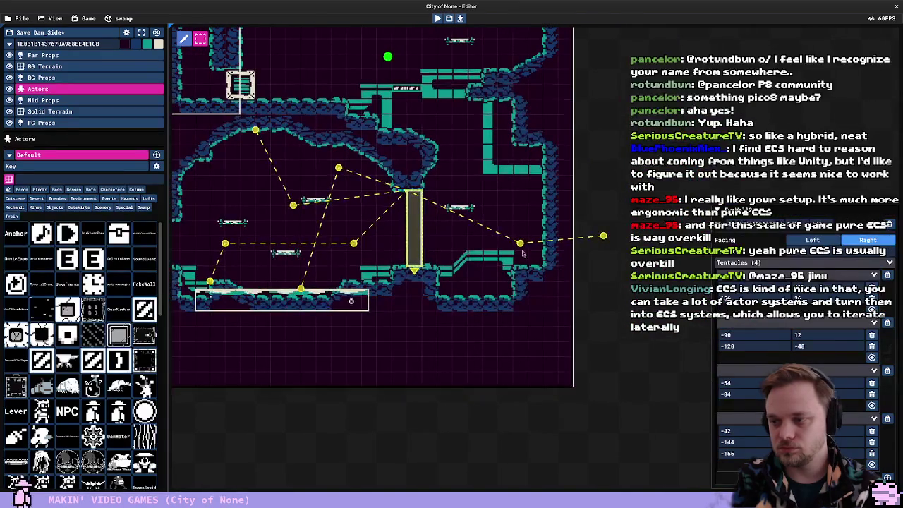
mouse_move(499, 239)
mouse_down()
mouse_move(272, 208)
mouse_move(252, 191)
mouse_up()
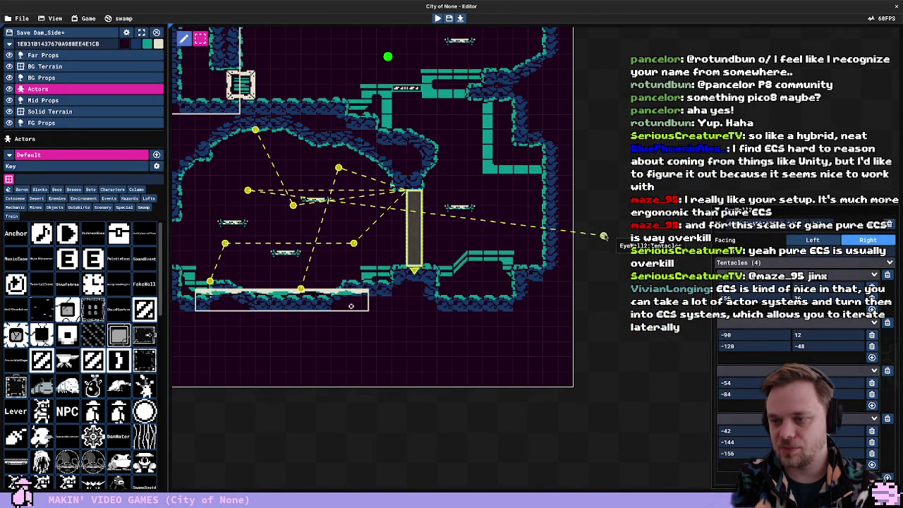
drag(604, 234, 247, 211)
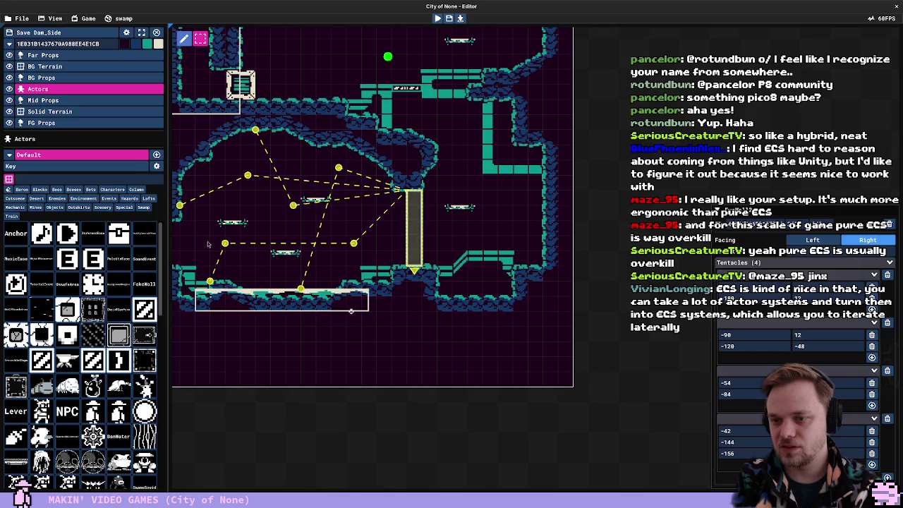
key(F5)
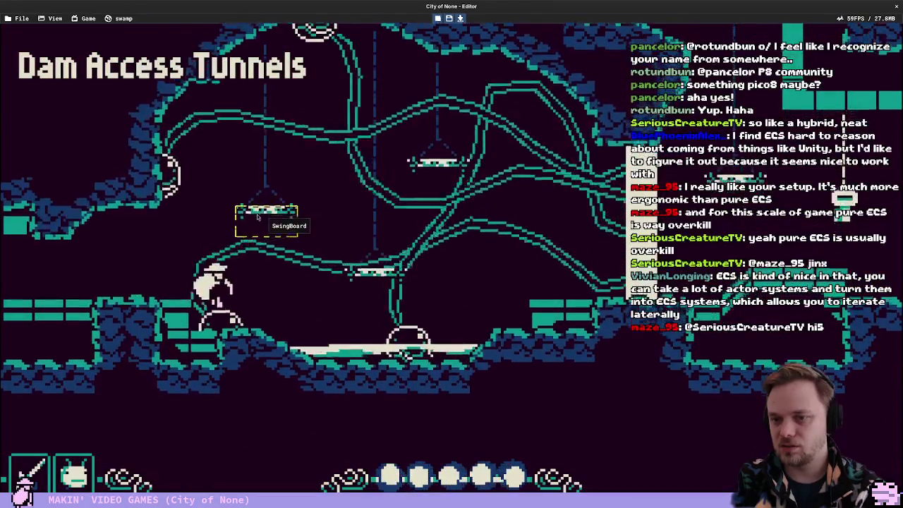
Stop the playtest and drag EyeWall2 up, down, then back to its original spot
key(F5)
scroll(354, 149, down, 2)
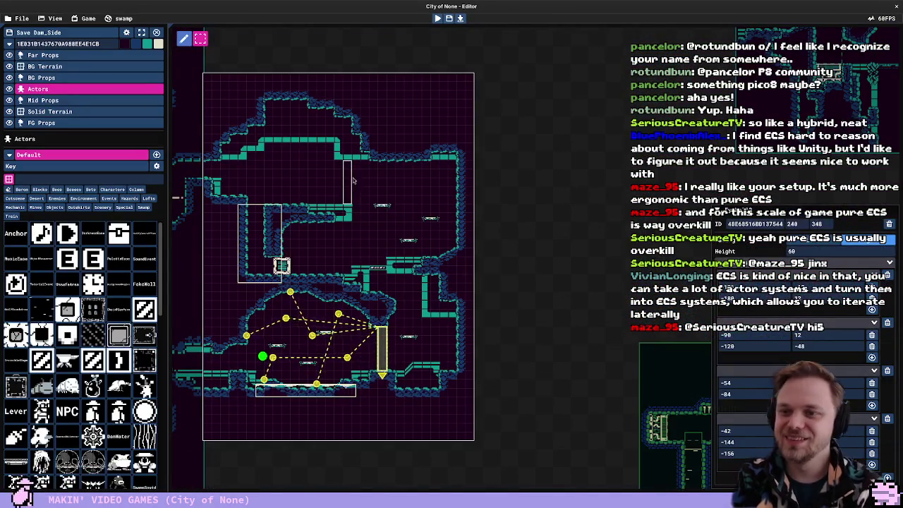
click(360, 233)
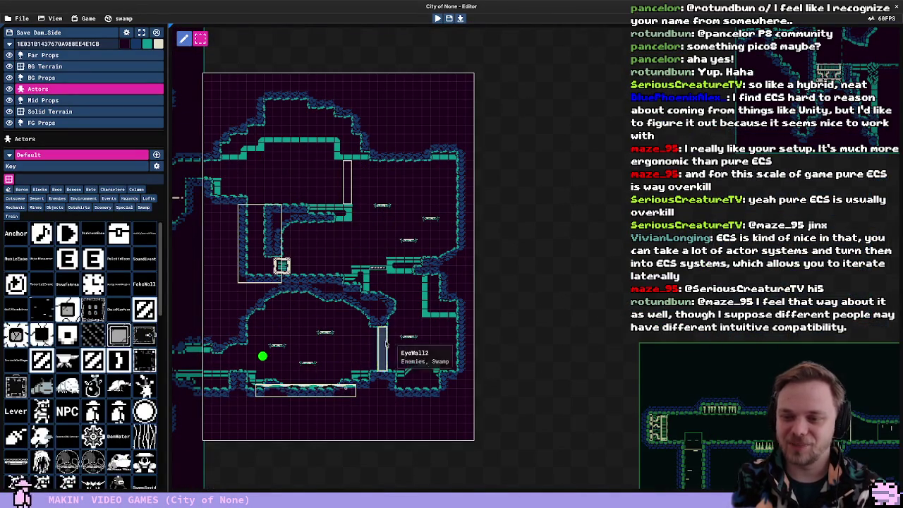
click(391, 349)
mouse_move(392, 348)
mouse_down()
mouse_move(410, 286)
mouse_move(385, 349)
mouse_move(413, 282)
mouse_up()
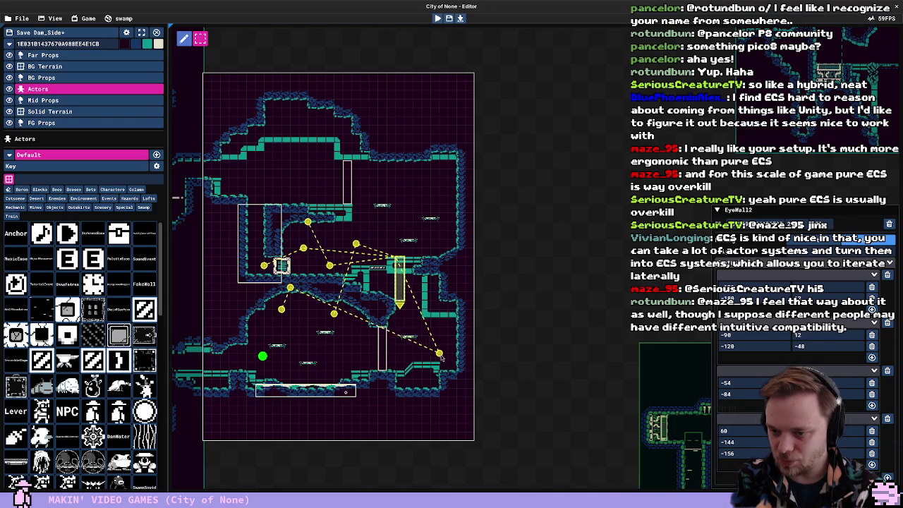
drag(399, 281, 382, 347)
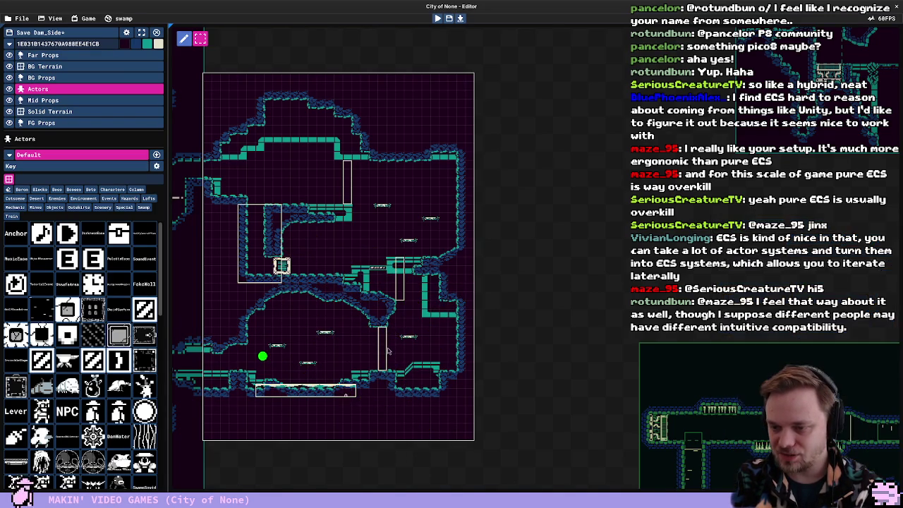
mouse_move(383, 346)
mouse_down()
mouse_move(400, 277)
mouse_move(388, 406)
mouse_move(394, 287)
mouse_move(395, 367)
mouse_up()
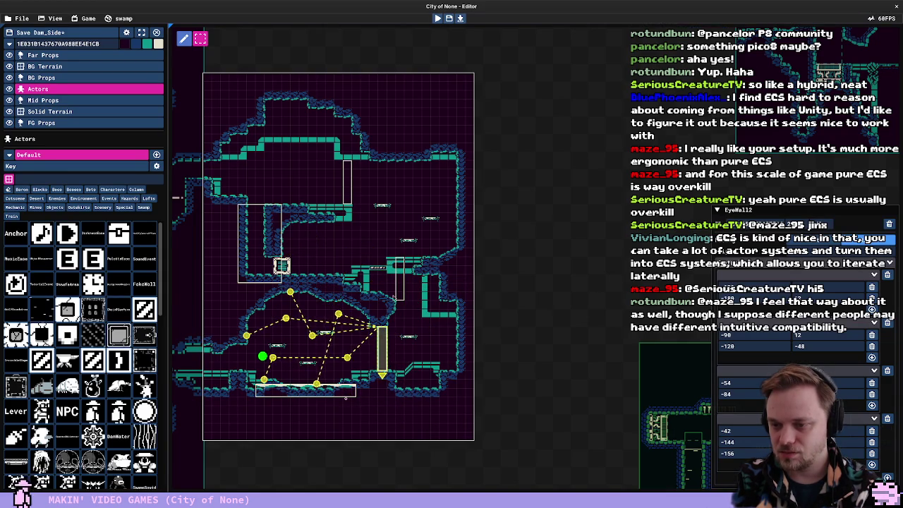
Undo the accidental EyeWall2 move, deselect it, and leave the room for the world map
key(ctrl+z)
click(399, 289)
key(Delete)
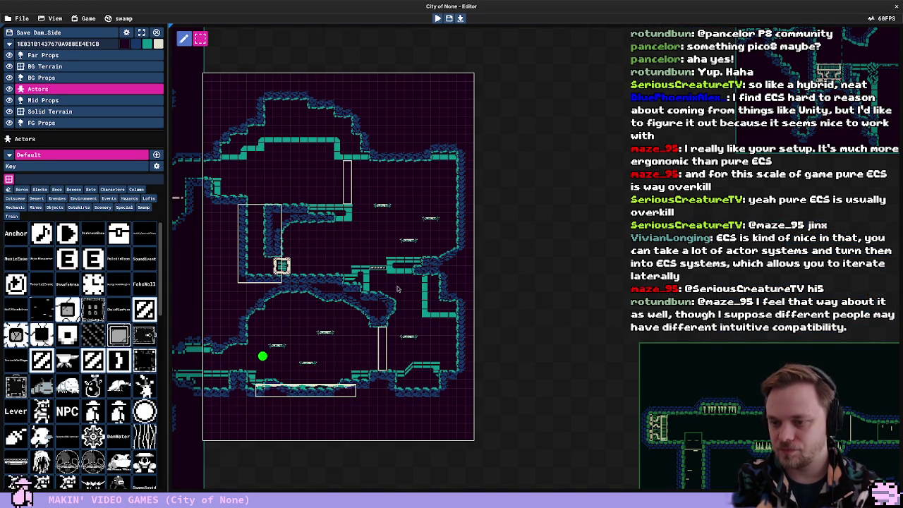
key(Escape)
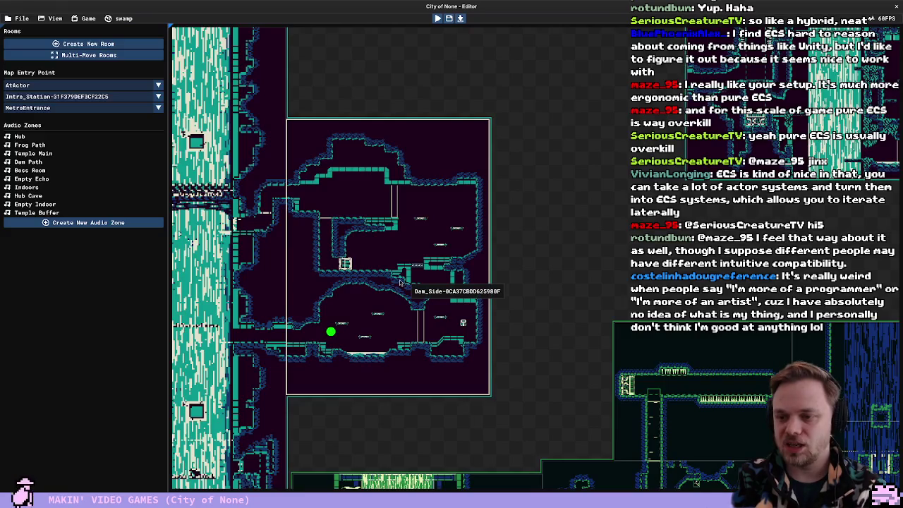
Open Dam_Side, shift EyeWall2 slightly up-left, and return to the world map
double_click(399, 282)
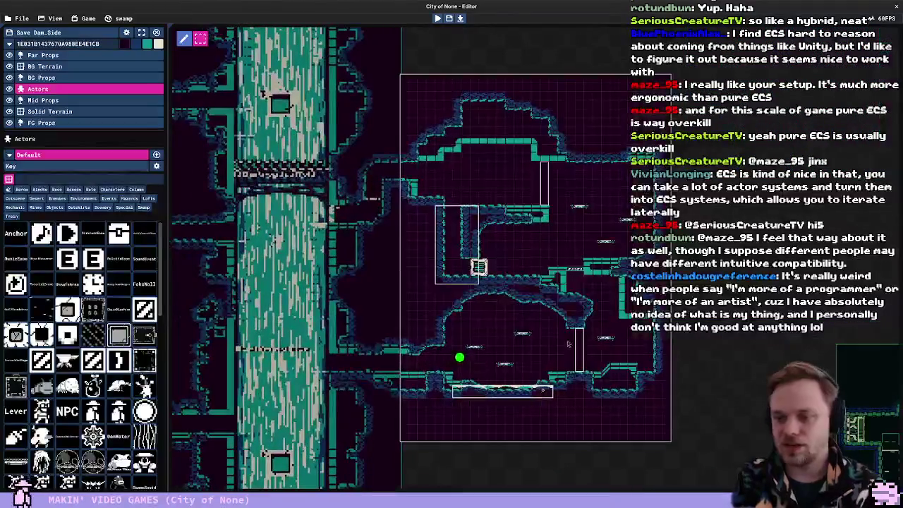
key(ctrl+z)
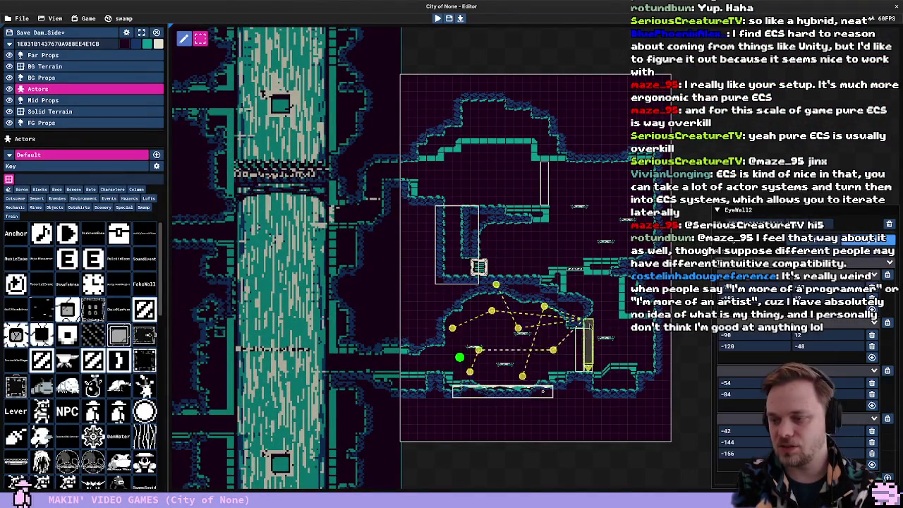
drag(593, 351, 582, 342)
key(Escape)
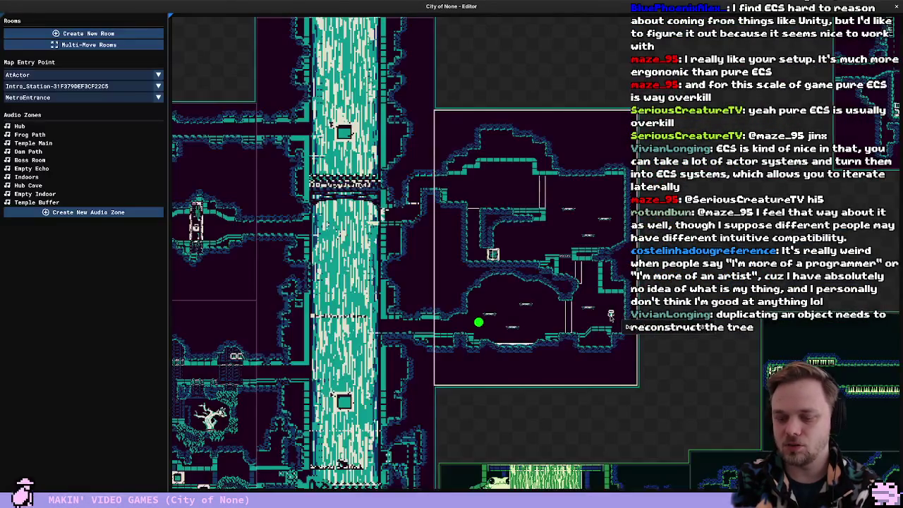
Reopen Dam_Side, try moving an EyeWall2 path point, undo it, and inspect EyeWall2's path
double_click(611, 315)
click(594, 281)
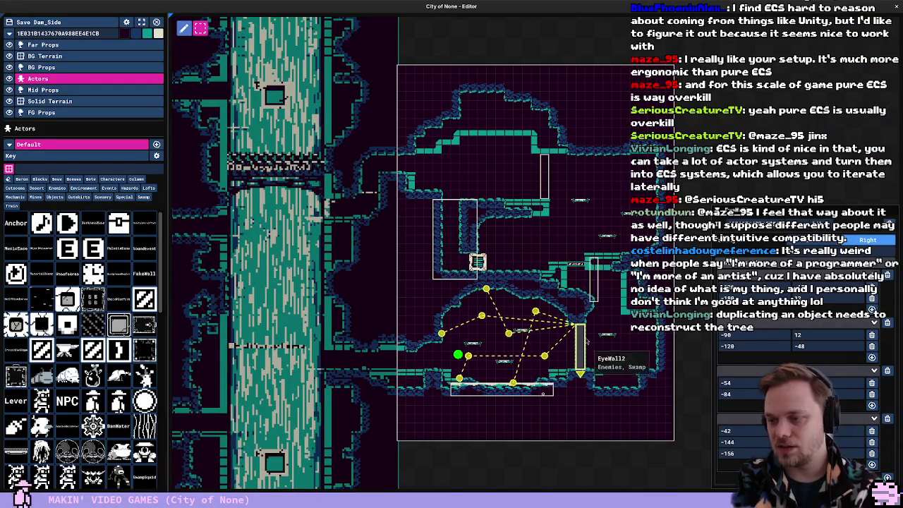
drag(558, 289, 611, 333)
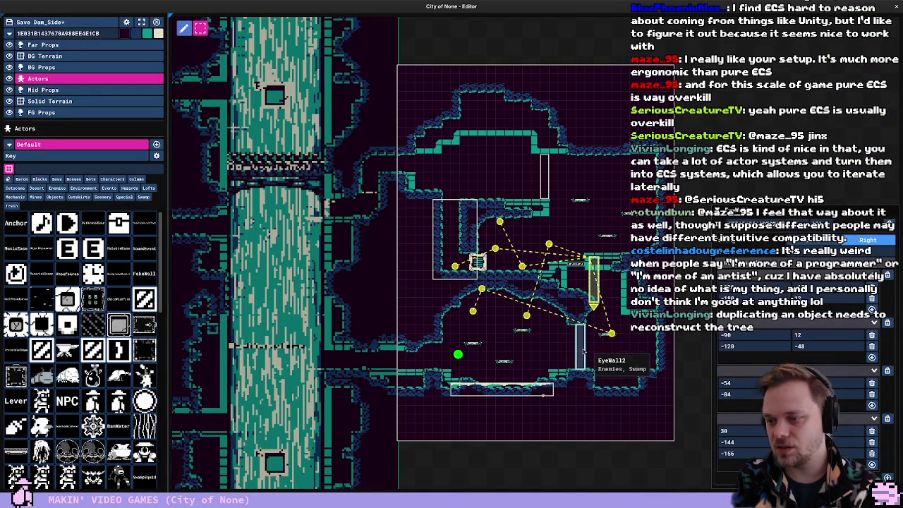
key(Delete)
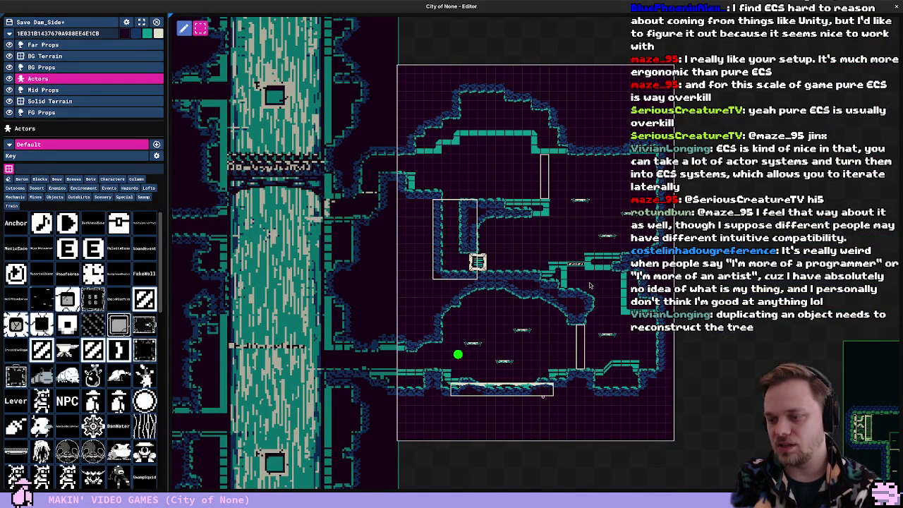
click(589, 285)
click(608, 302)
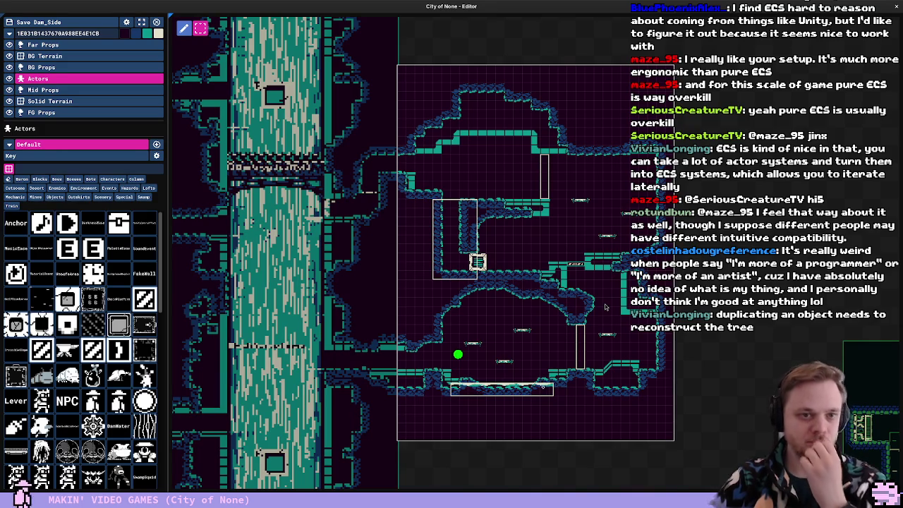
click(577, 344)
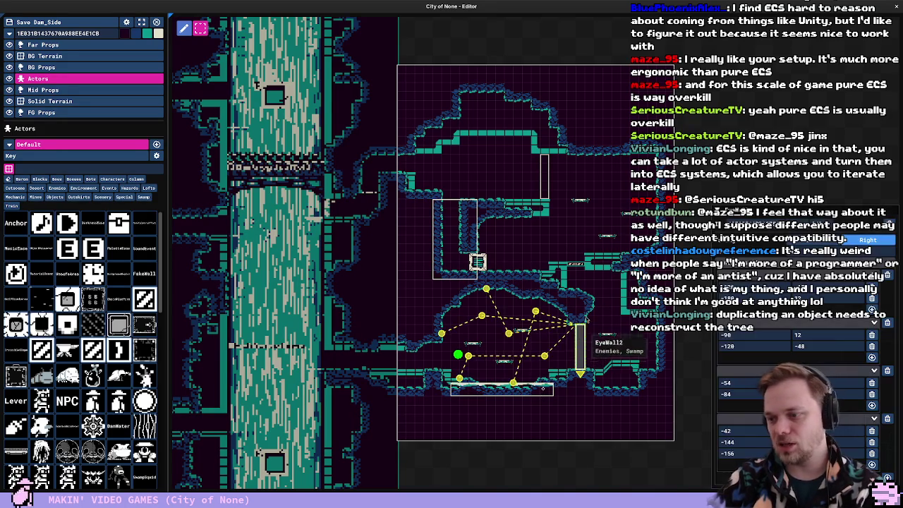
click(588, 313)
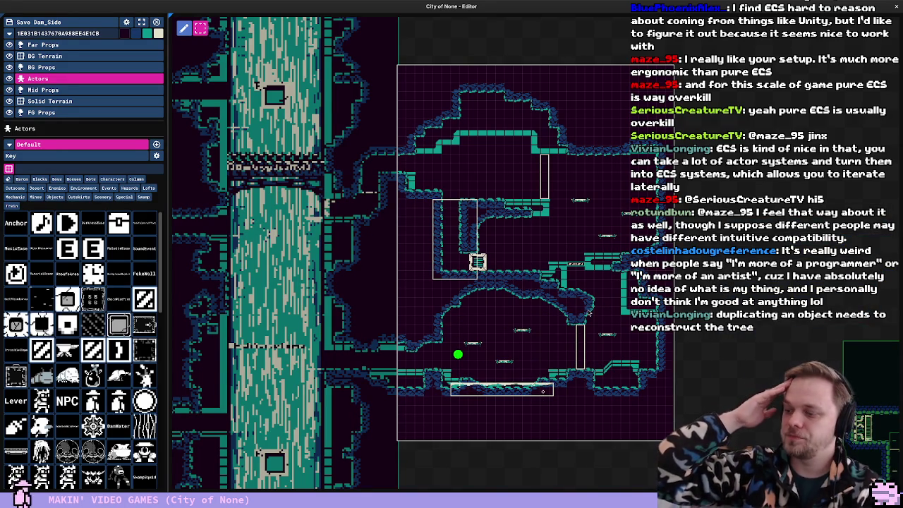
scroll(625, 304, up, 3)
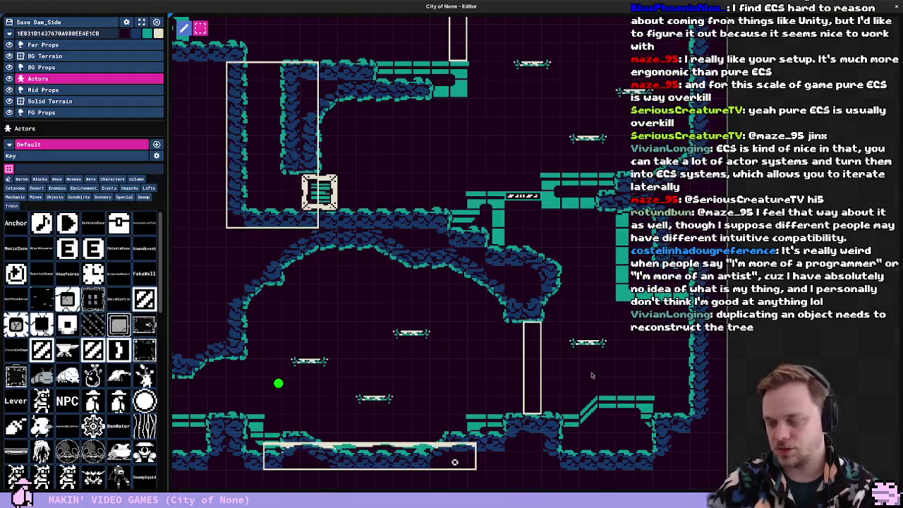
Check the EyeWall2 pillar's path, then launch the game and move the player right onto the teal structure
click(533, 356)
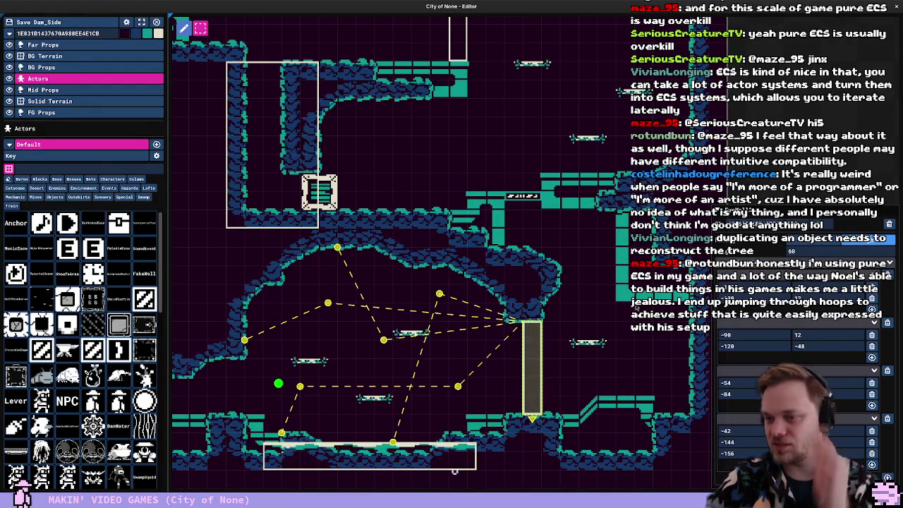
click(609, 269)
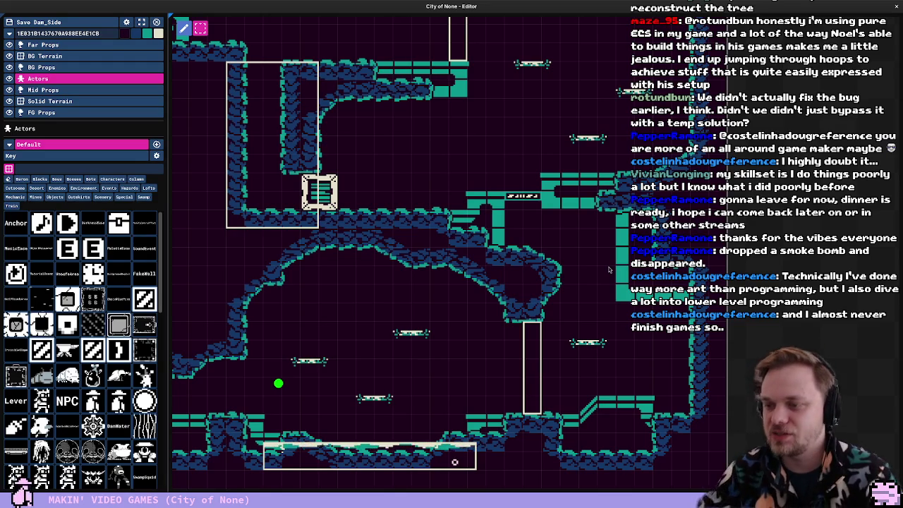
scroll(455, 191, down, 2)
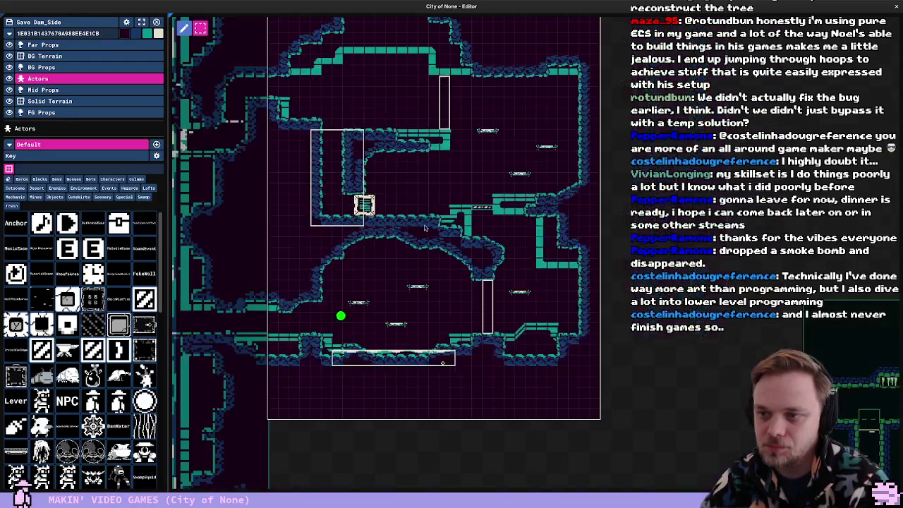
key(F5)
key(Right)
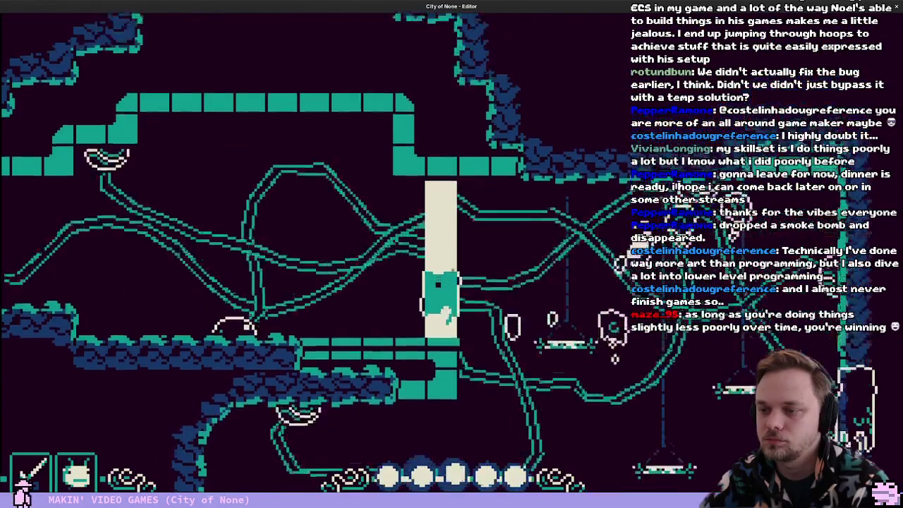
Move around the white pillar, drop to the lower area, land by the door, then return to the editor
key(Right)
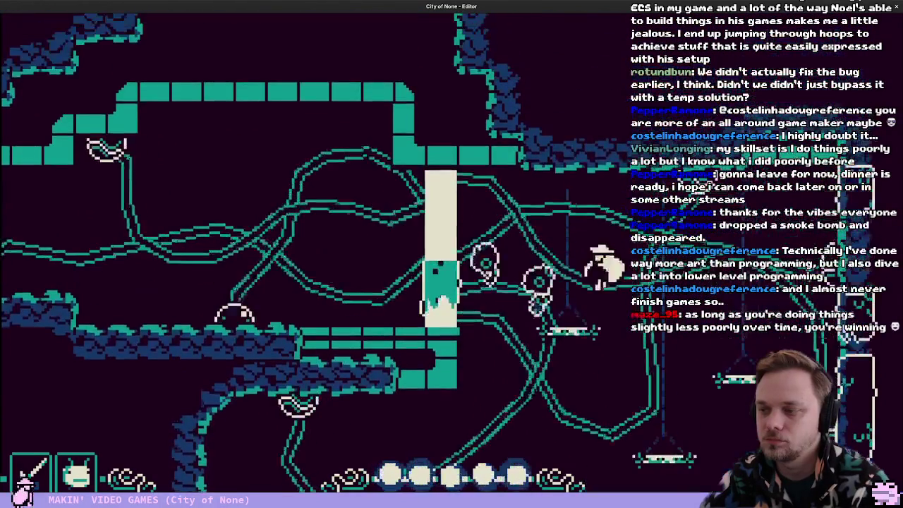
key(Left)
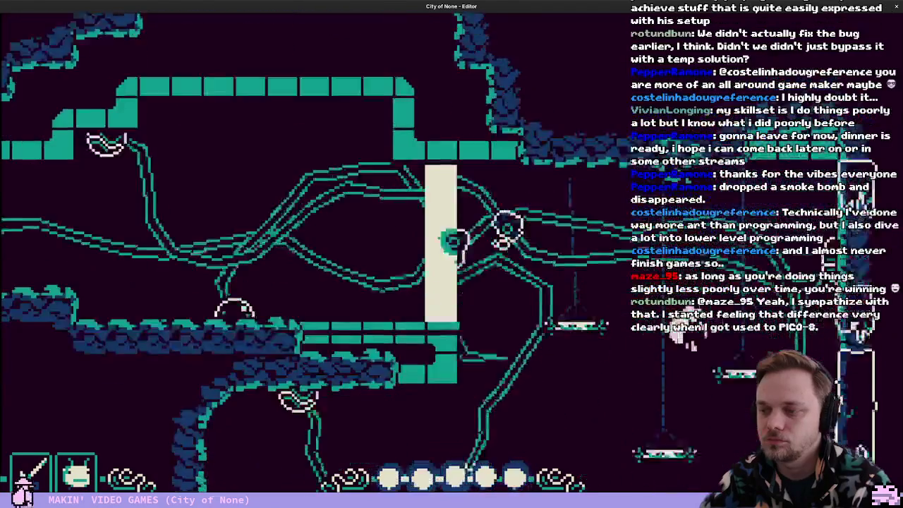
key(Down)
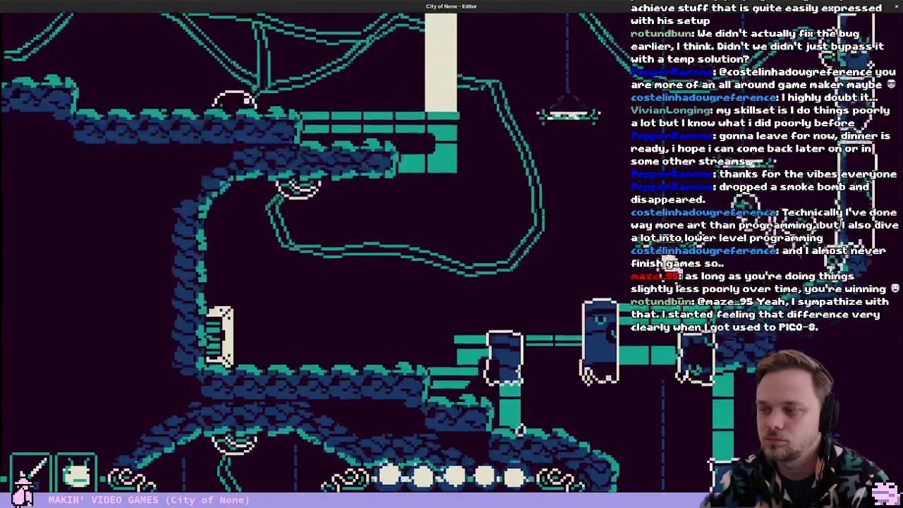
key(Up)
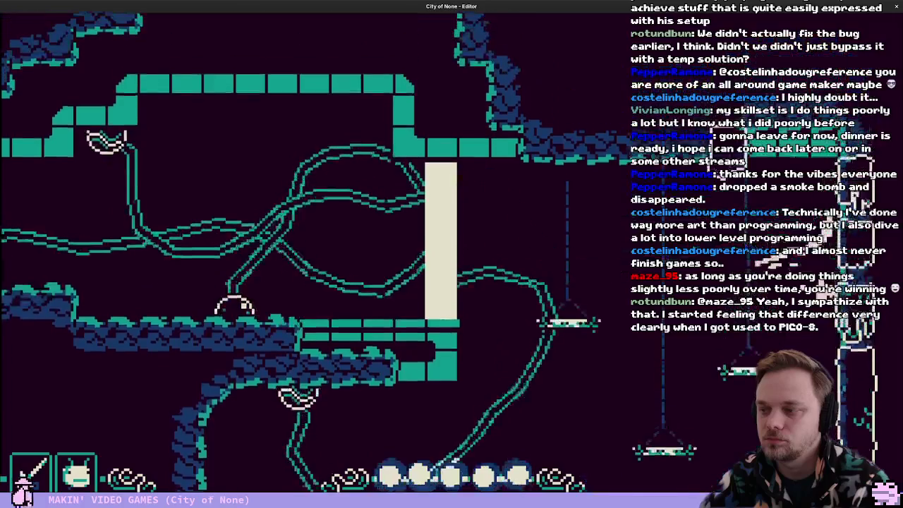
key(Up)
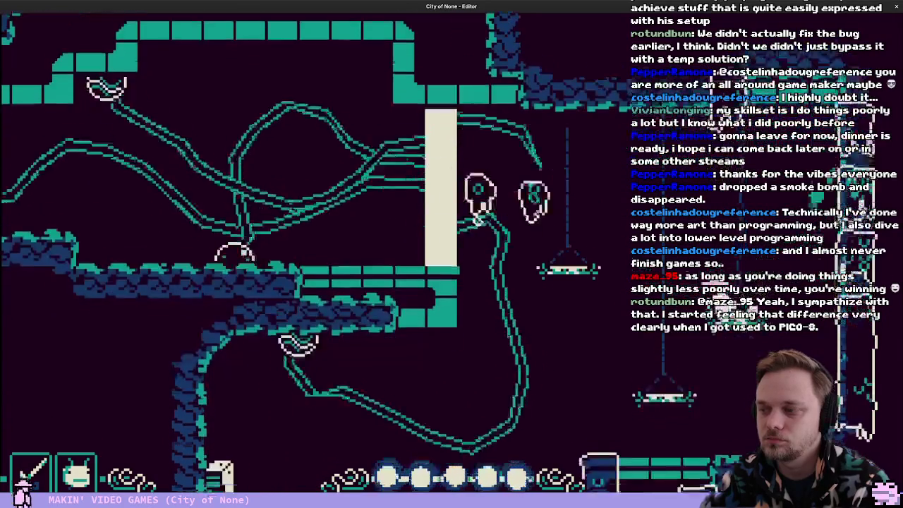
key(Right)
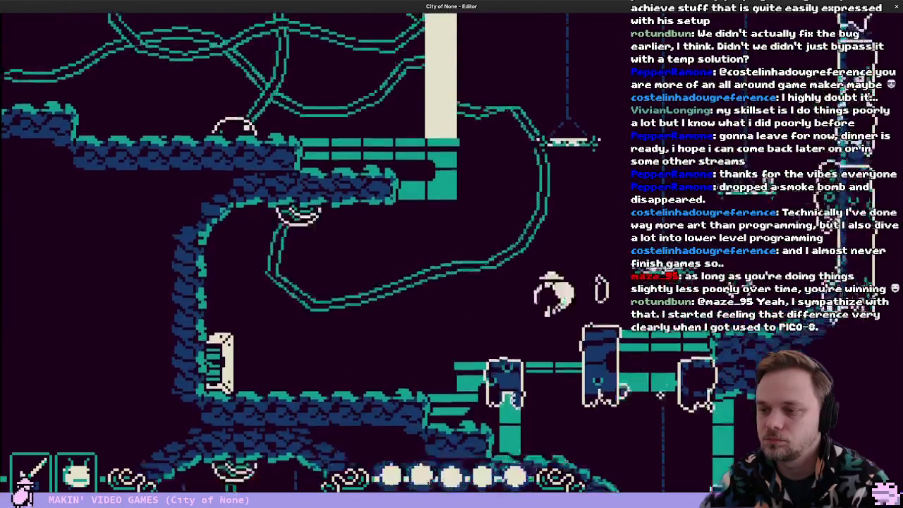
key(Left)
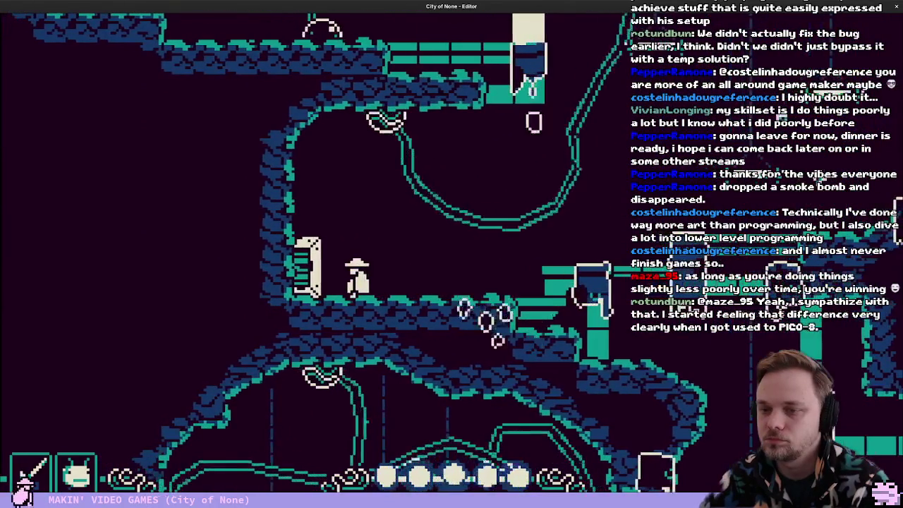
key(Tab)
Search the actor palette for 'board', place a Boardwalk platform in the upper cave, and playtest it
scroll(385, 201, up, 2)
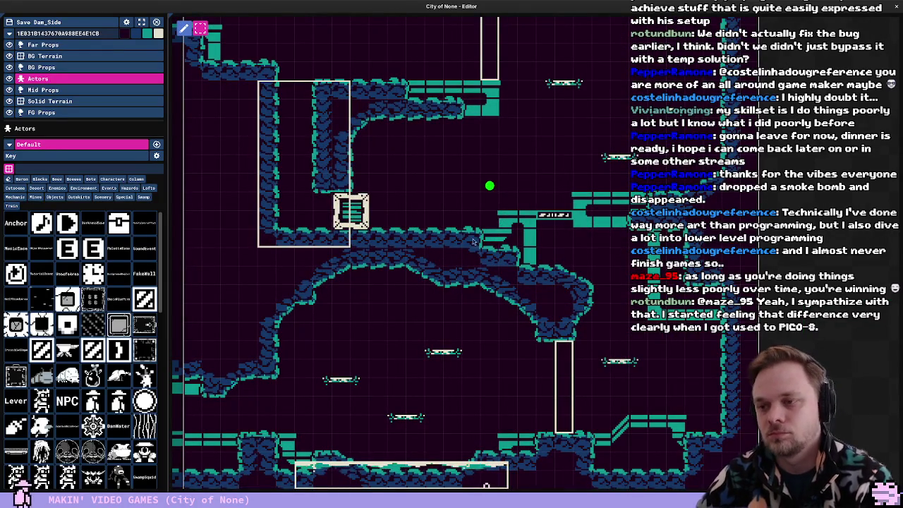
click(32, 170)
text(board)
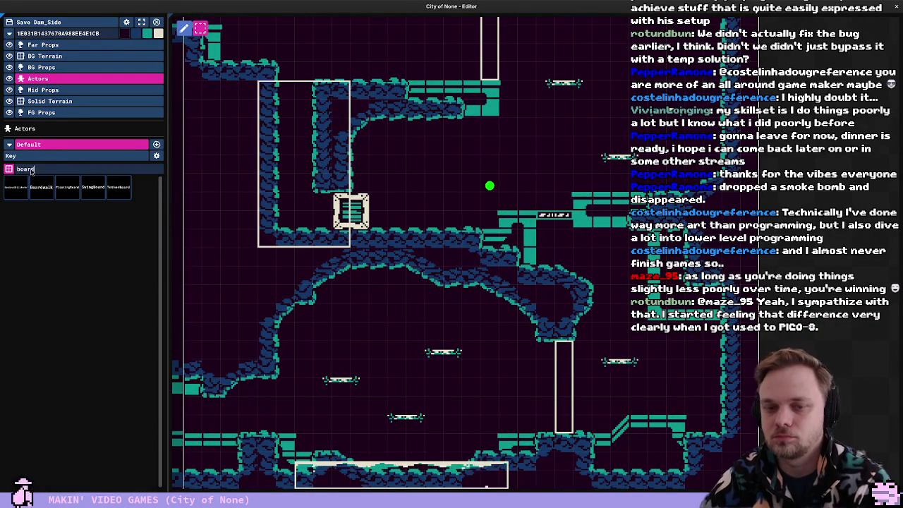
mouse_move(41, 187)
mouse_down()
mouse_move(459, 162)
mouse_move(445, 179)
mouse_move(466, 184)
mouse_up()
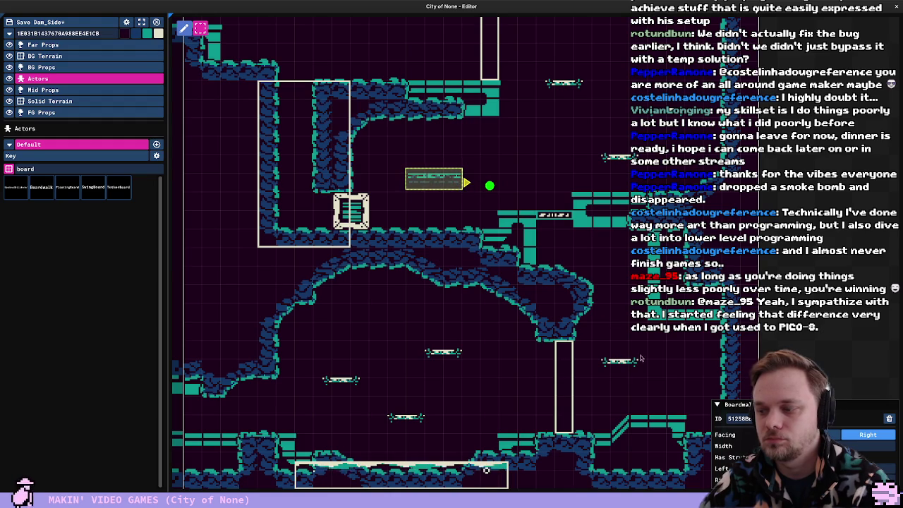
key(F5)
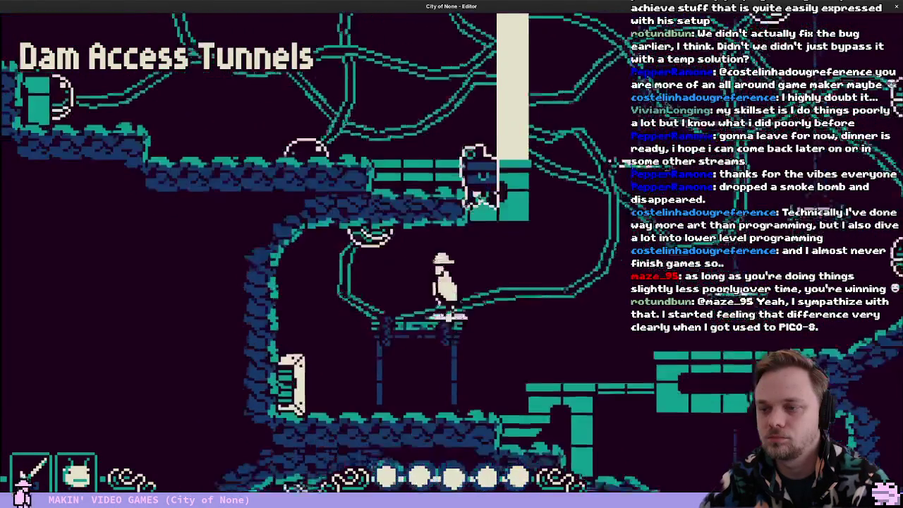
Jump, wall-climb and slash across the room around the Boardwalk, then exit play mode to the editor
key(Right)
key(space)
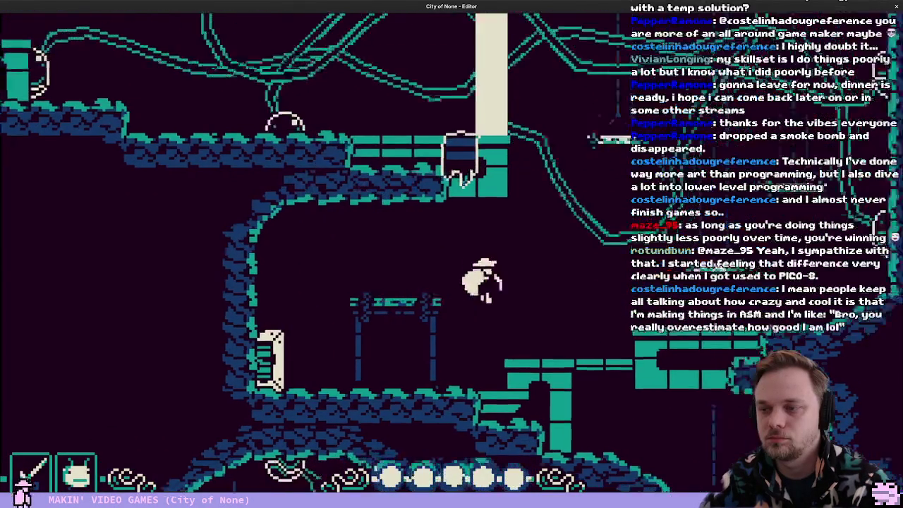
key(Left)
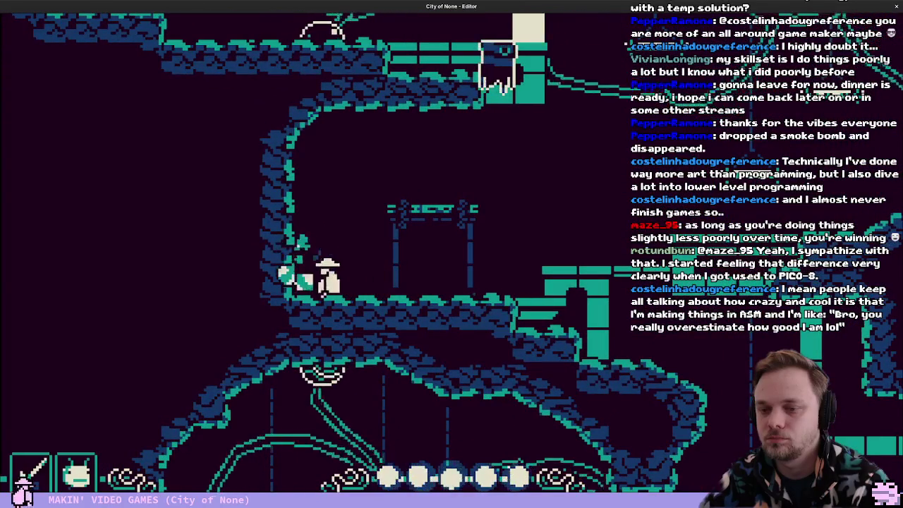
key(space)
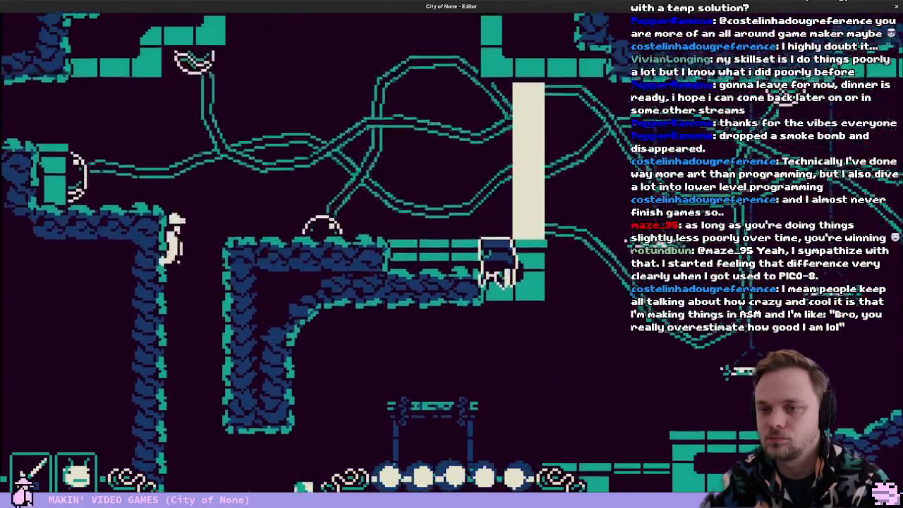
key(Right)
key(x)
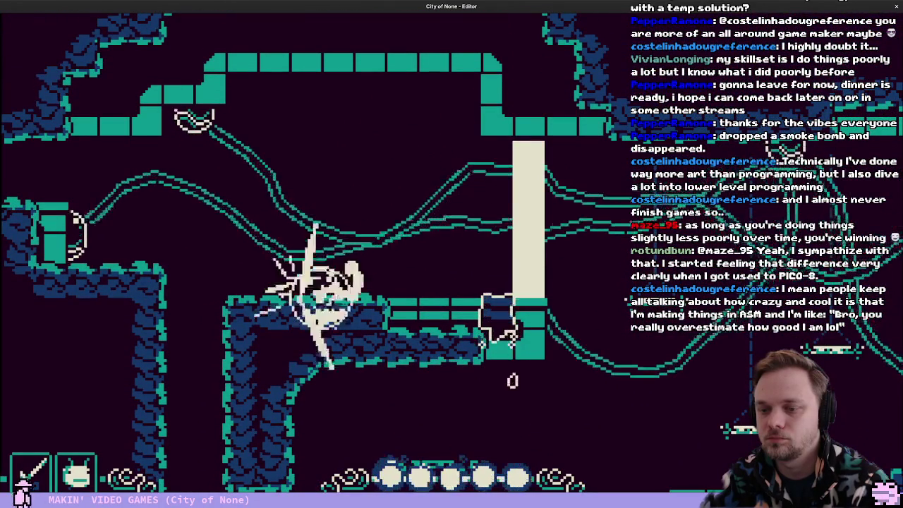
key(space)
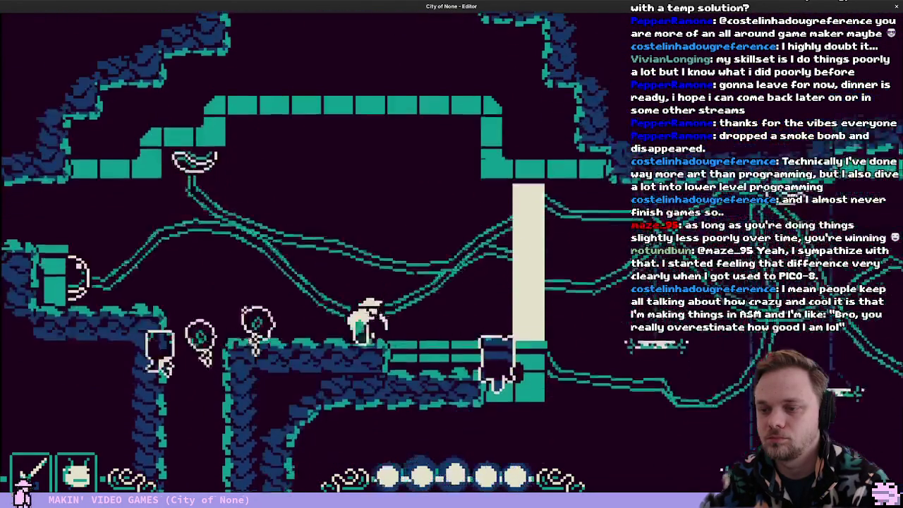
key(Left)
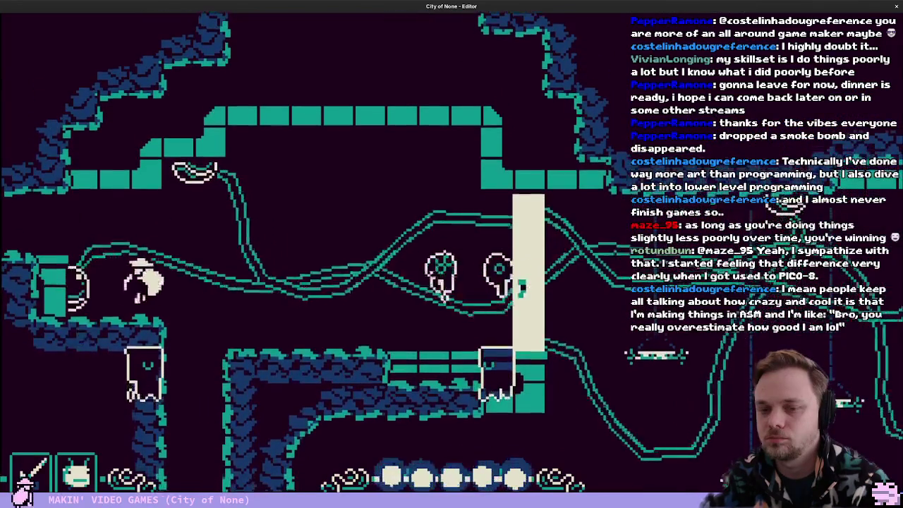
key(space)
key(Right)
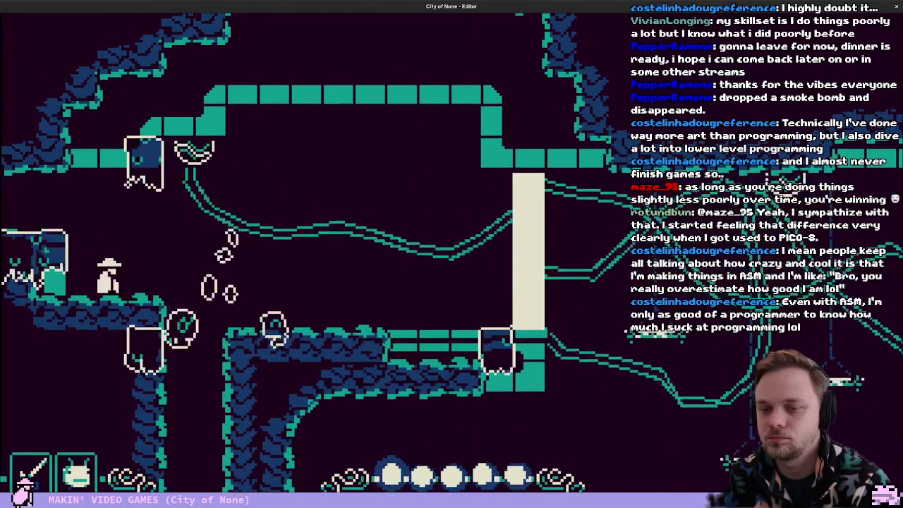
key(space)
key(Right)
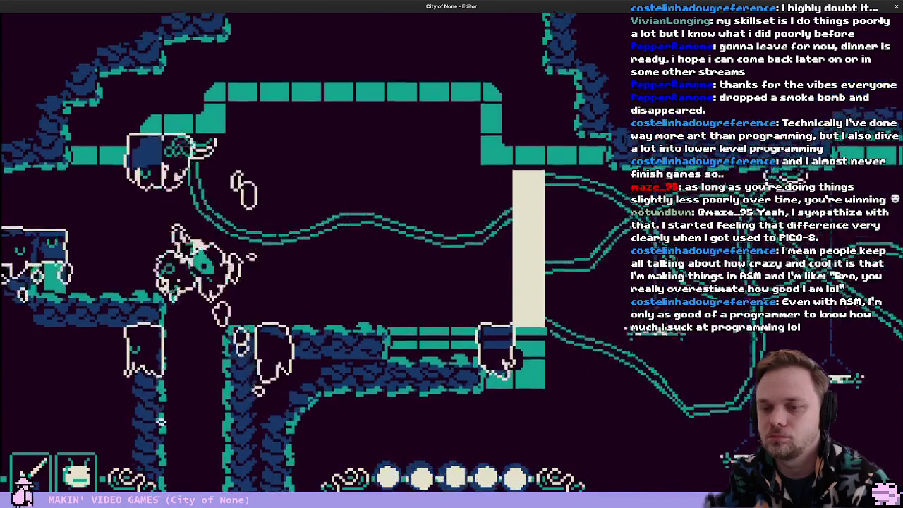
key(Escape)
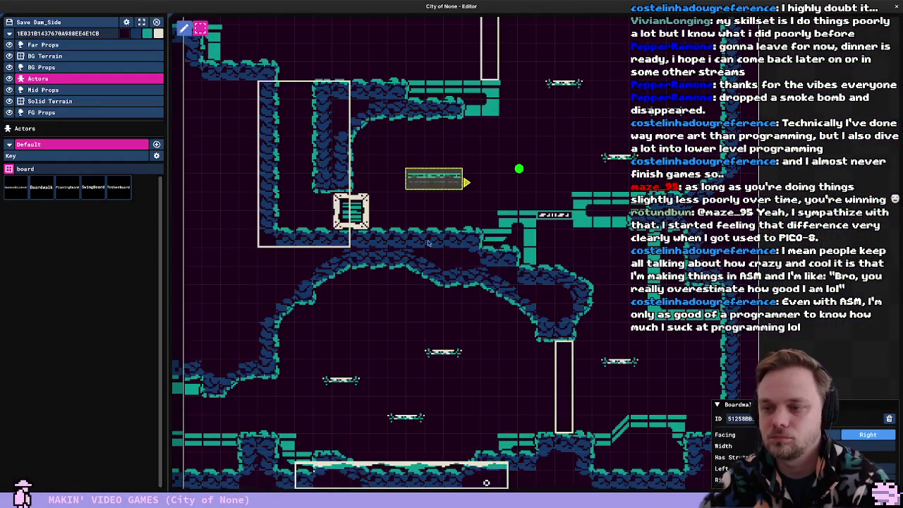
Raise the Boardwalk platform slightly higher and briefly test it in a playtest
drag(428, 243, 438, 294)
mouse_move(376, 127)
mouse_down()
mouse_move(378, 95)
mouse_move(379, 112)
mouse_up()
key(F5)
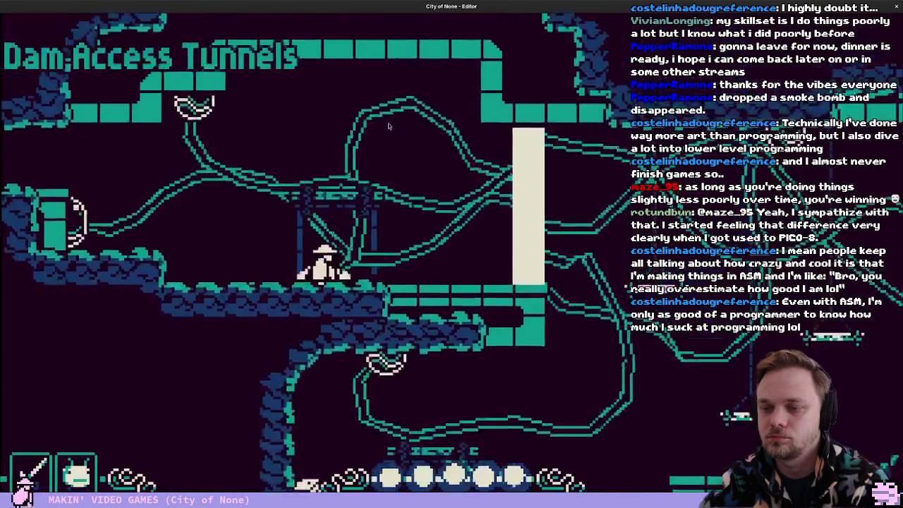
key(F5)
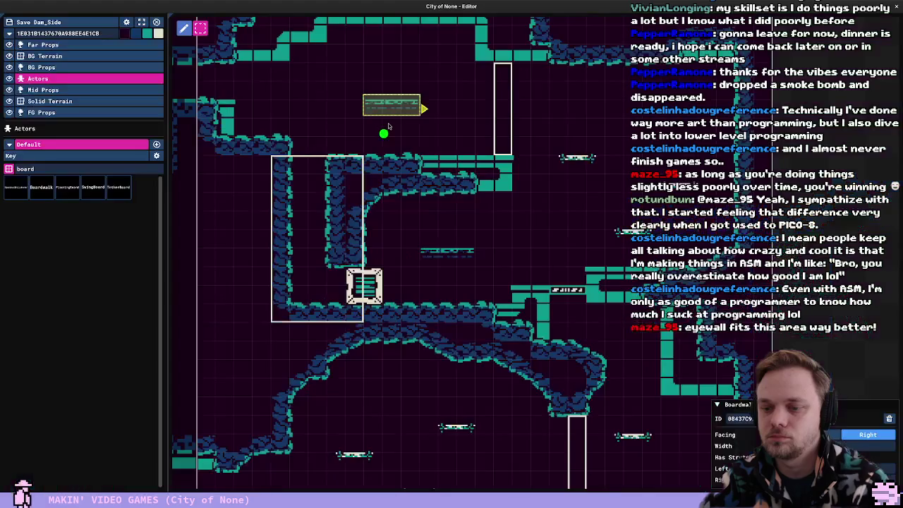
Move three EyeWall2 tentacle path points around the Boardwalk, then start a new playtest
click(496, 101)
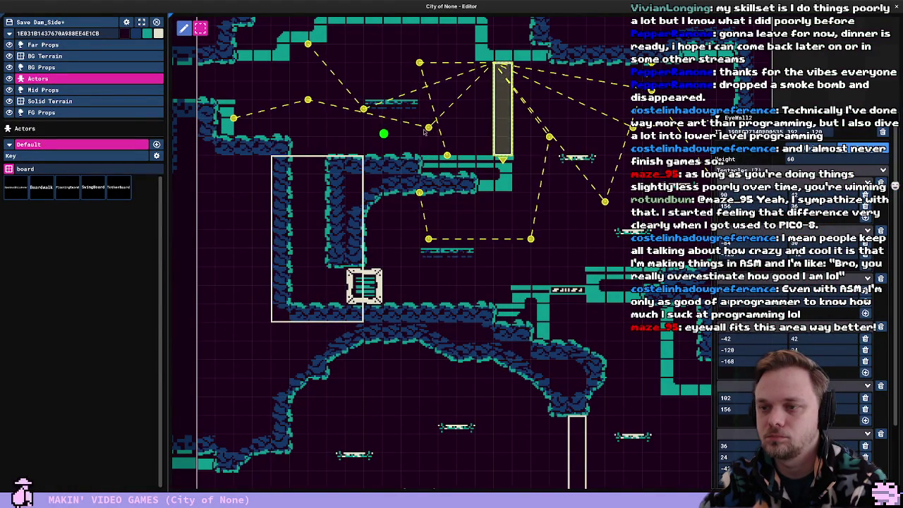
drag(423, 131, 409, 139)
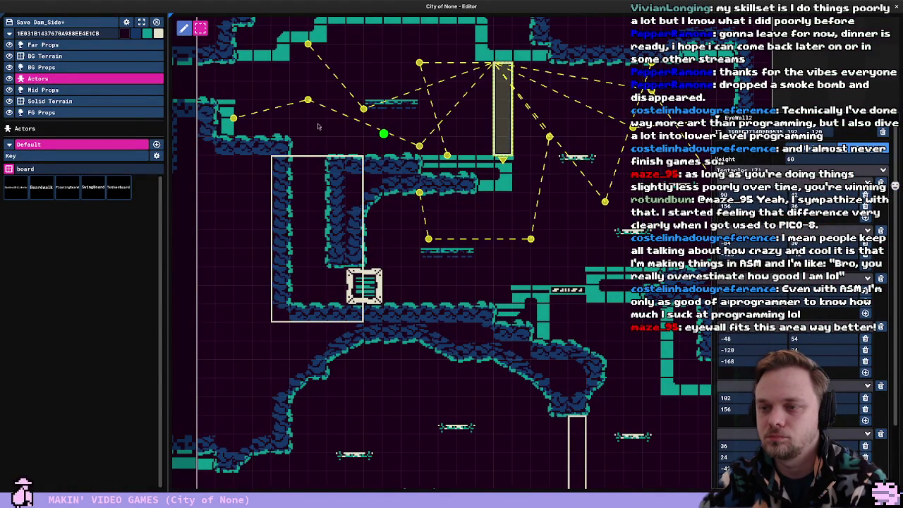
drag(363, 108, 361, 92)
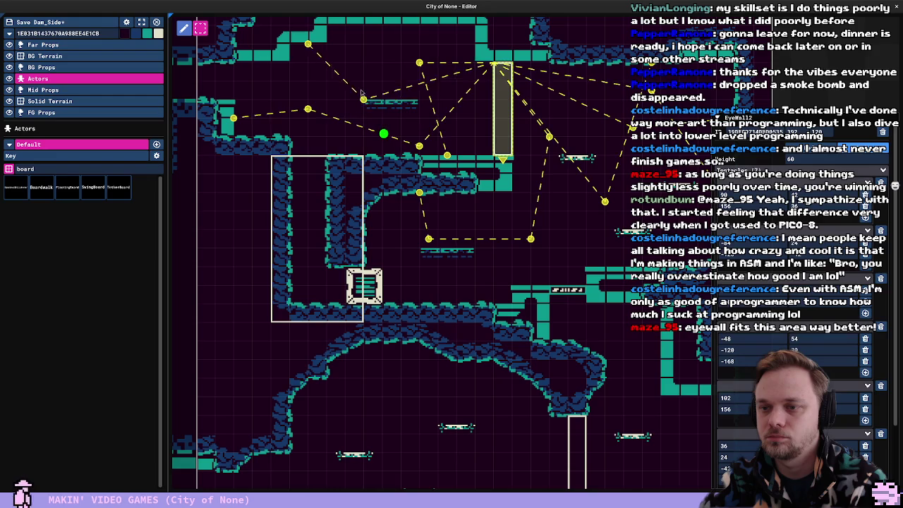
drag(420, 64, 421, 53)
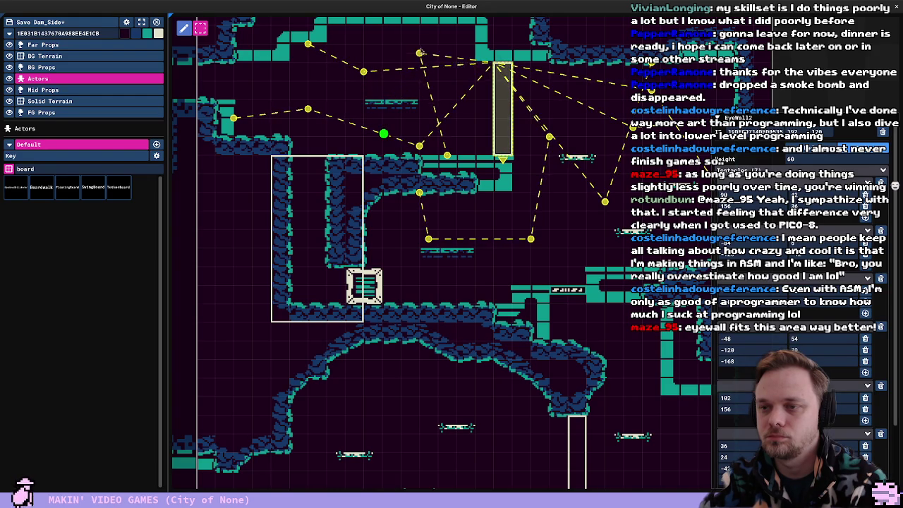
key(F5)
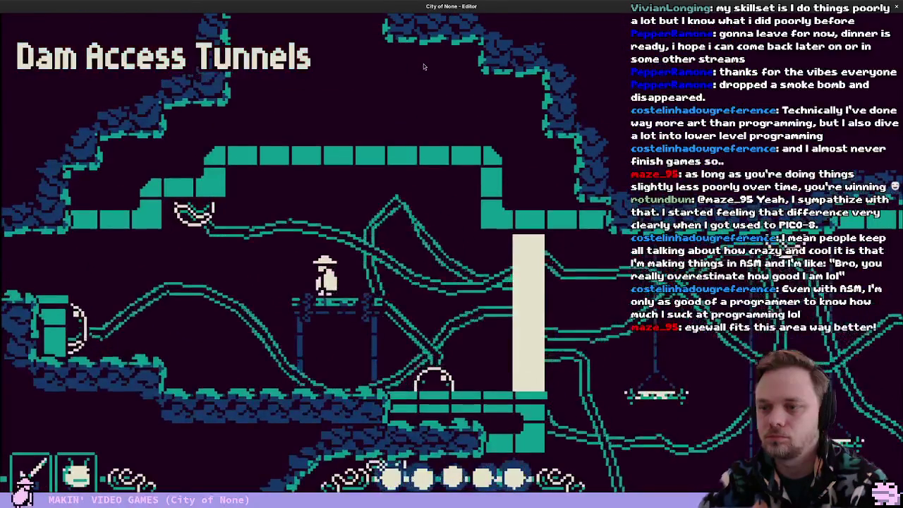
Test the raised Boardwalk platform by jumping on and off it and slashing
key(Left)
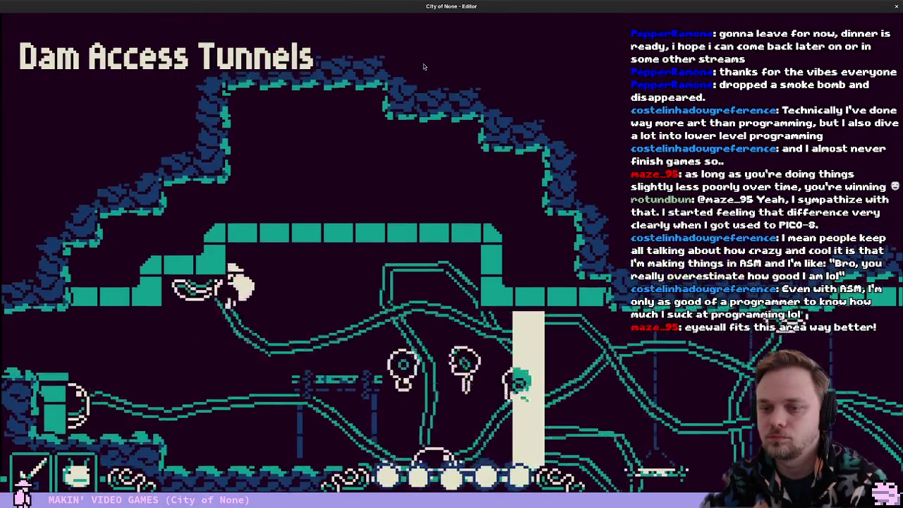
key(Right)
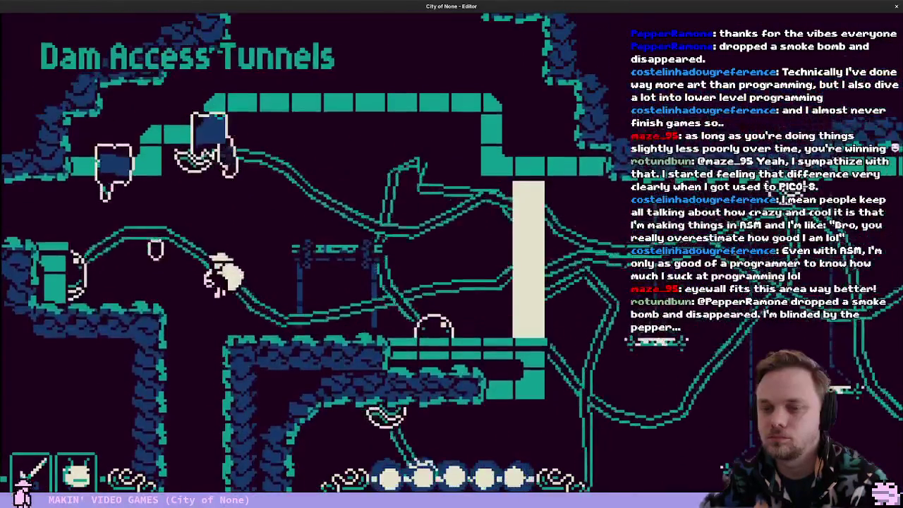
key(space)
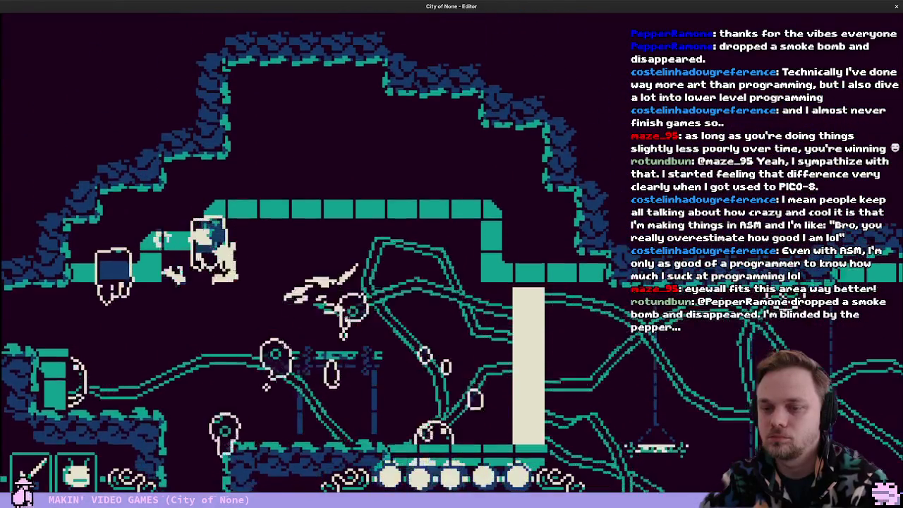
key(Right)
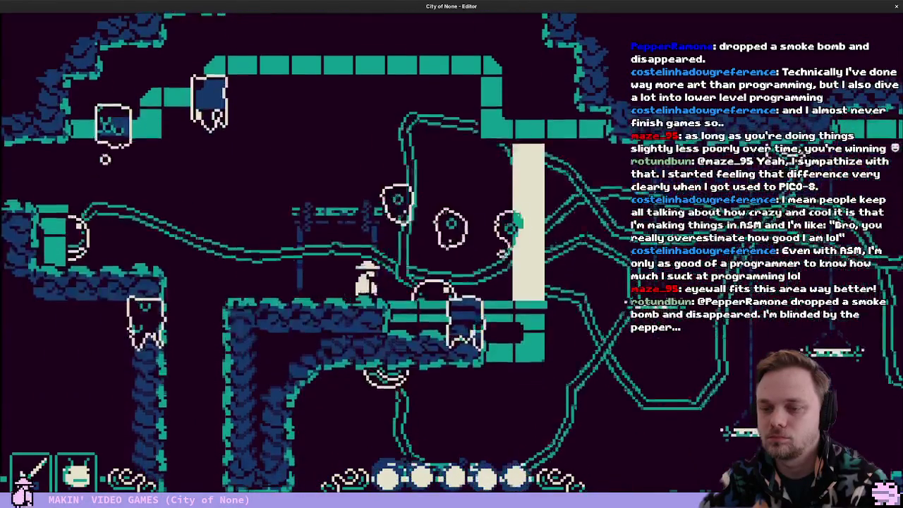
key(Right)
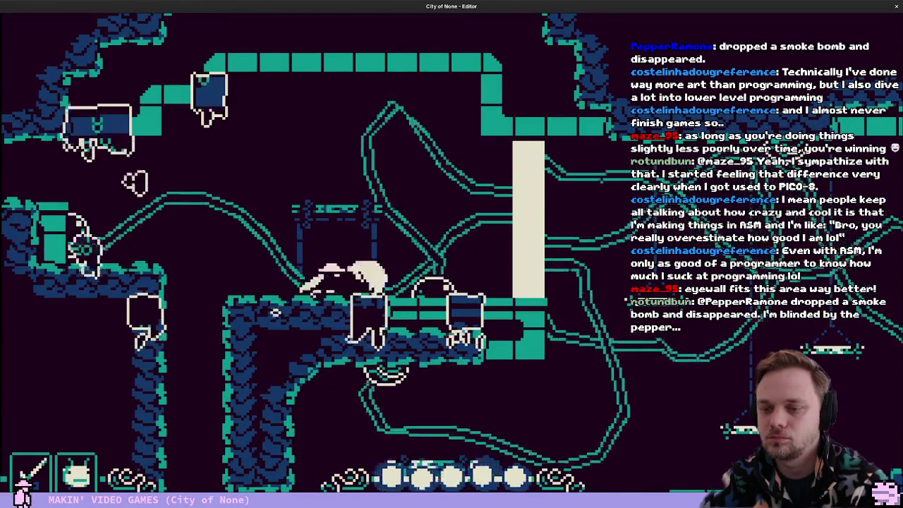
key(space)
key(Right)
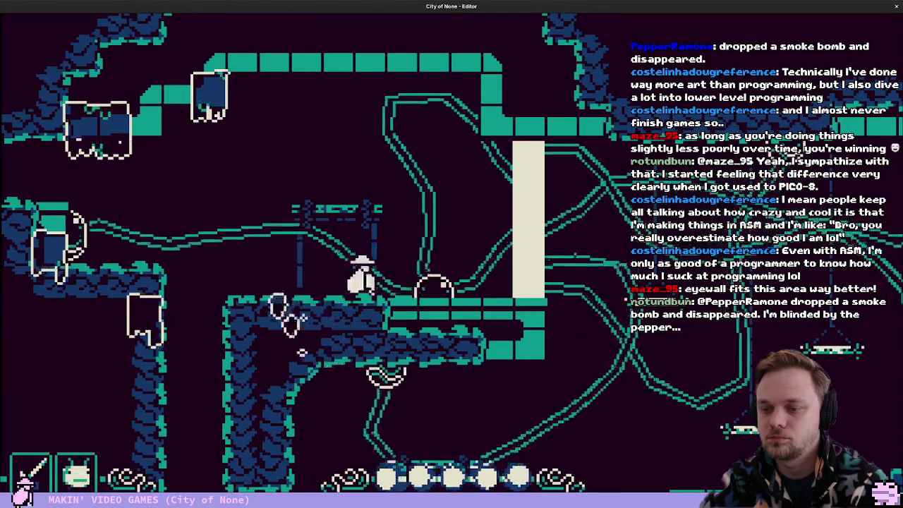
key(Left)
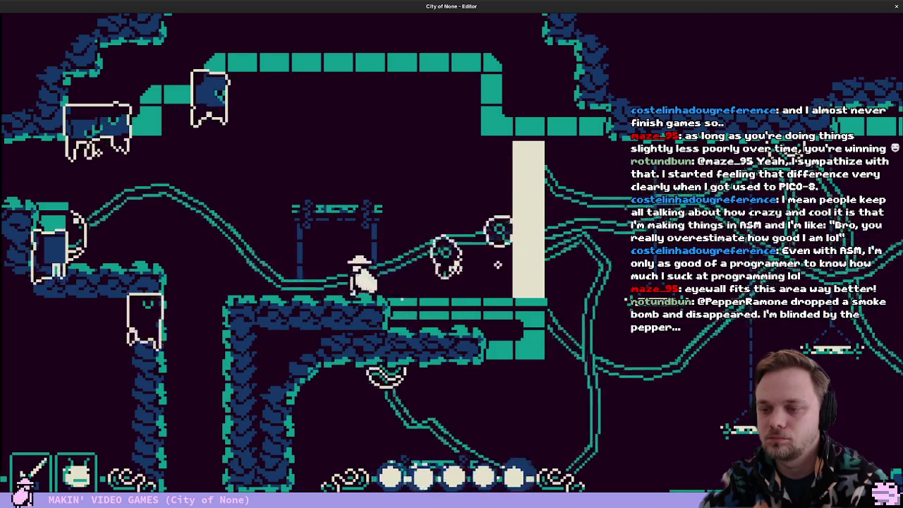
Jump back onto the platform, attack the nearby enemy, then drop to the lower ledge
key(space)
key(Right)
key(Left)
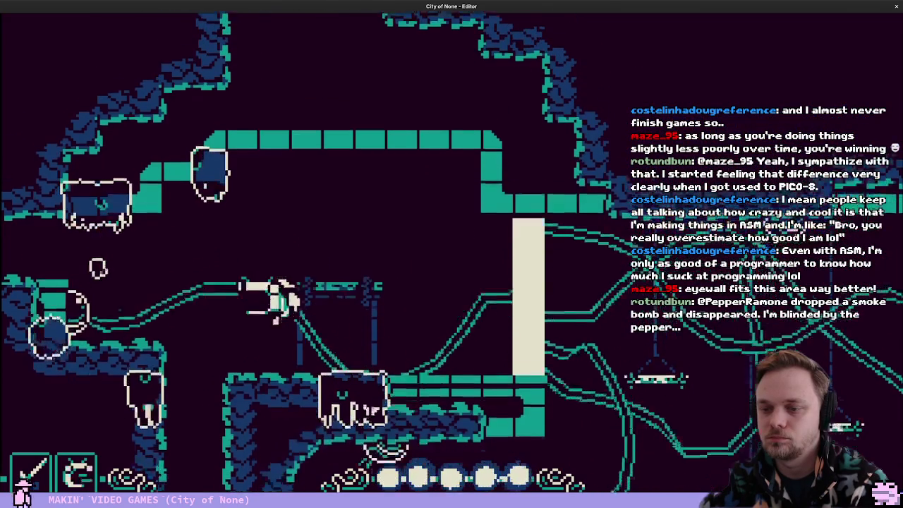
key(Right)
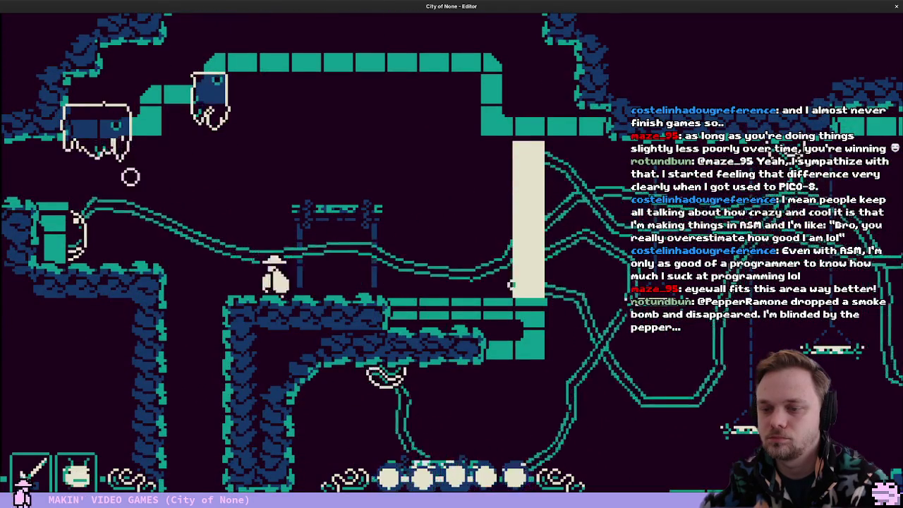
key(Left)
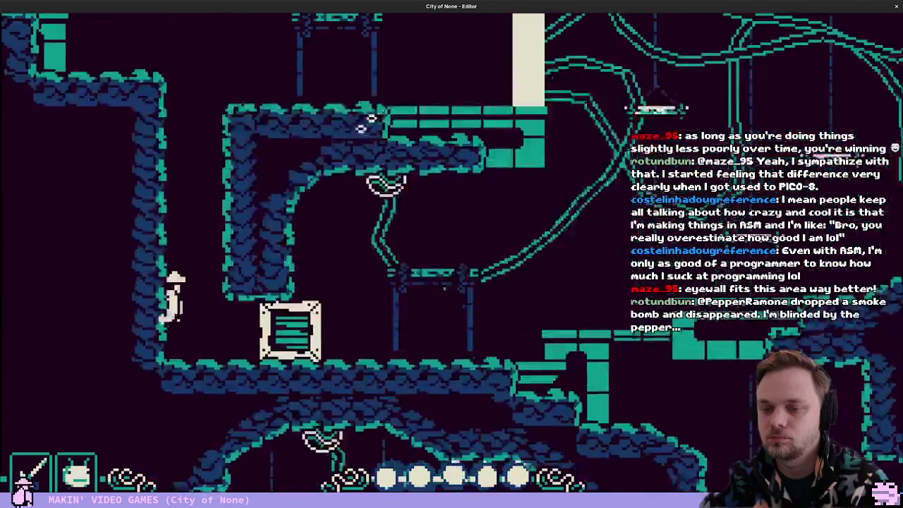
key(Right)
Climb toward the upper pipes among EyeWall2's reshaped tentacles beside the pale column
key(Right)
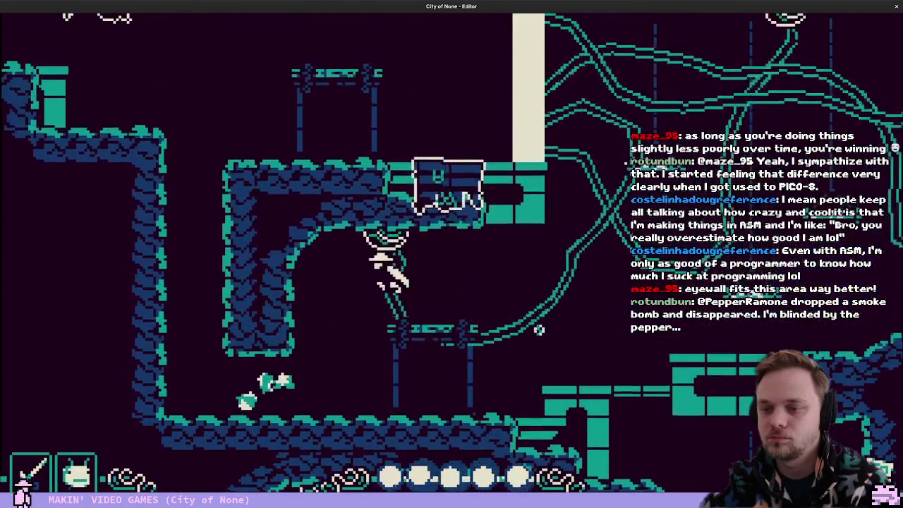
key(Right)
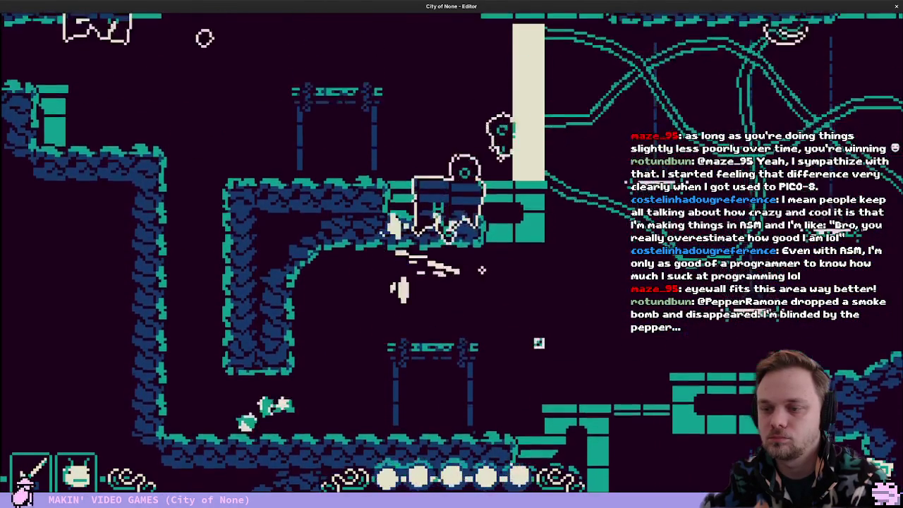
key(Right)
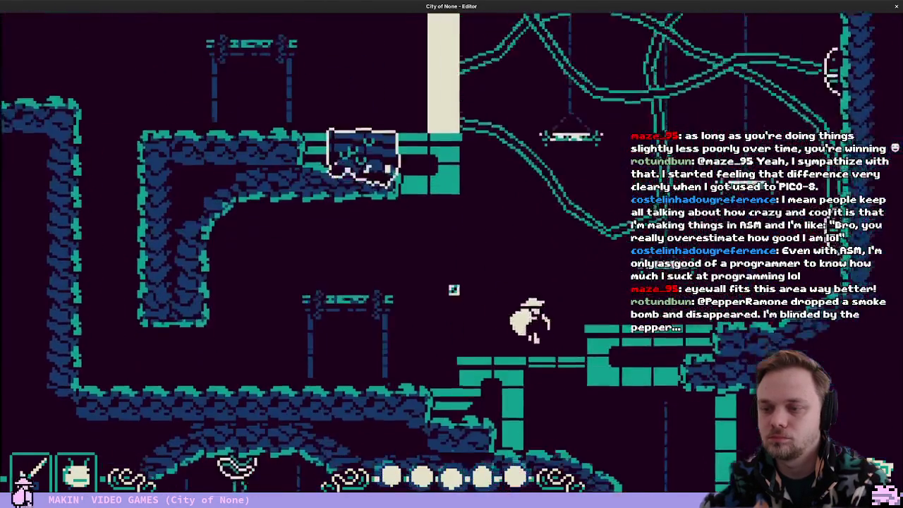
key(Left)
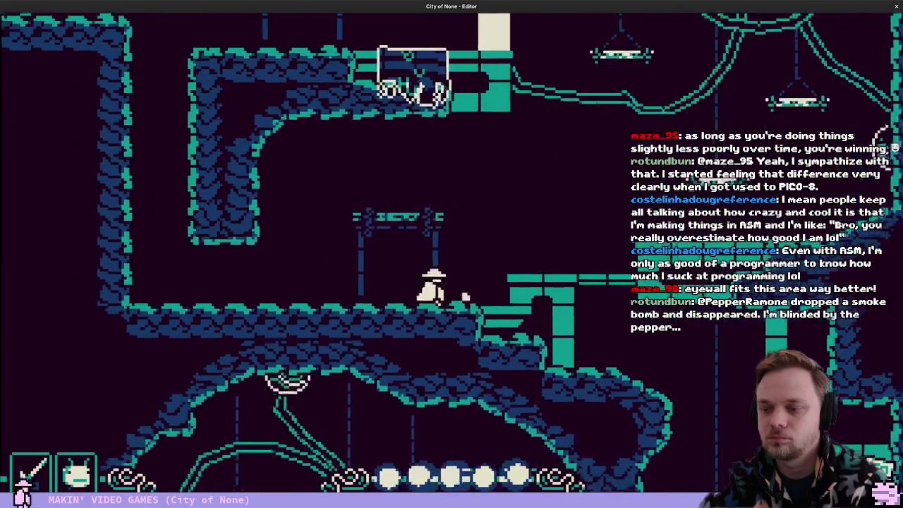
key(Right)
key(Right)
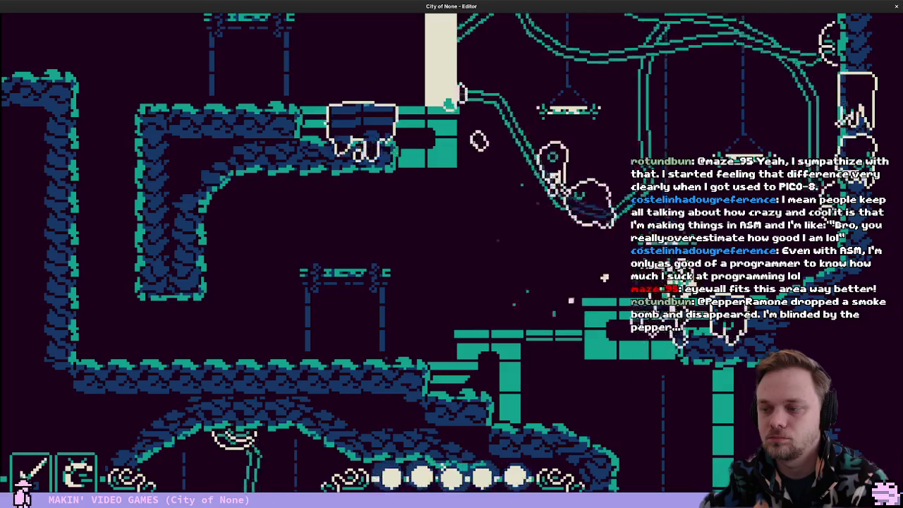
key(Up)
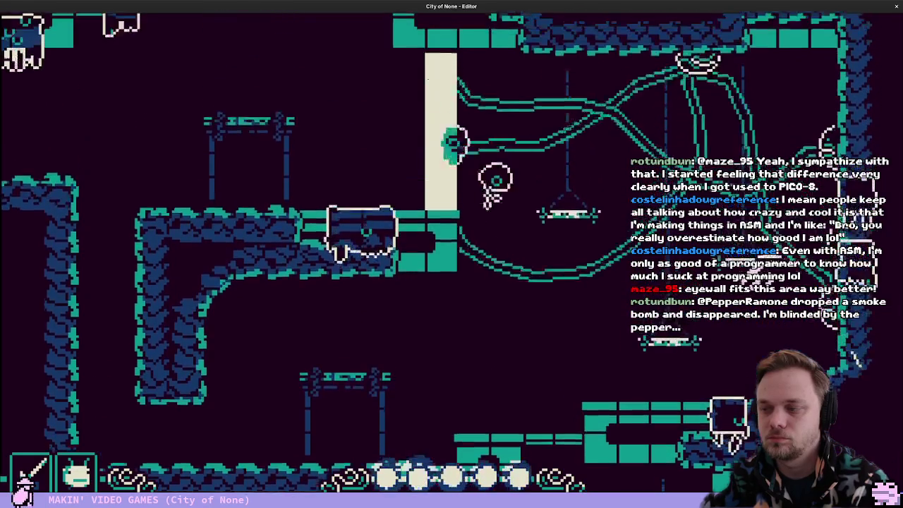
key(Up)
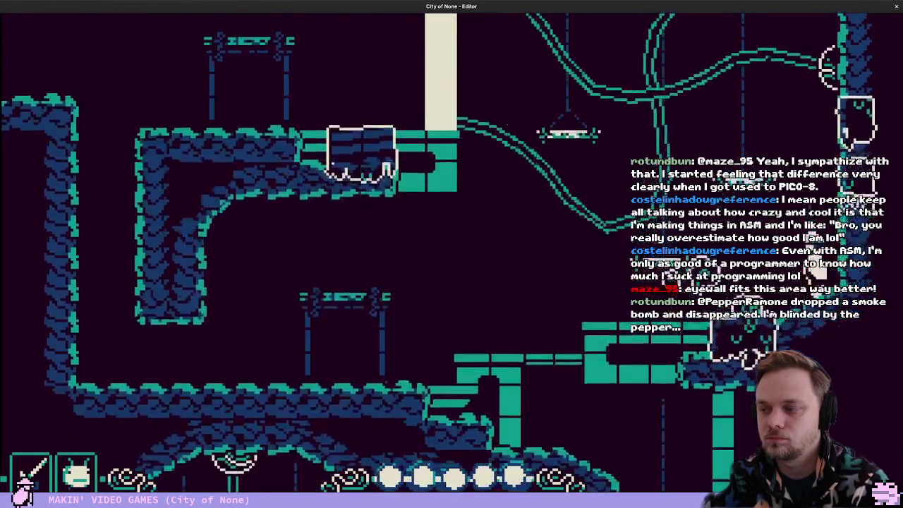
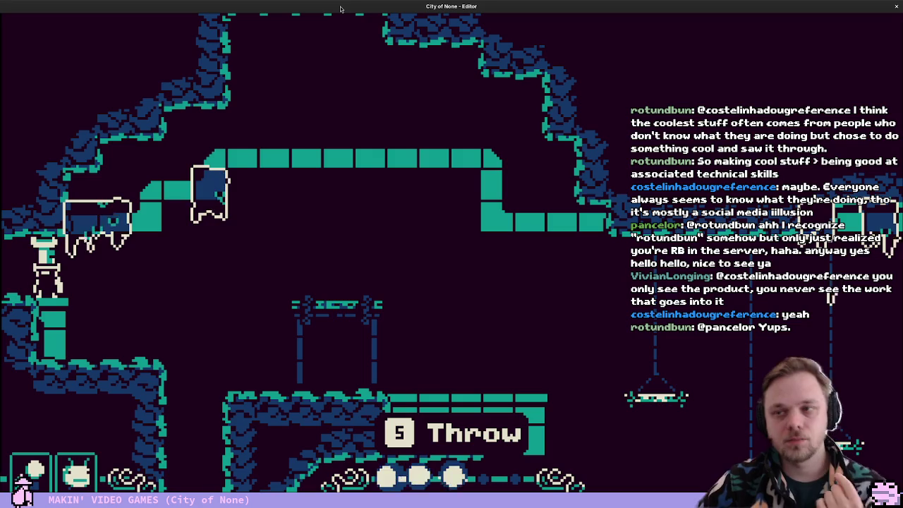
Walk left through several neighbouring rooms, then exit the playtest back to the editor
key(Left)
key(Left)
key(Left)
key(Left)
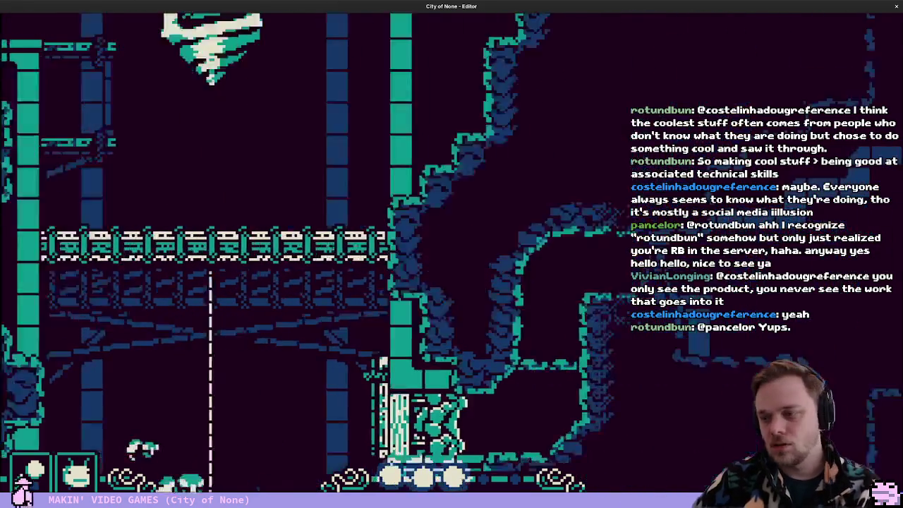
key(Left)
key(Tab)
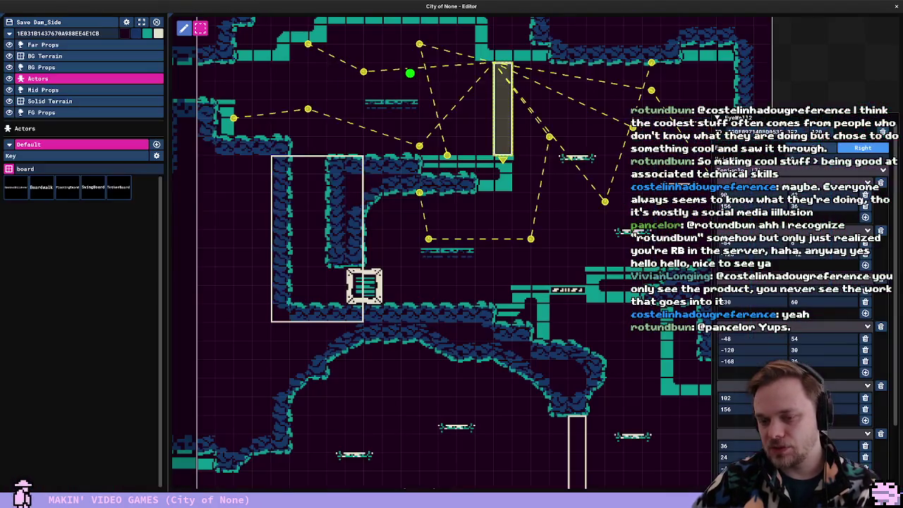
Deselect the actor, zoom out over Dam_Side, and switch to Bounds mode
click(484, 270)
scroll(504, 275, down, 3)
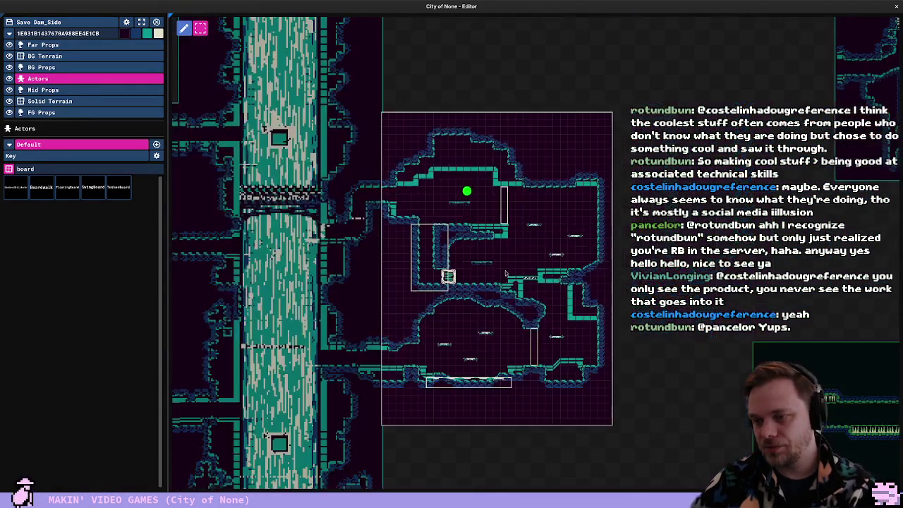
scroll(541, 367, up, 3)
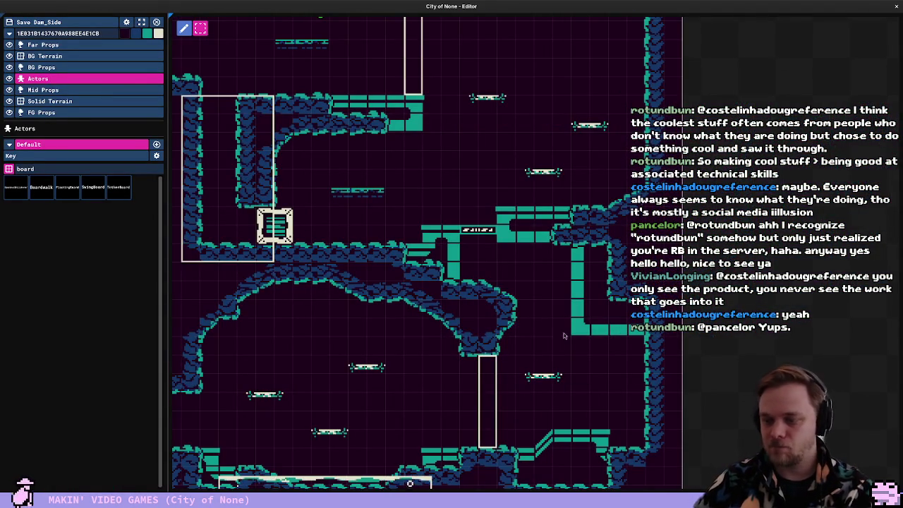
scroll(565, 336, down, 5)
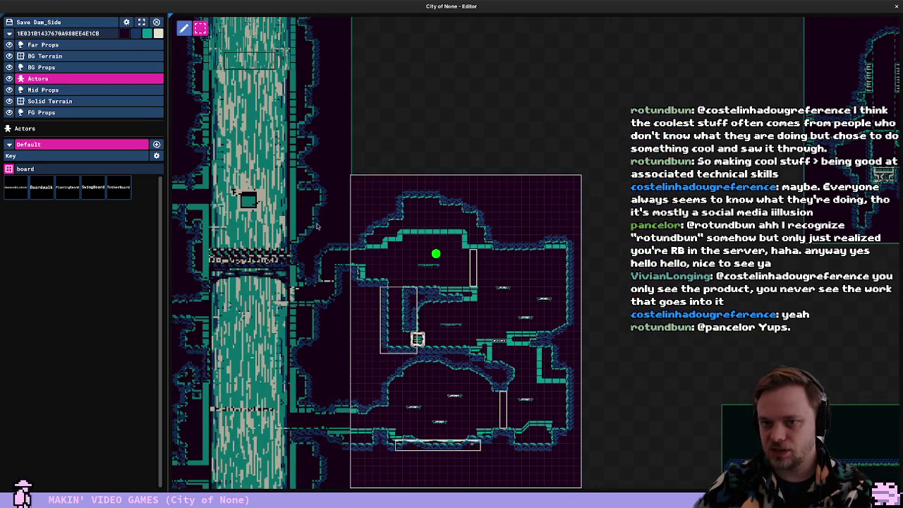
click(141, 22)
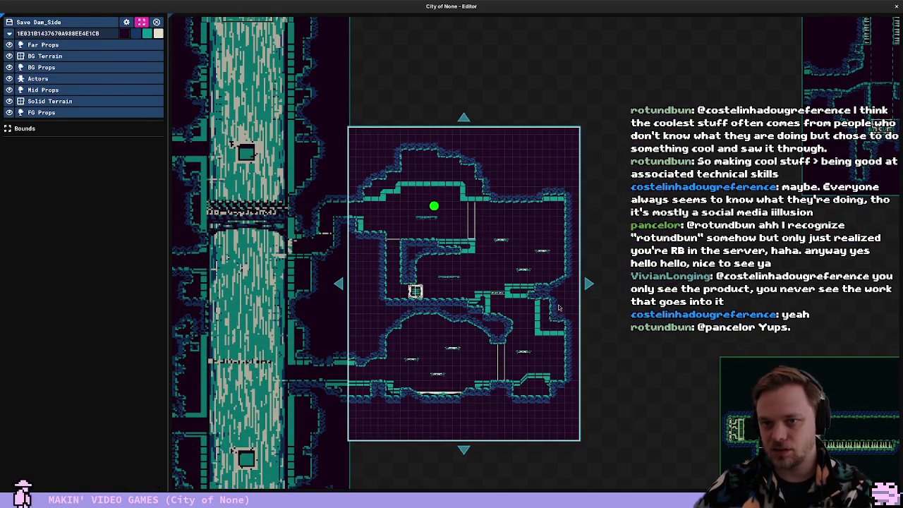
Widen the room's right edge and paint Solid Terrain for the right rock wall
drag(590, 283, 613, 283)
click(114, 101)
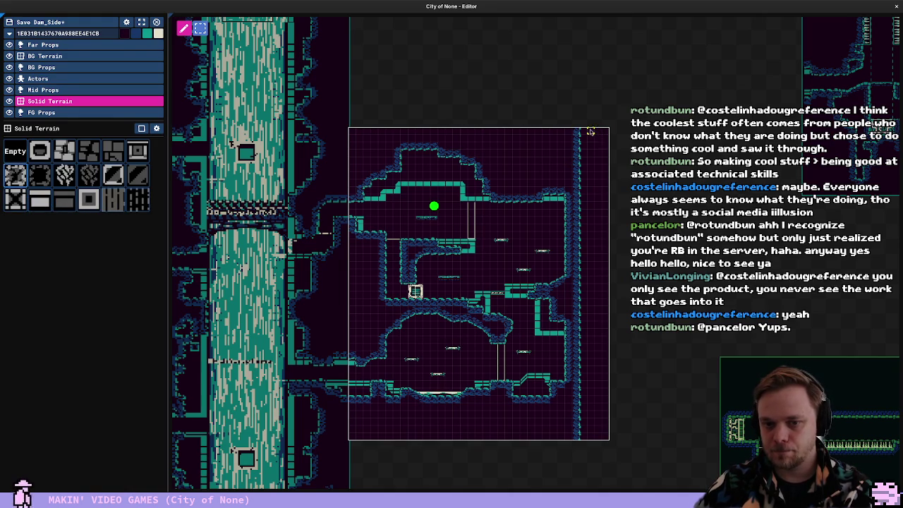
scroll(591, 414, up, 3)
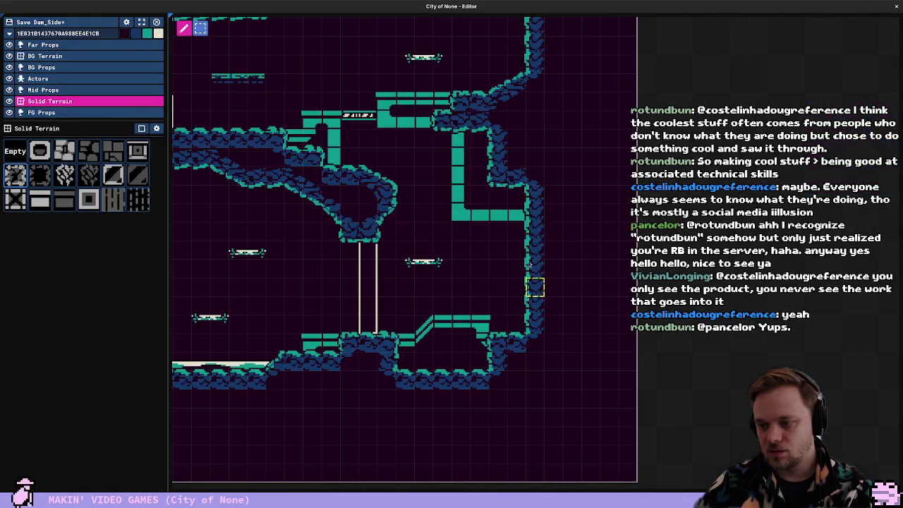
drag(530, 230, 565, 319)
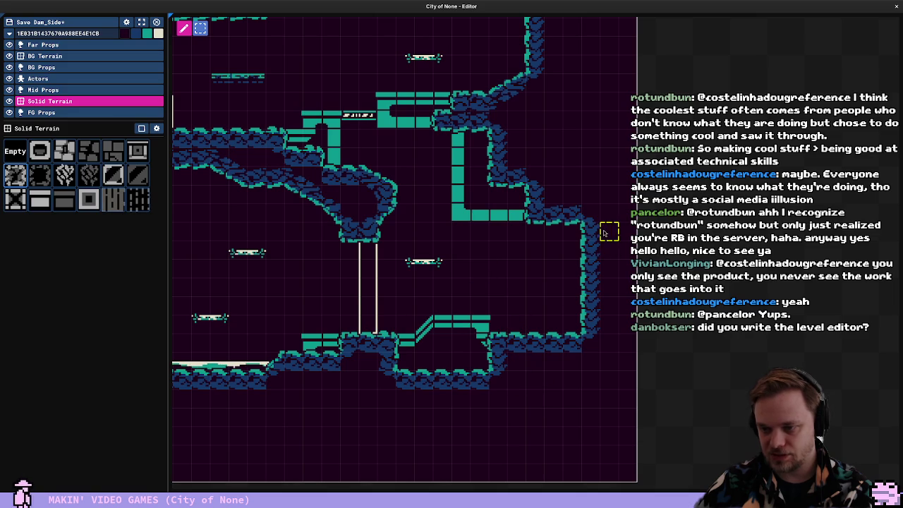
Extend the right wall down to the floor and add a raised floor block
drag(592, 281, 586, 333)
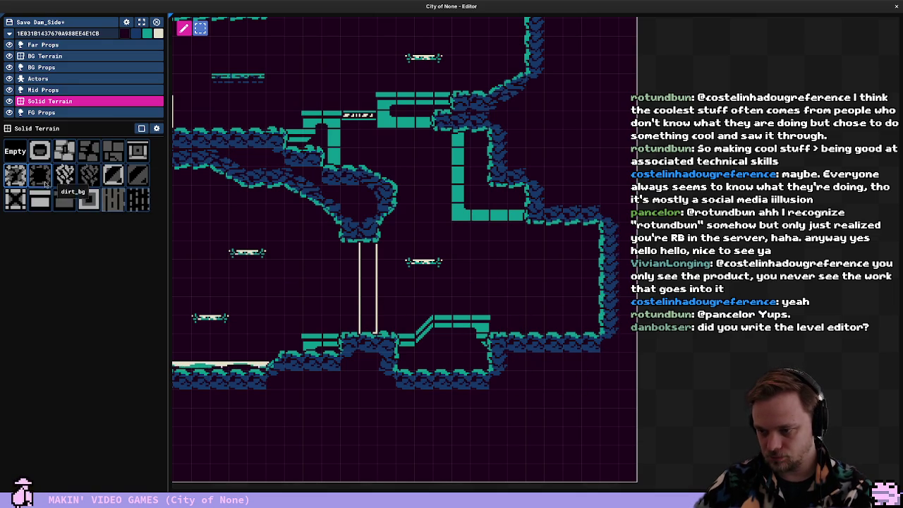
drag(539, 331, 559, 350)
key(Up)
key(Up)
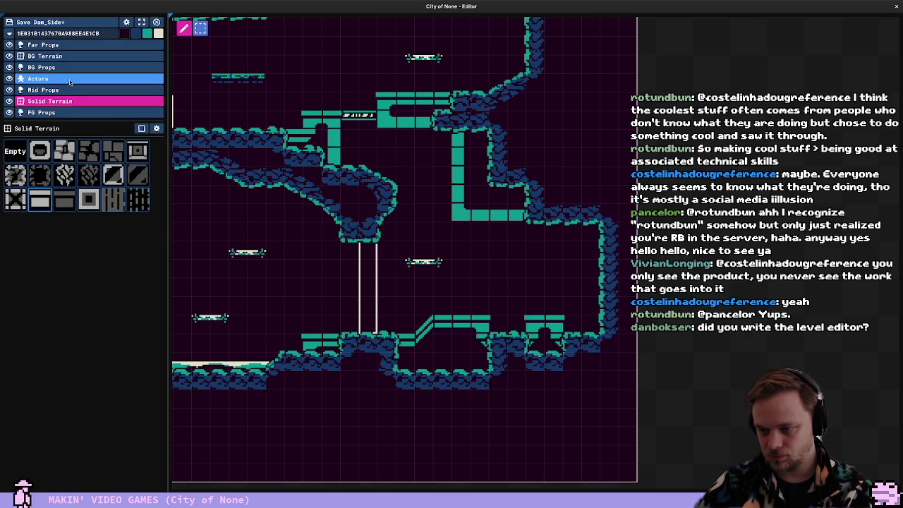
Place a Key actor right beside the new right wall and start a playtest
click(71, 155)
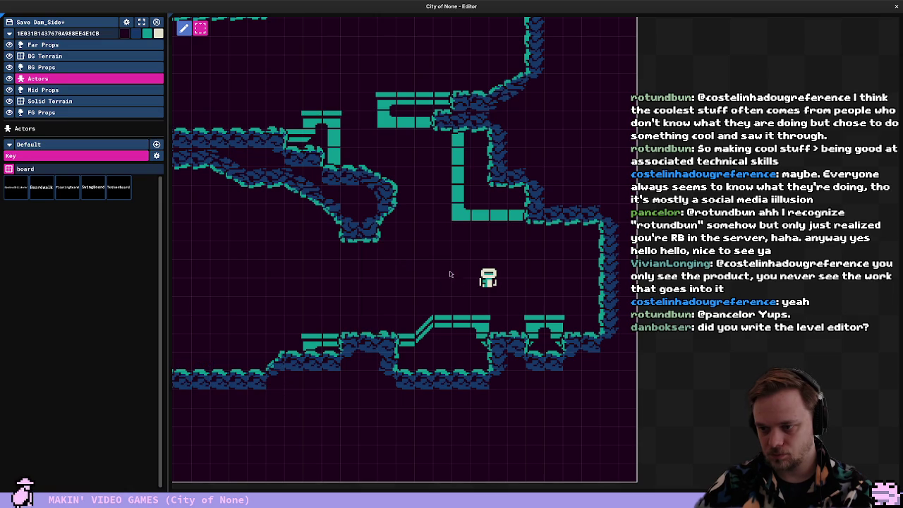
click(488, 278)
drag(493, 281, 549, 282)
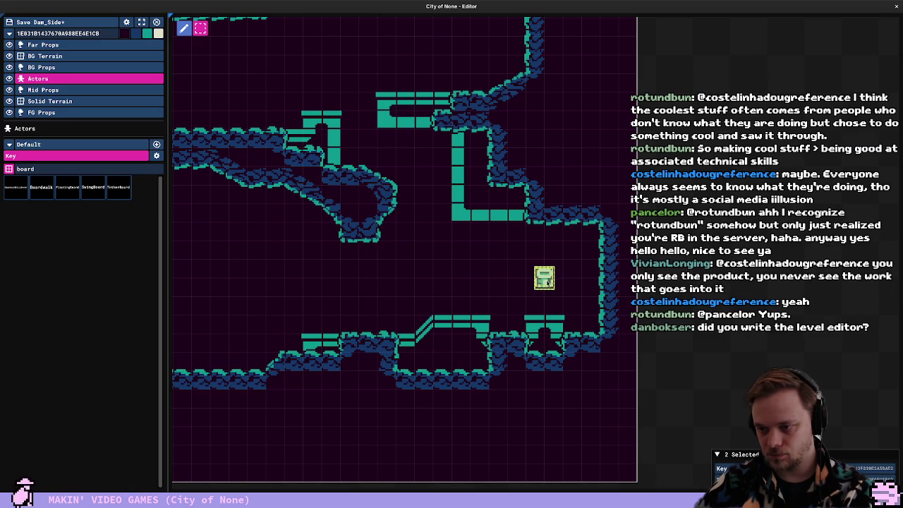
key(F5)
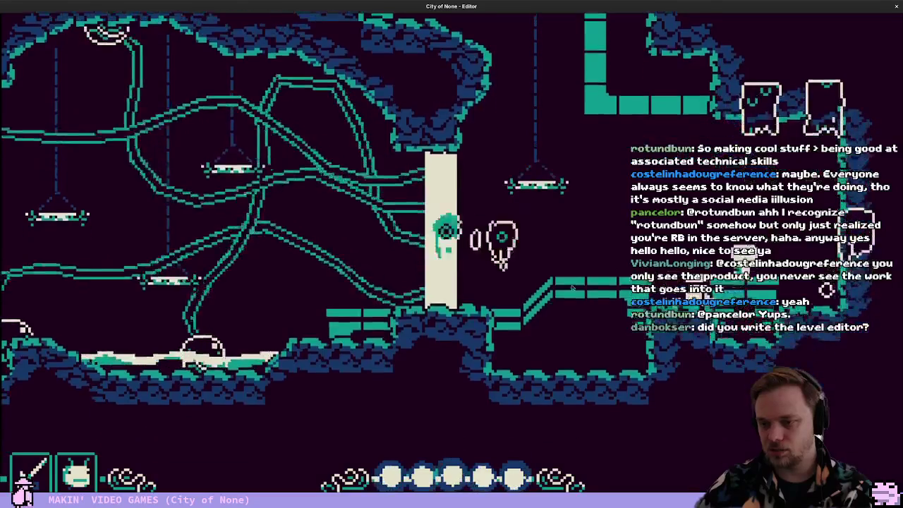
Delete the EyeWall2 pillar, then pick up the key and throw it onto the left ledge
click(440, 203)
key(Delete)
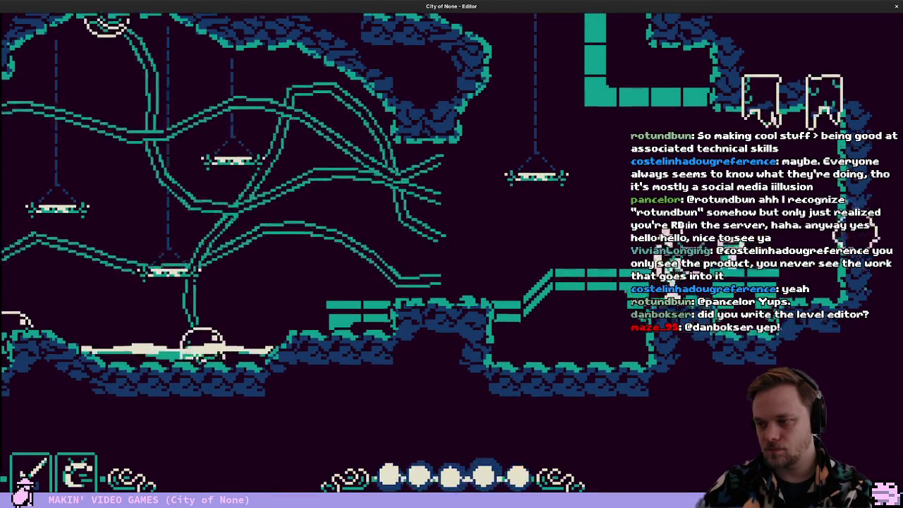
key(5)
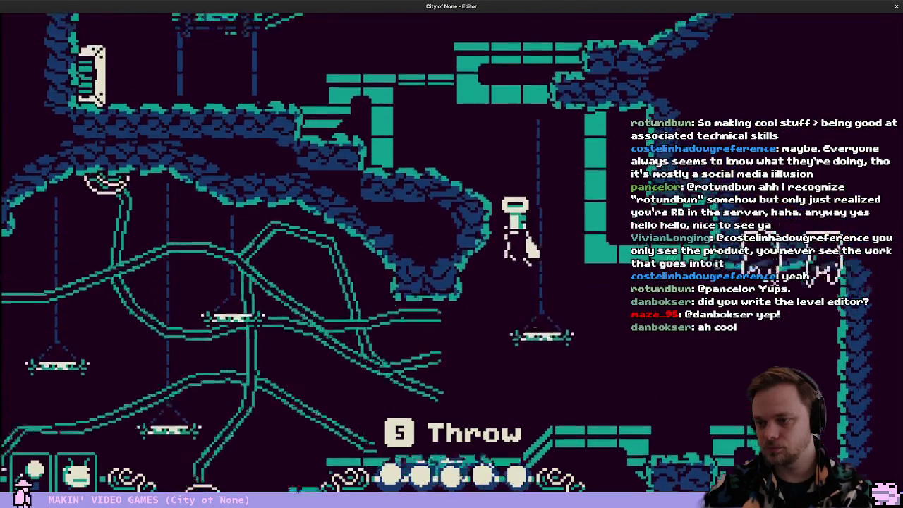
key(5)
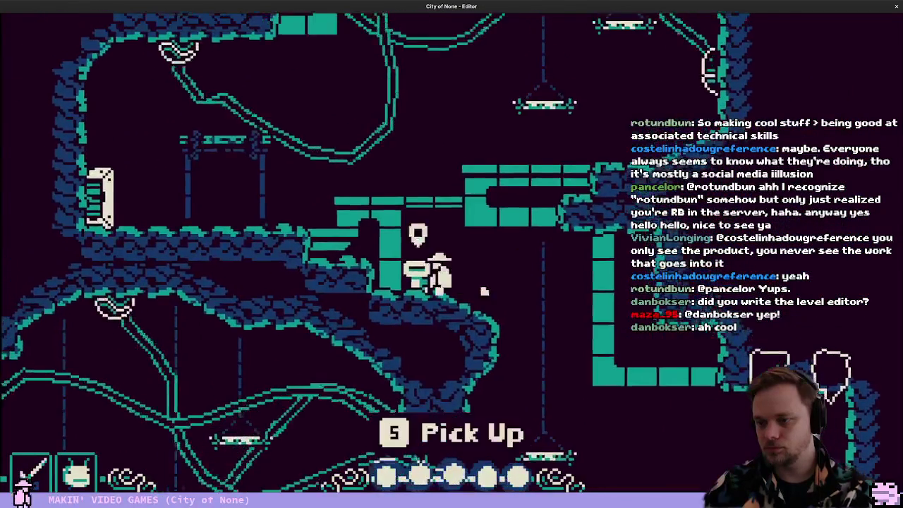
Carry the key onto the small platform, throw it, head left to the door, and exit play
key(5)
key(Right)
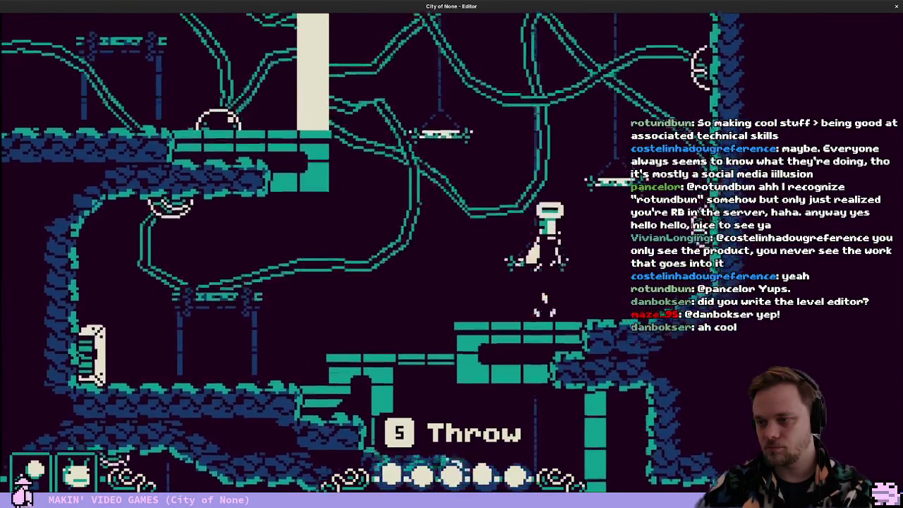
key(5)
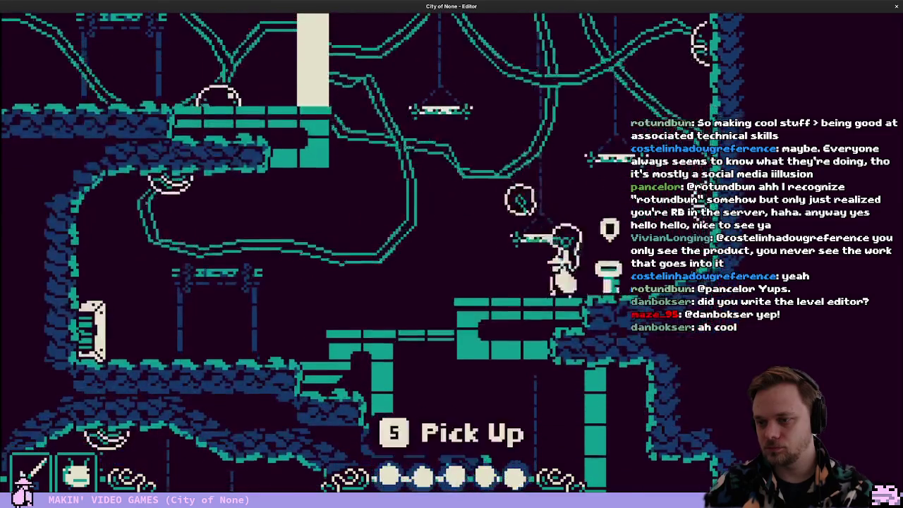
key(Left)
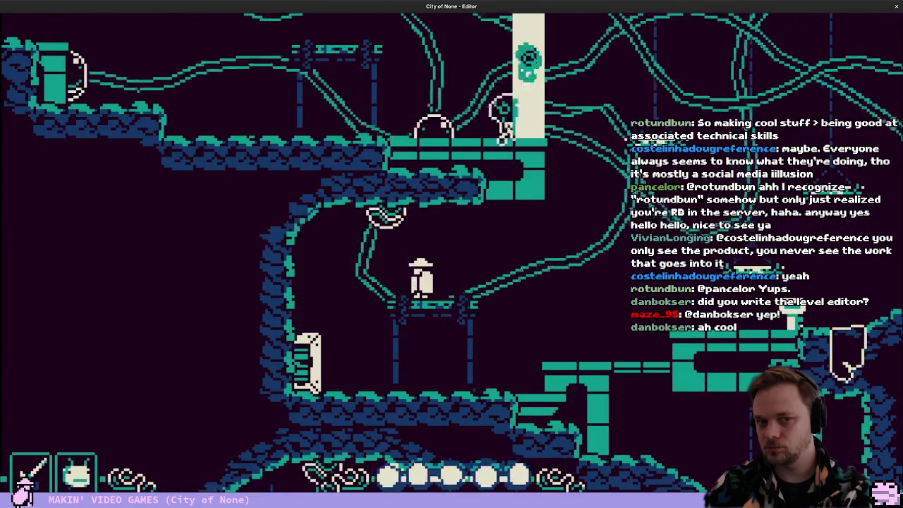
key(Left)
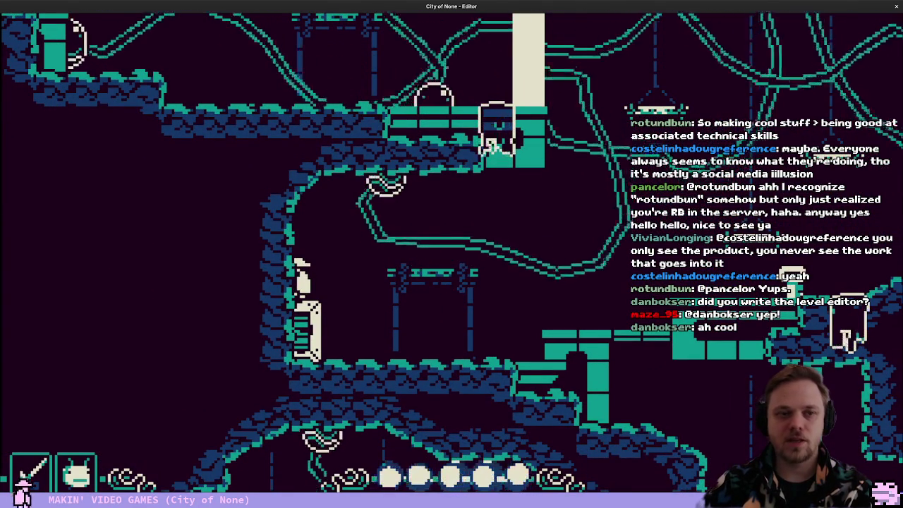
key(Escape)
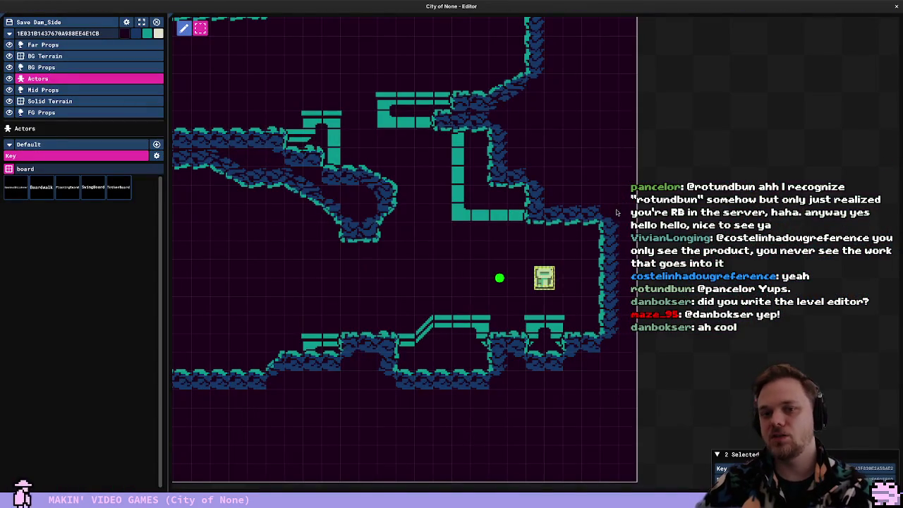
Zoom out over the room and bring up the full actor palette
scroll(517, 284, down, 3)
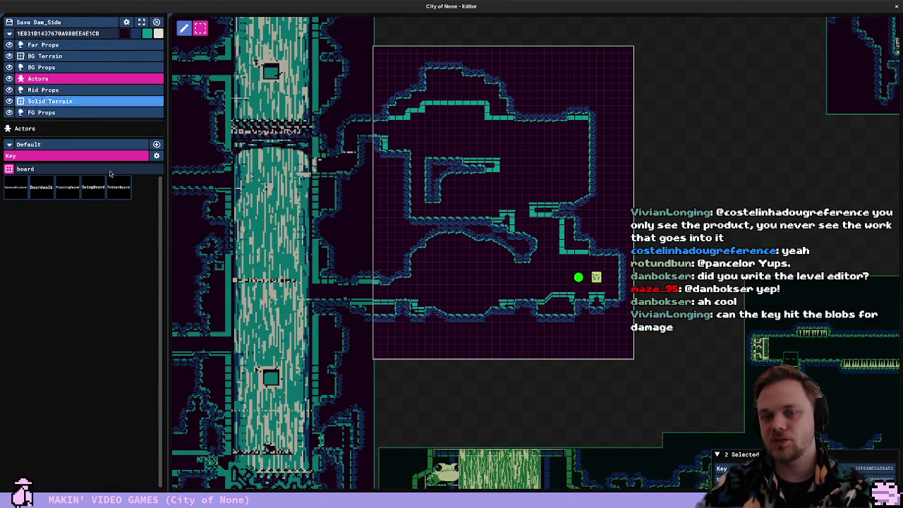
key(Tab)
key(Tab)
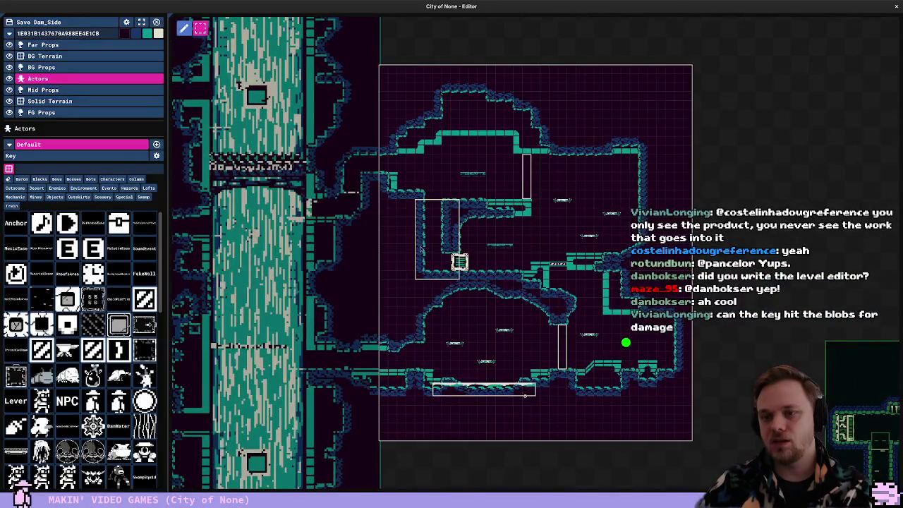
scroll(335, 187, down, 1)
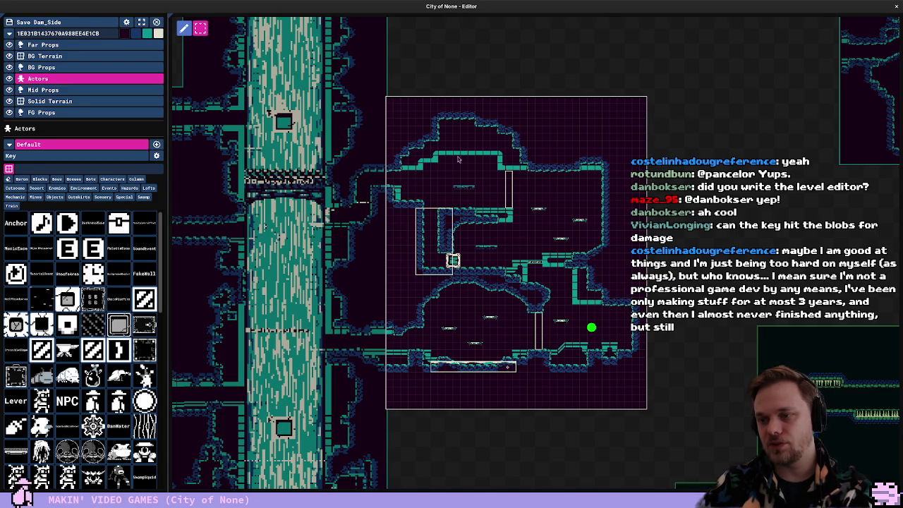
scroll(437, 331, down, 3)
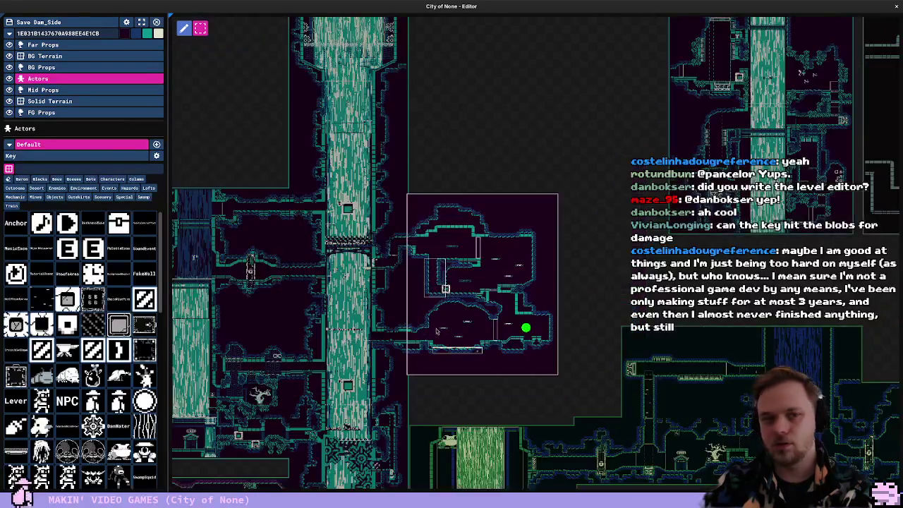
scroll(438, 329, up, 4)
scroll(439, 328, down, 3)
Select all actors, move them, undo the move, and relaunch the playtest
key(ctrl+a)
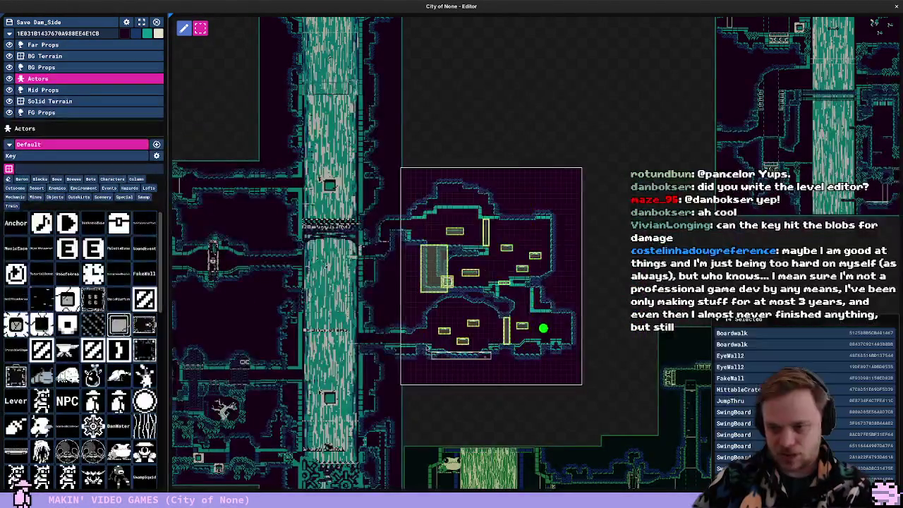
scroll(443, 299, up, 2)
drag(403, 252, 355, 239)
key(ctrl+z)
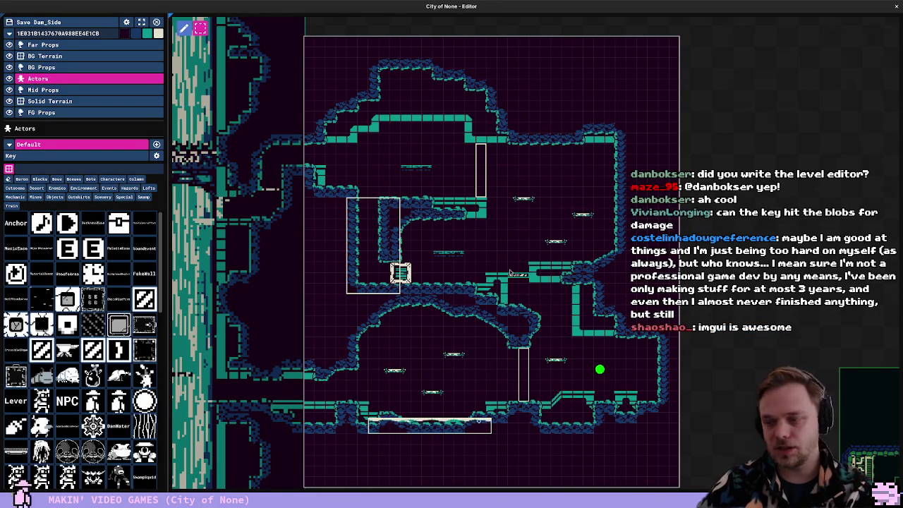
scroll(510, 273, up, 4)
scroll(510, 273, down, 2)
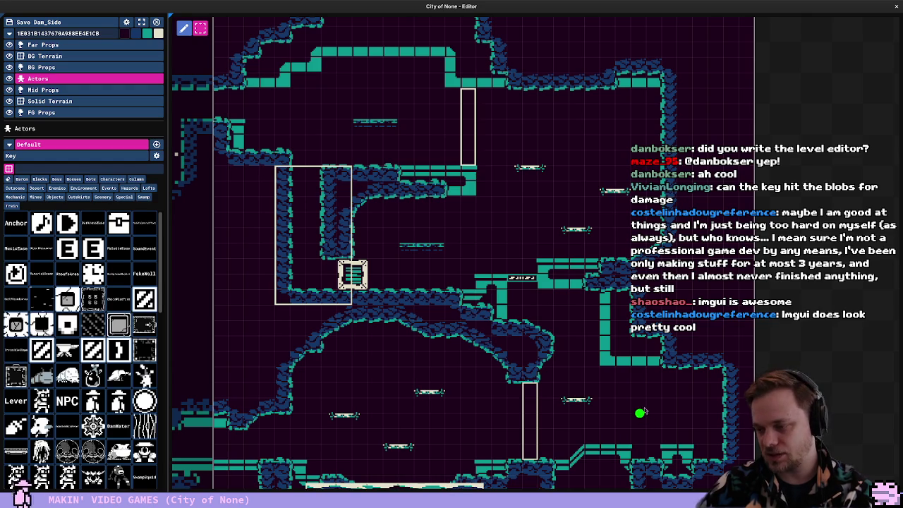
key(F5)
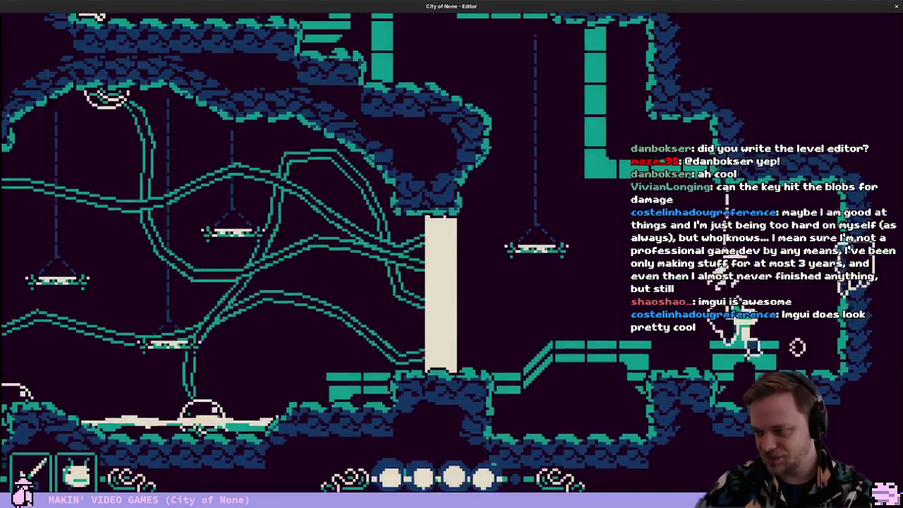
Return to the editor, pick the Key actor in the palette, and resume playtesting with F5
key(F5)
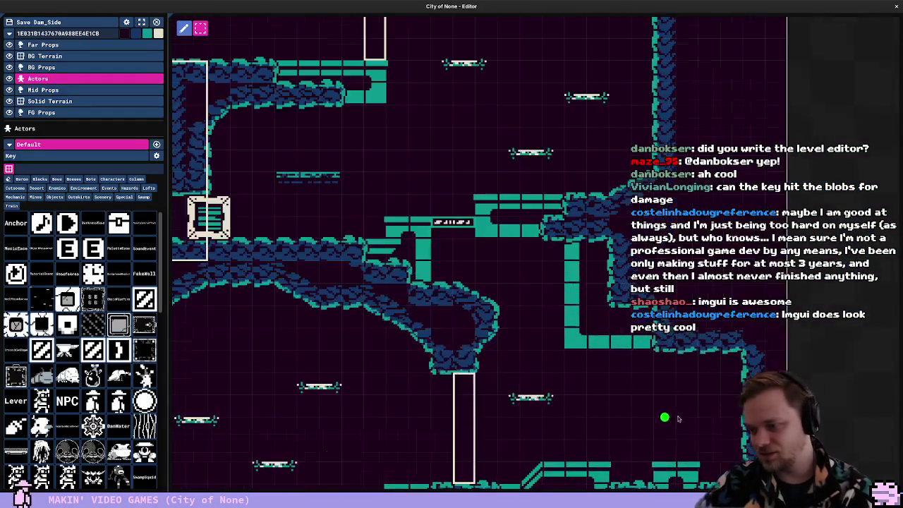
click(129, 155)
scroll(677, 418, up, 2)
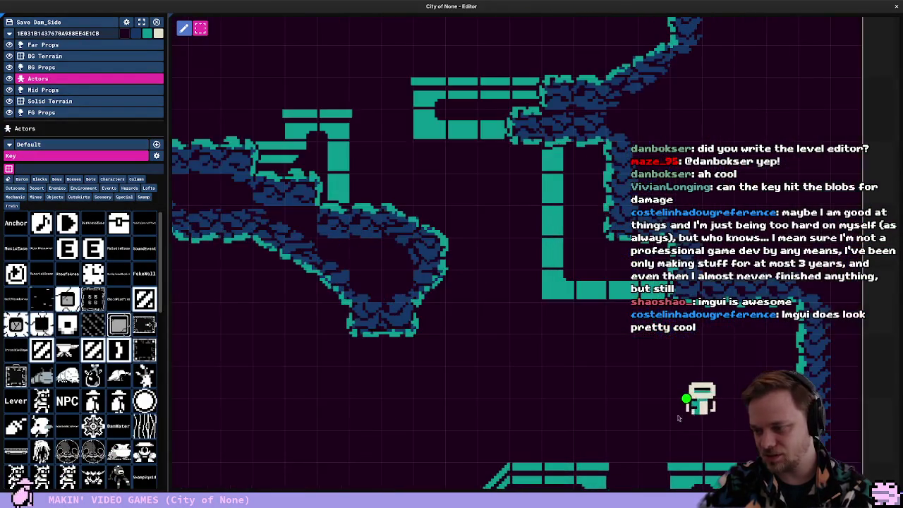
key(F5)
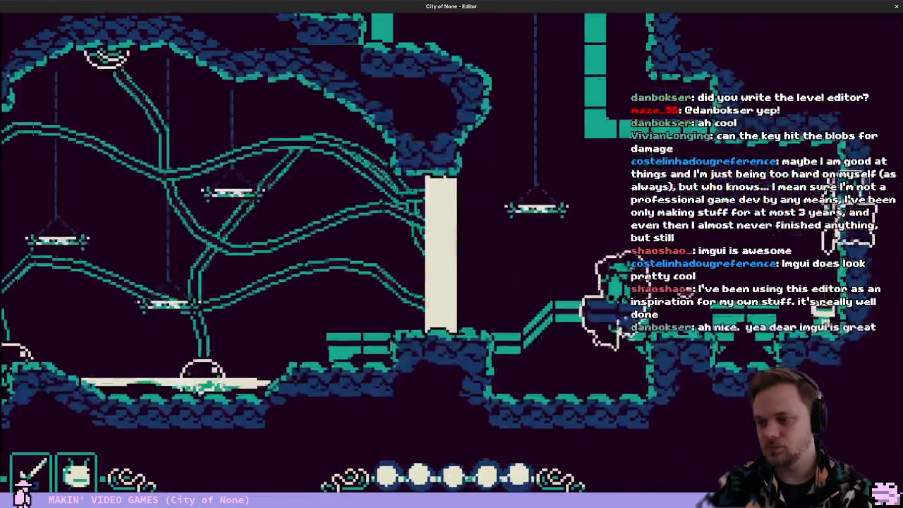
Exit play mode and zoom out until the world map around Dam_Side is visible
key(Escape)
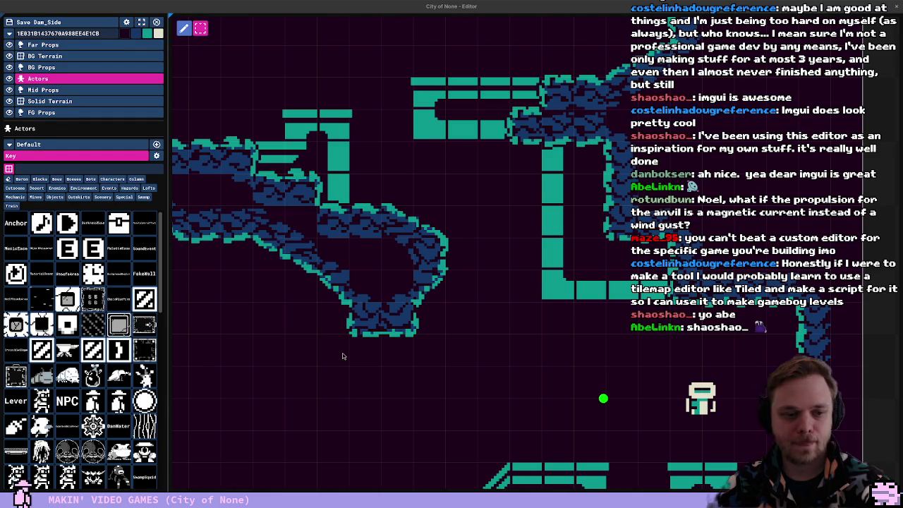
scroll(439, 310, down, 3)
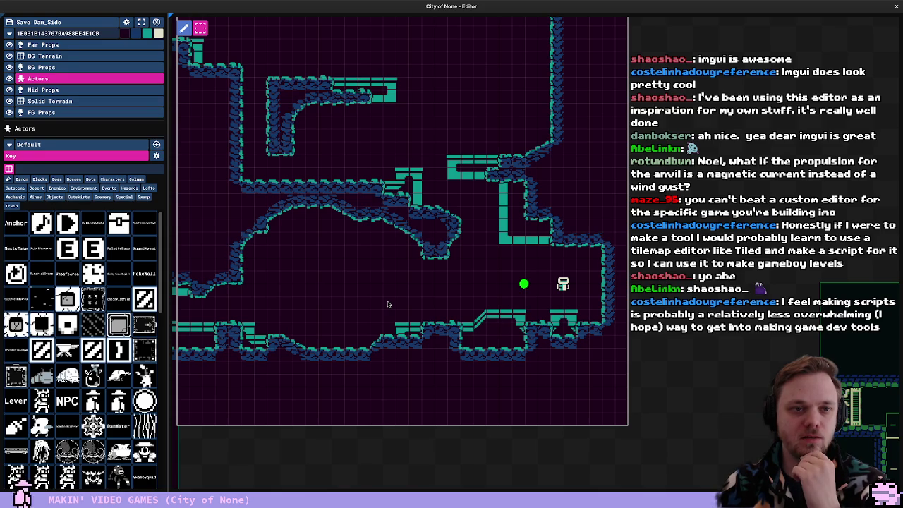
scroll(388, 304, down, 5)
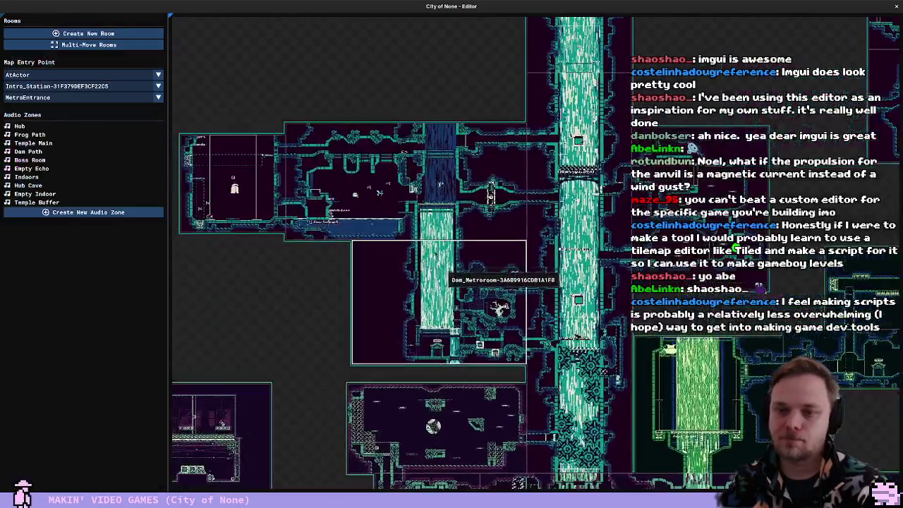
Open Dam_WaterPuzzle, start playing from a chosen spot, and run left into the lower tunnel
double_click(331, 219)
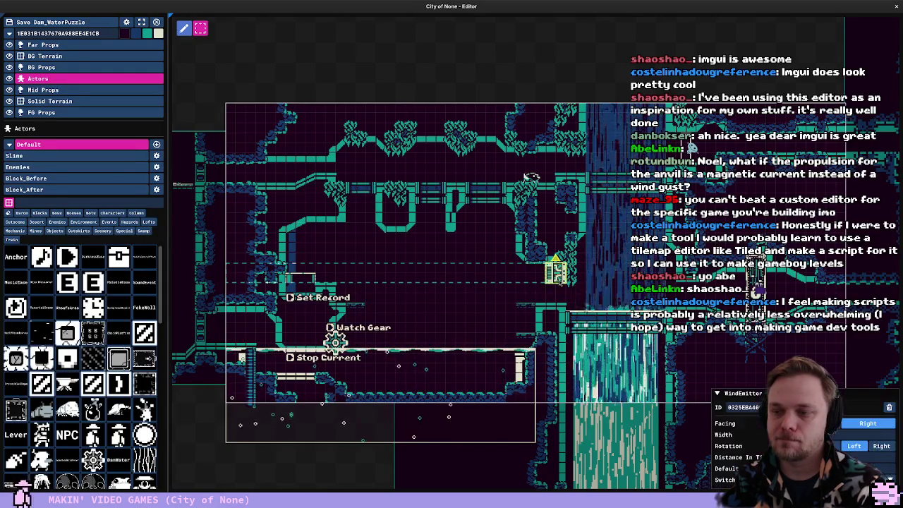
right_click(562, 299)
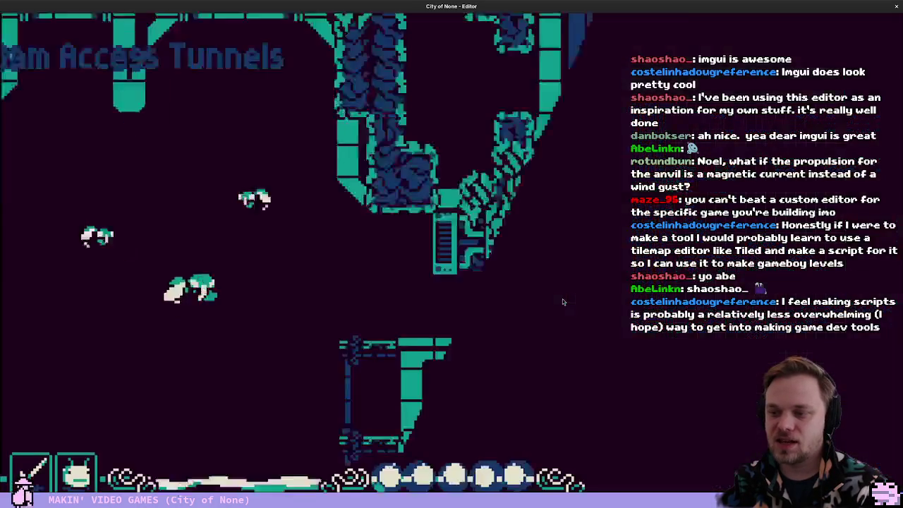
key(Left)
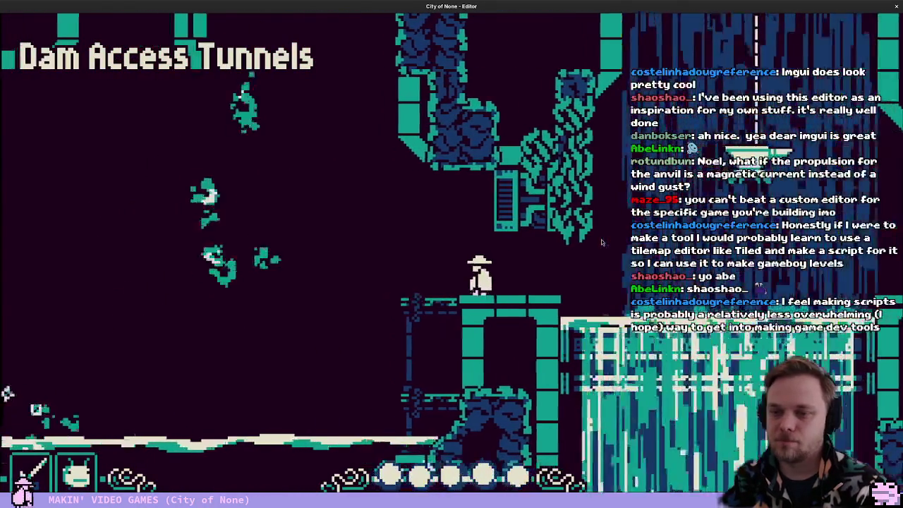
key(Left)
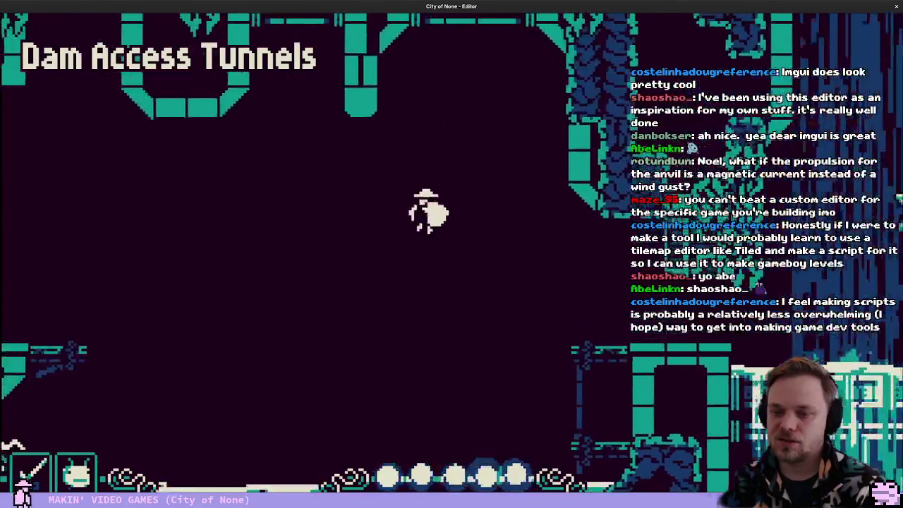
key(Left)
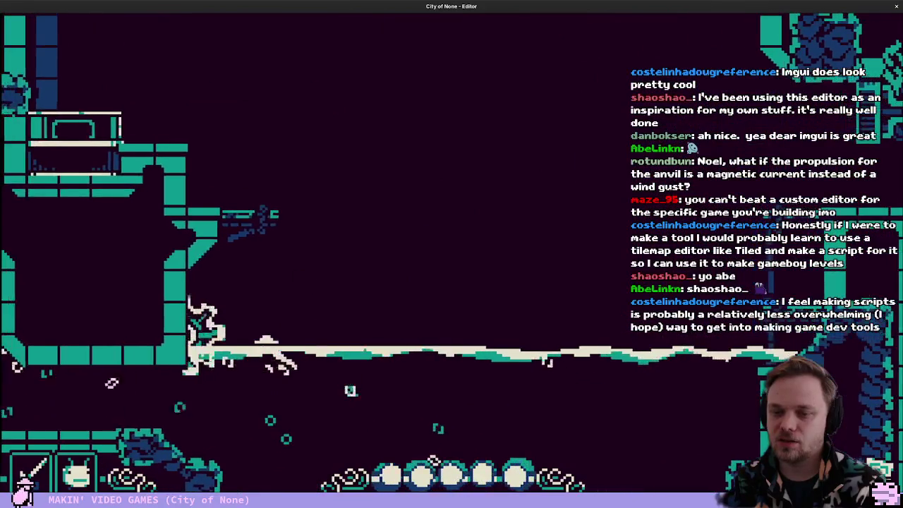
Run back right and jump past the pillar, then exit play and reopen Dam_WaterPuzzle
key(Right)
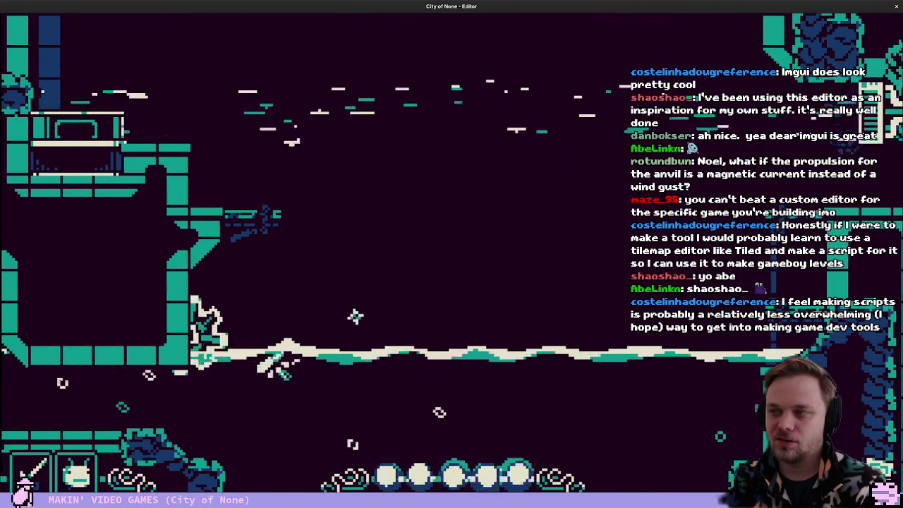
key(Right)
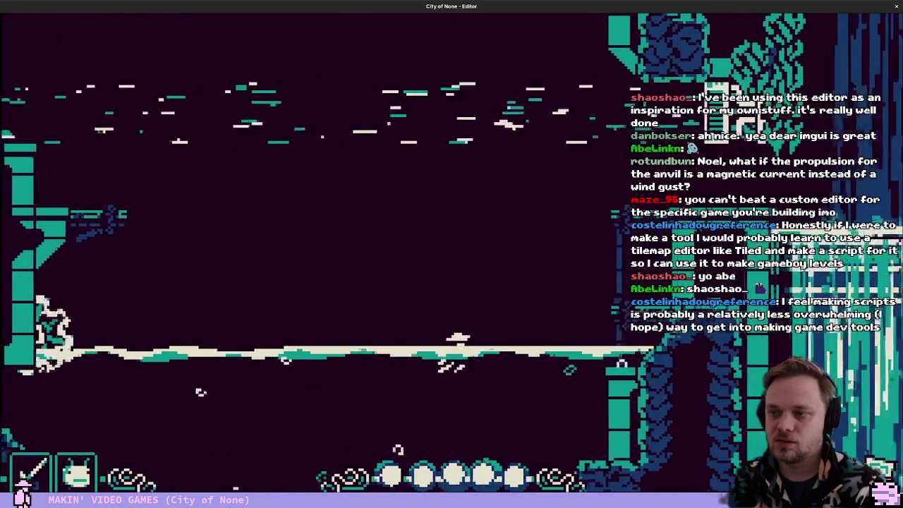
key(Up)
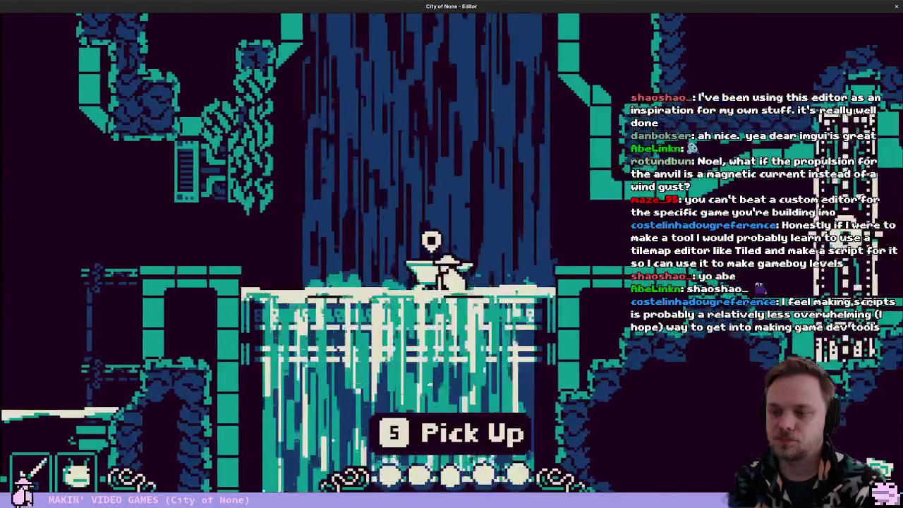
key(Tab)
scroll(602, 242, down, 6)
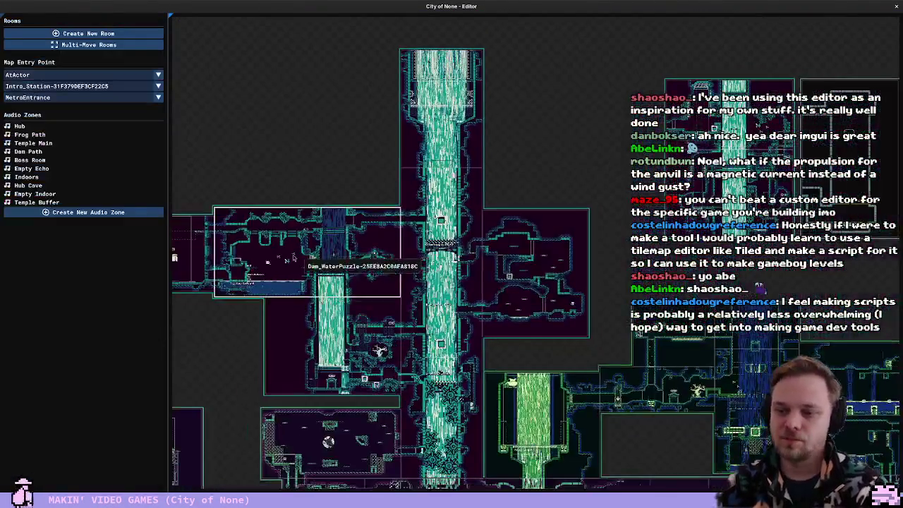
double_click(291, 259)
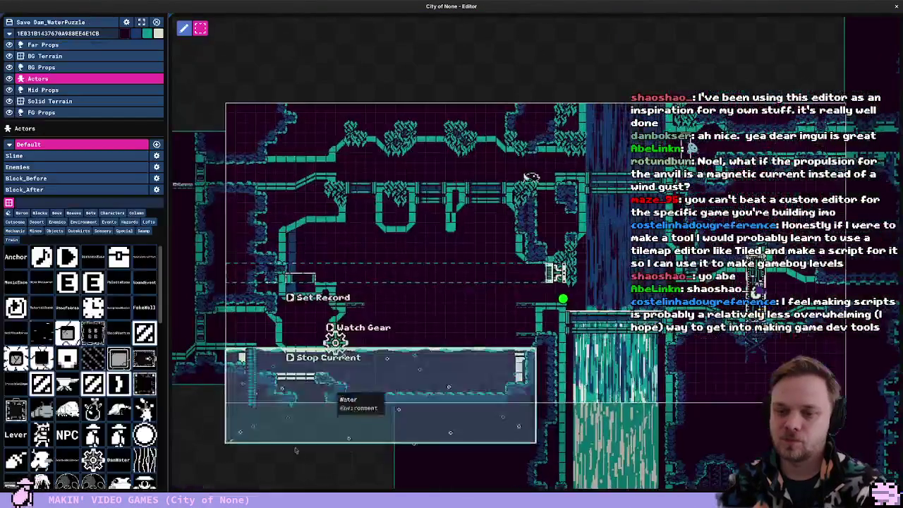
Open Dam_Side from the world map and pan the view to frame the room
scroll(492, 472, down, 5)
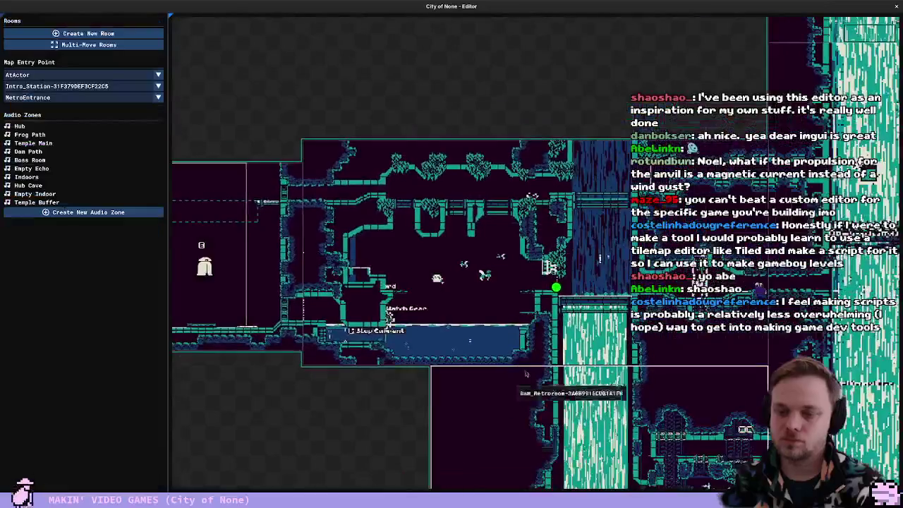
double_click(472, 422)
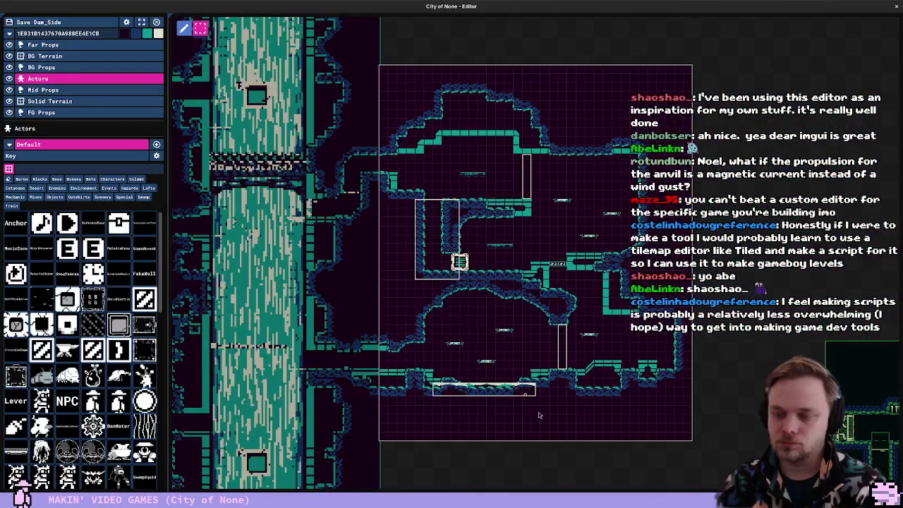
drag(538, 415, 413, 381)
mouse_move(534, 332)
mouse_down()
mouse_move(400, 363)
mouse_move(533, 341)
mouse_up()
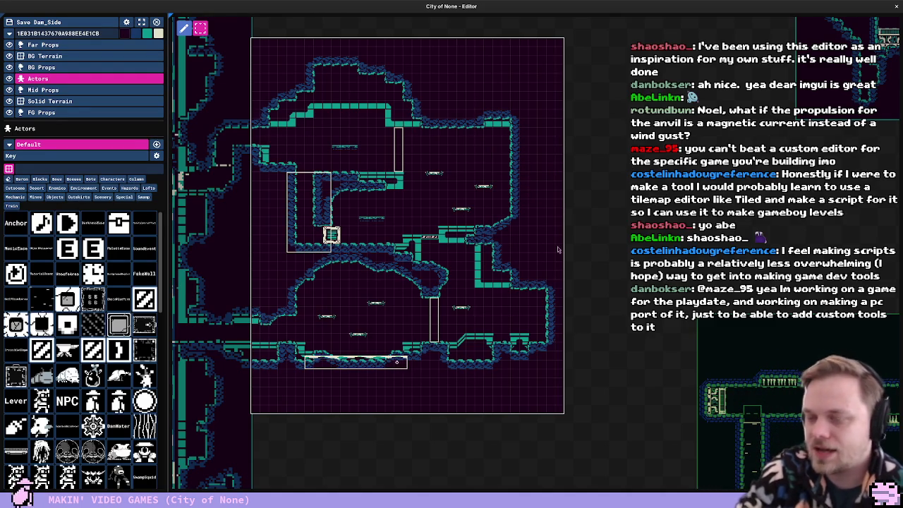
Select all actors, box-select everything inside Dam_Side, then clear the selection
key(ctrl+a)
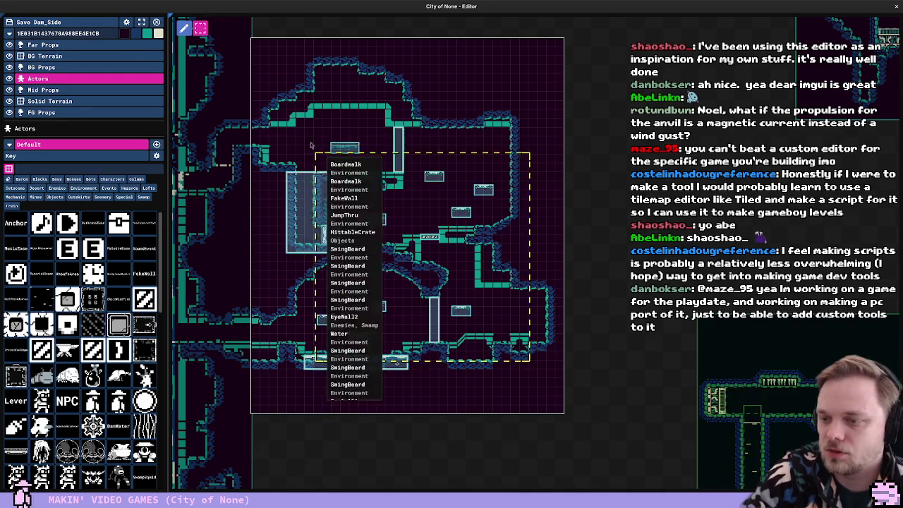
scroll(528, 385, down, 3)
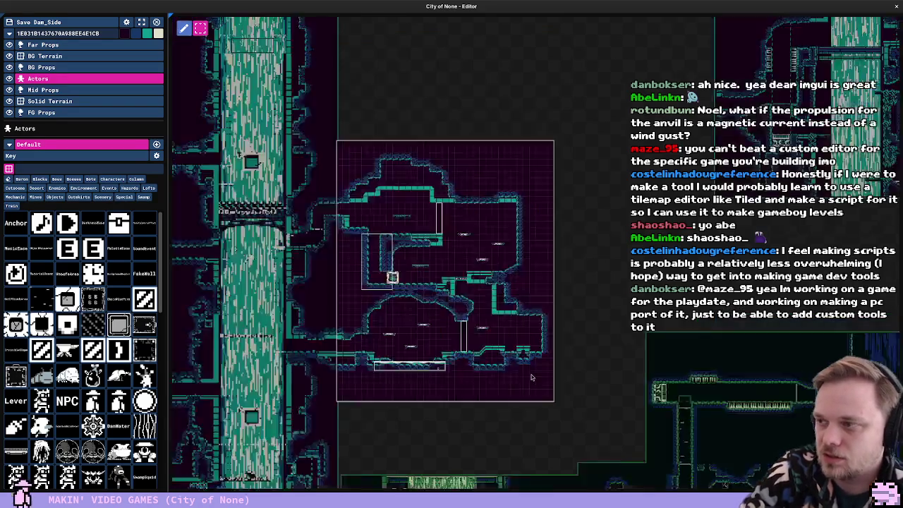
scroll(492, 300, up, 1)
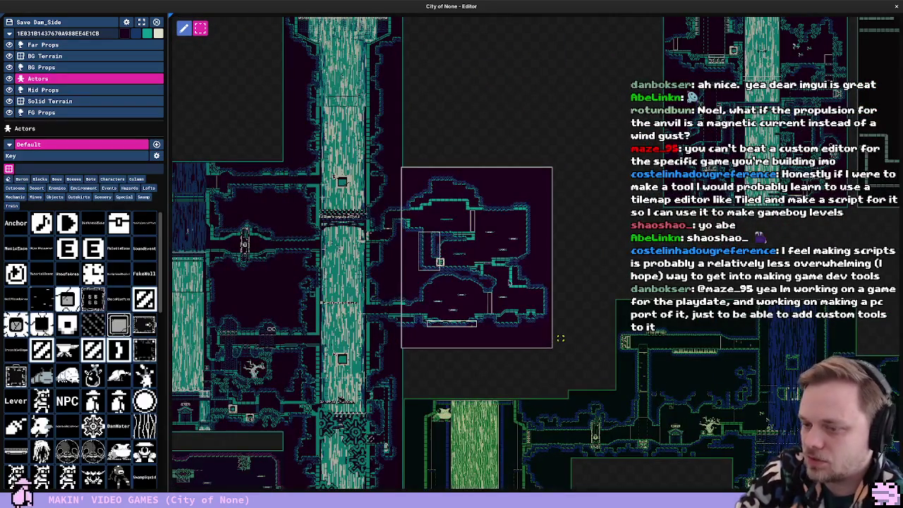
mouse_move(427, 156)
mouse_move(591, 173)
mouse_down()
mouse_move(406, 357)
mouse_move(420, 359)
mouse_up()
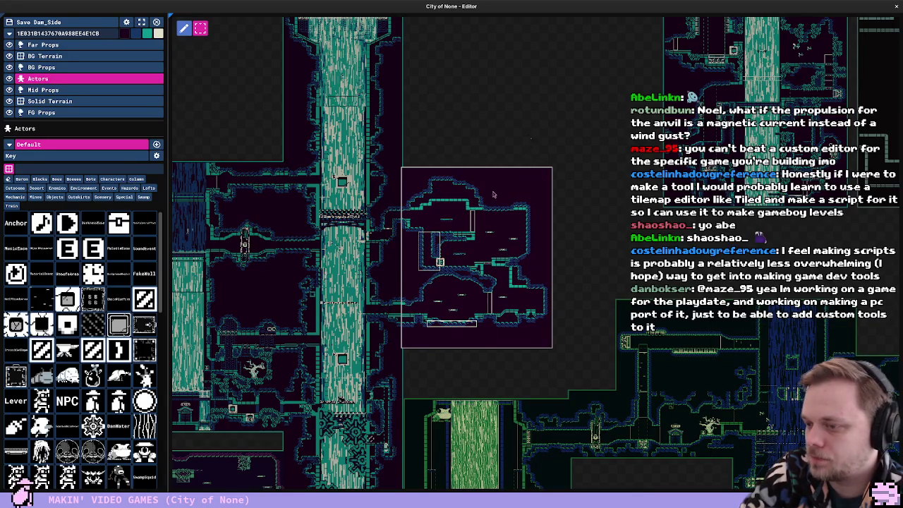
click(498, 343)
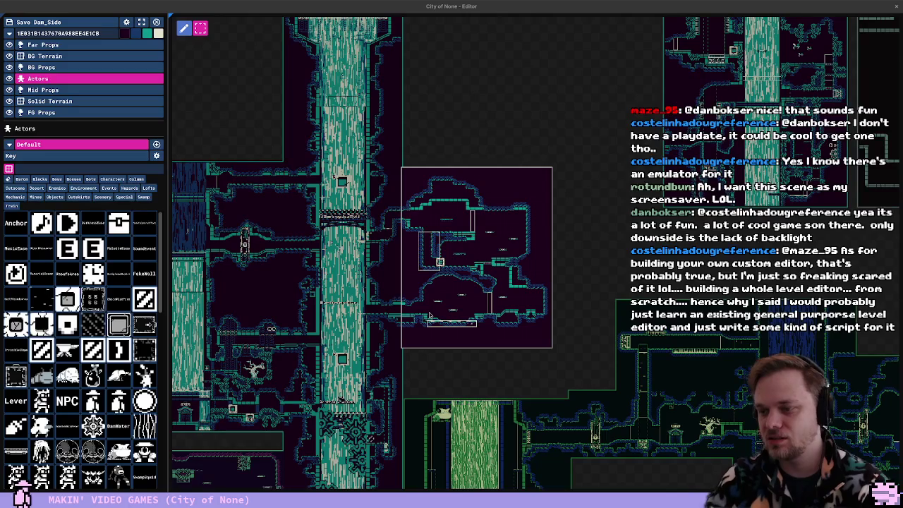
Look over the play options menu, dismiss it, and start playing the room
scroll(498, 283, up, 3)
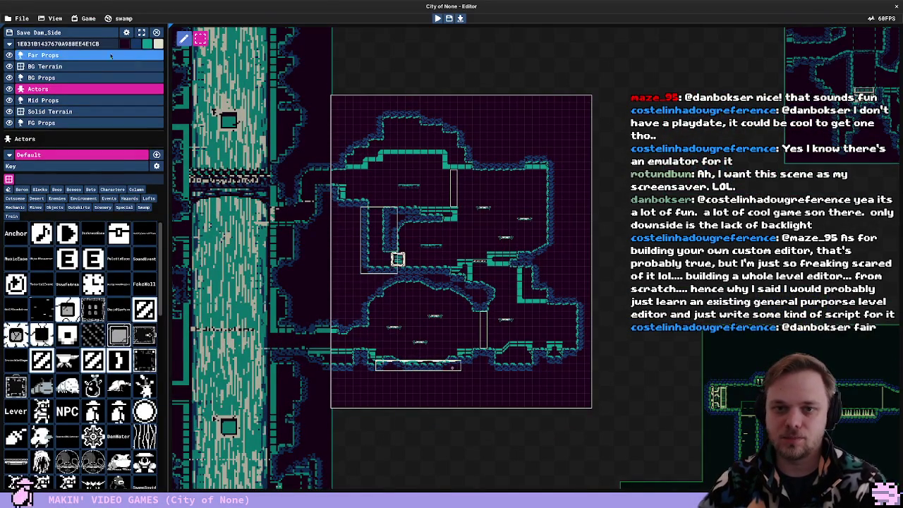
click(88, 18)
mouse_move(69, 22)
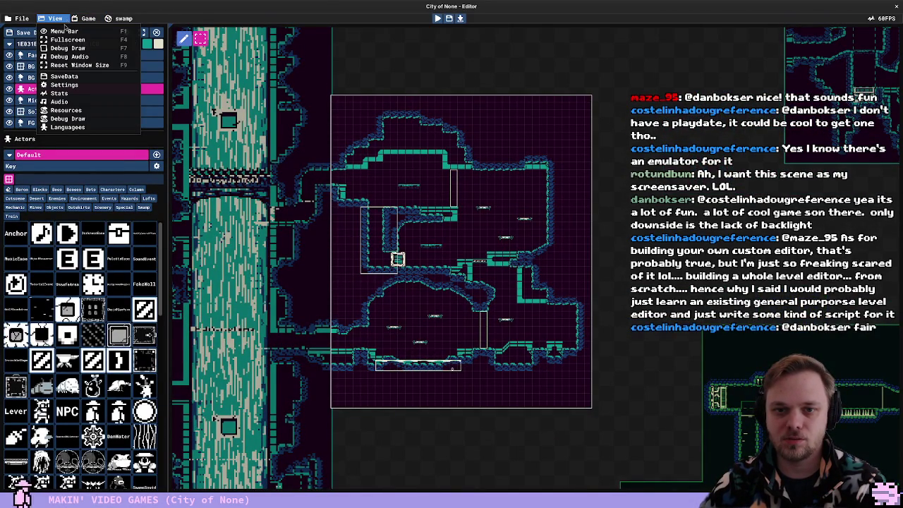
click(395, 331)
key(F5)
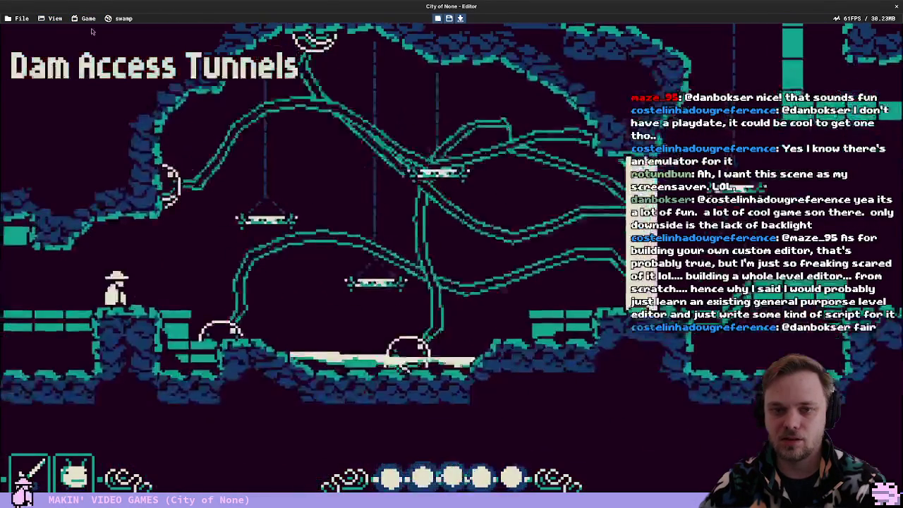
Record gameplay with Game > Capture Image Sequence and stop capturing with P
click(88, 18)
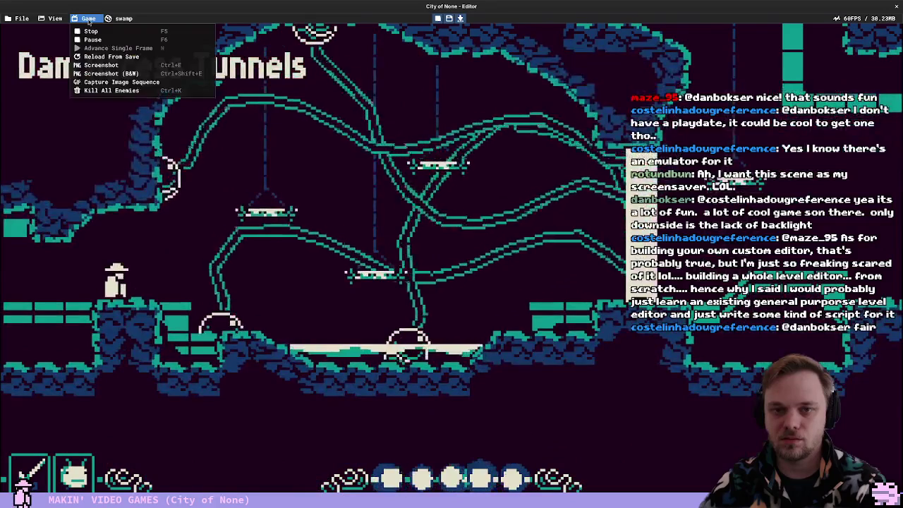
click(117, 83)
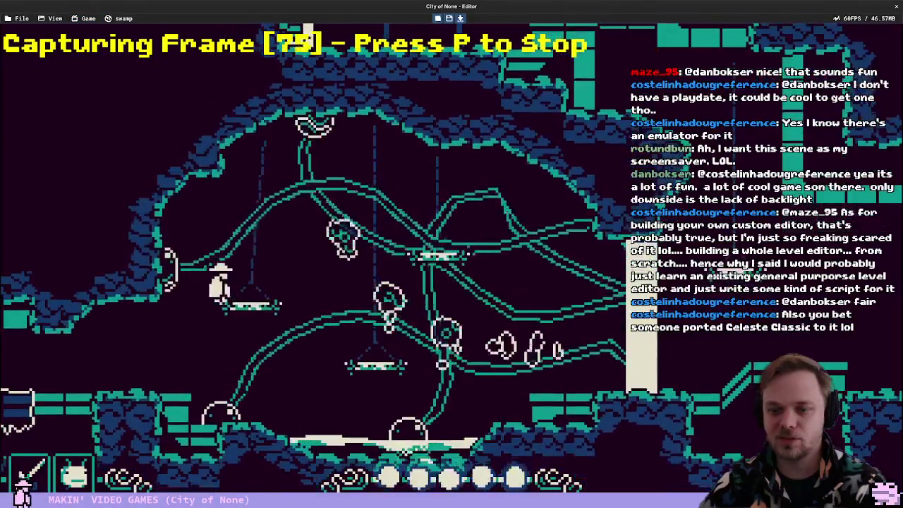
key(p)
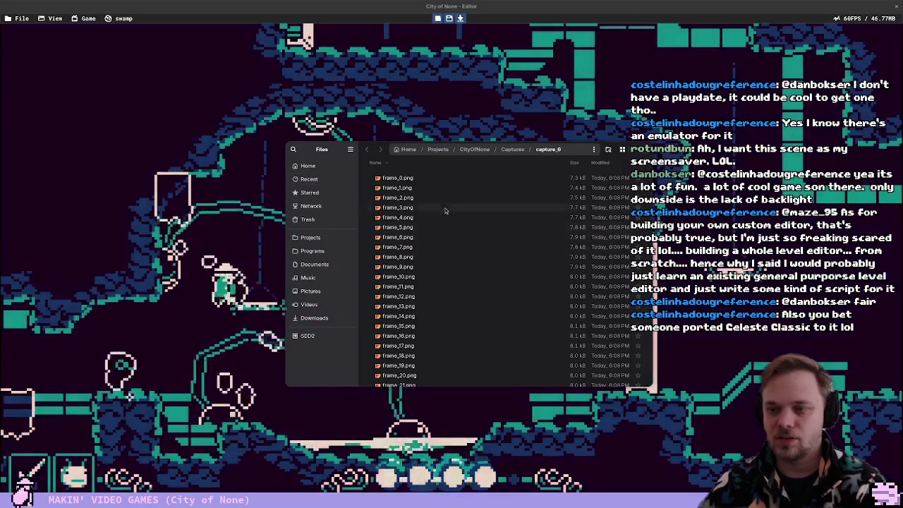
click(348, 112)
key(Escape)
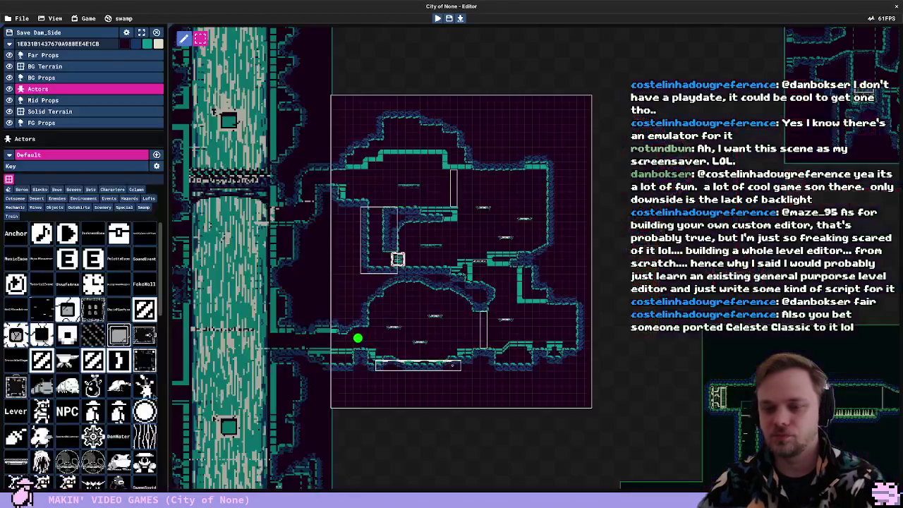
key(alt+Tab)
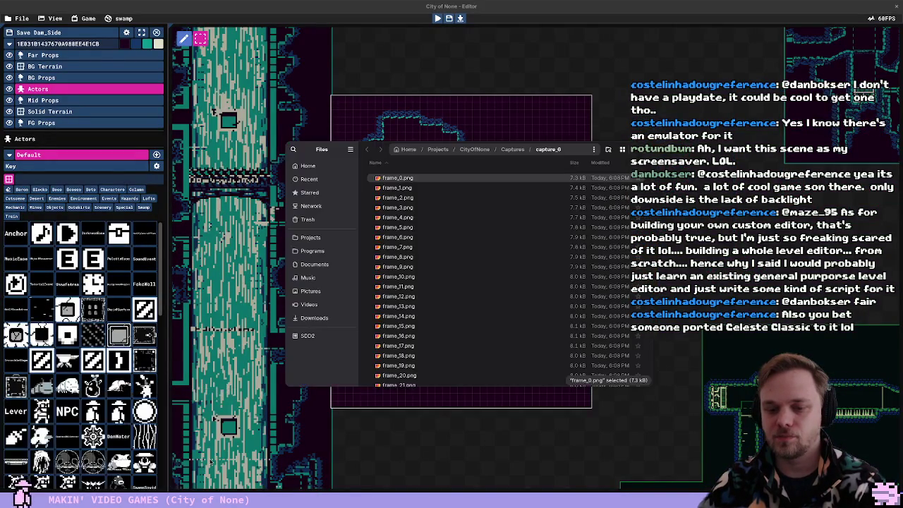
scroll(425, 238, up, 15)
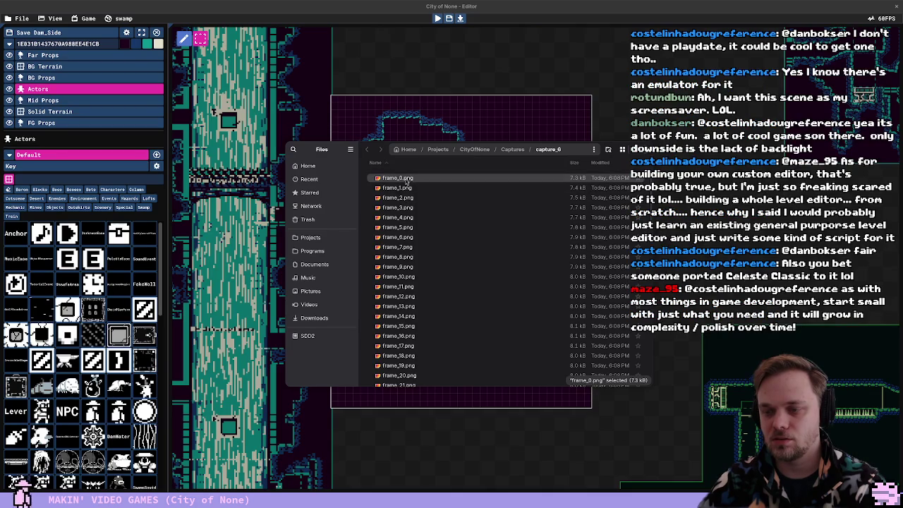
double_click(408, 188)
key(Right)
key(Right)
key(Right)
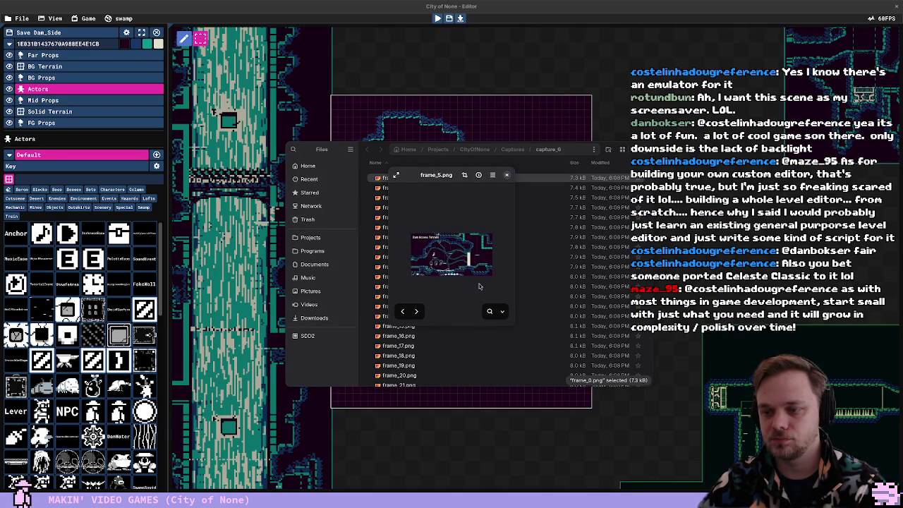
click(507, 175)
click(643, 156)
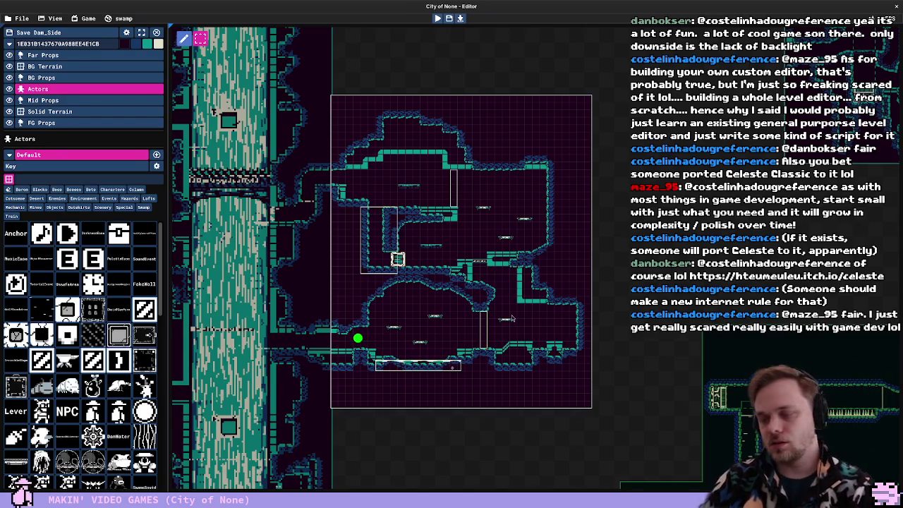
scroll(513, 319, up, 4)
key(F5)
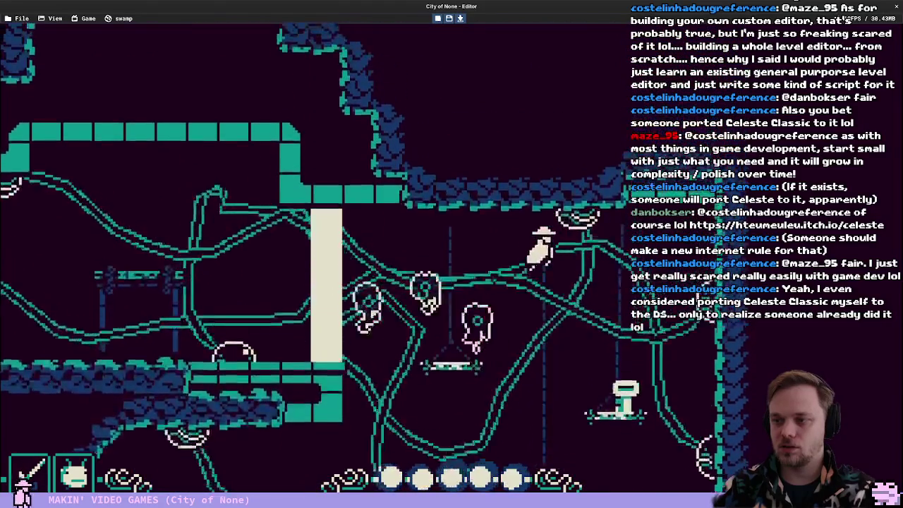
key(Escape)
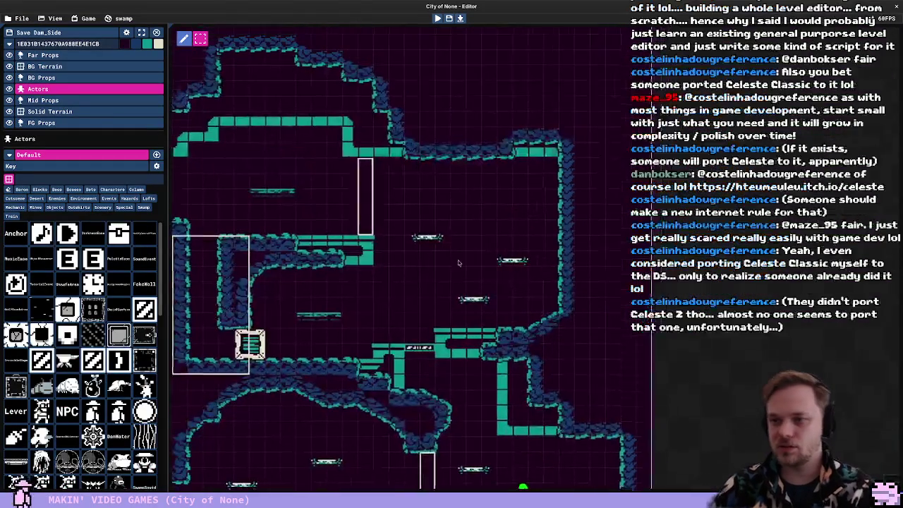
Paint solid terrain walls above Dam_Side's upper right ceiling into a narrow shaft, then return to Actors
click(367, 180)
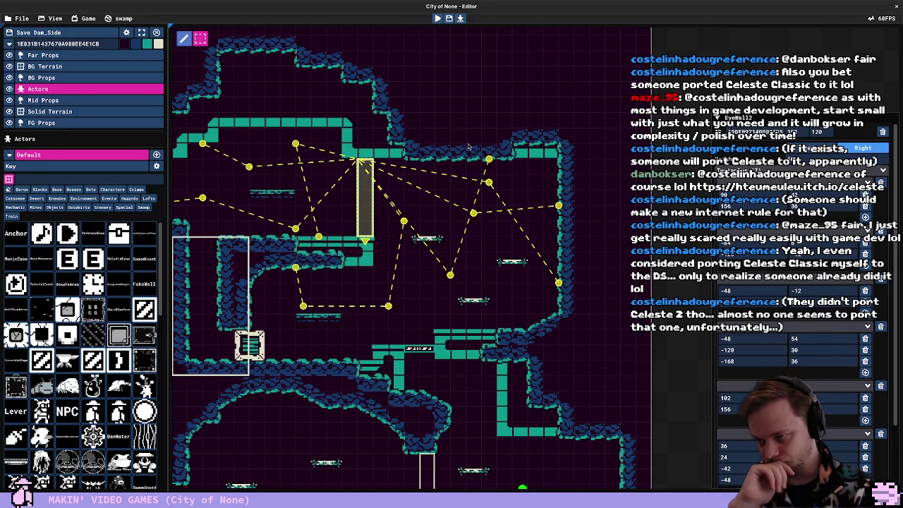
click(97, 111)
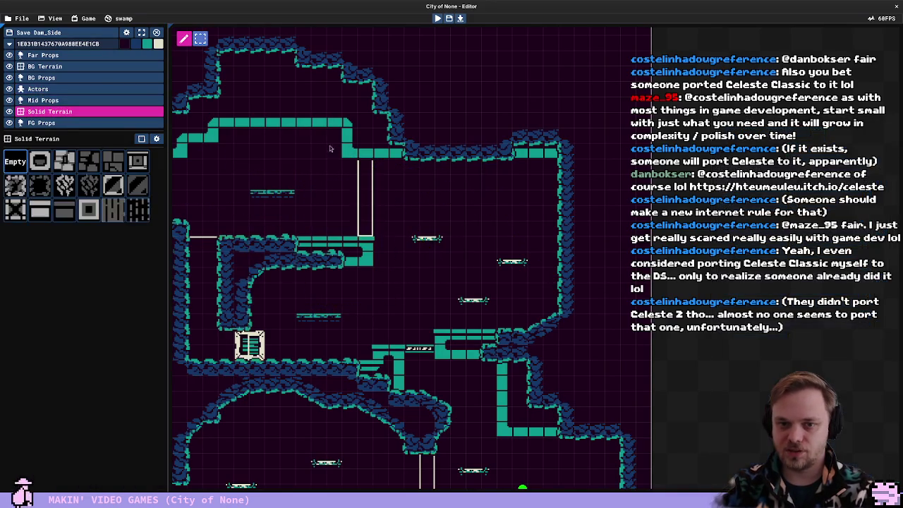
drag(488, 163, 429, 268)
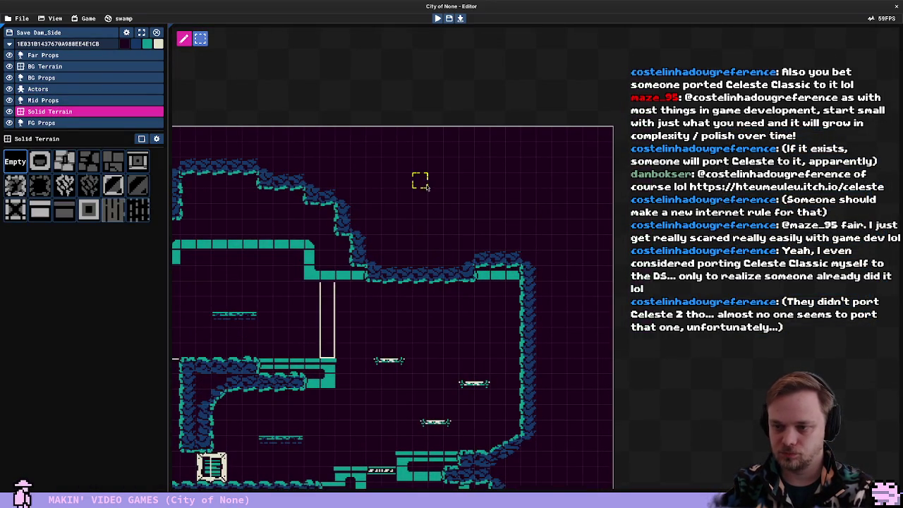
mouse_move(476, 191)
mouse_down()
mouse_move(536, 180)
mouse_move(509, 224)
mouse_up()
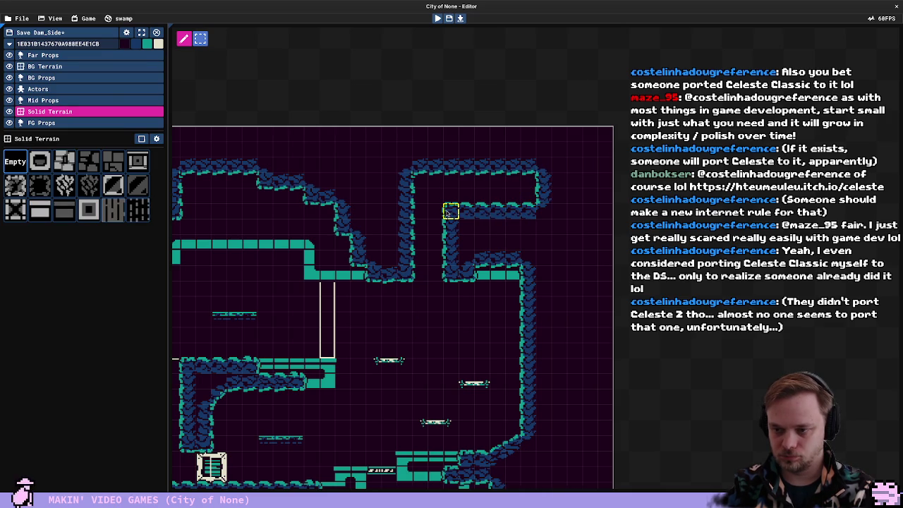
drag(414, 419, 427, 304)
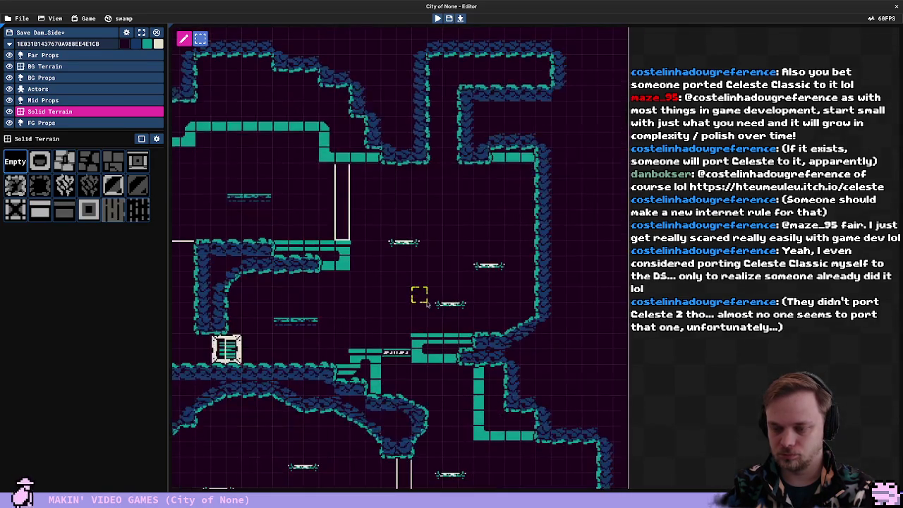
key(Up)
key(Up)
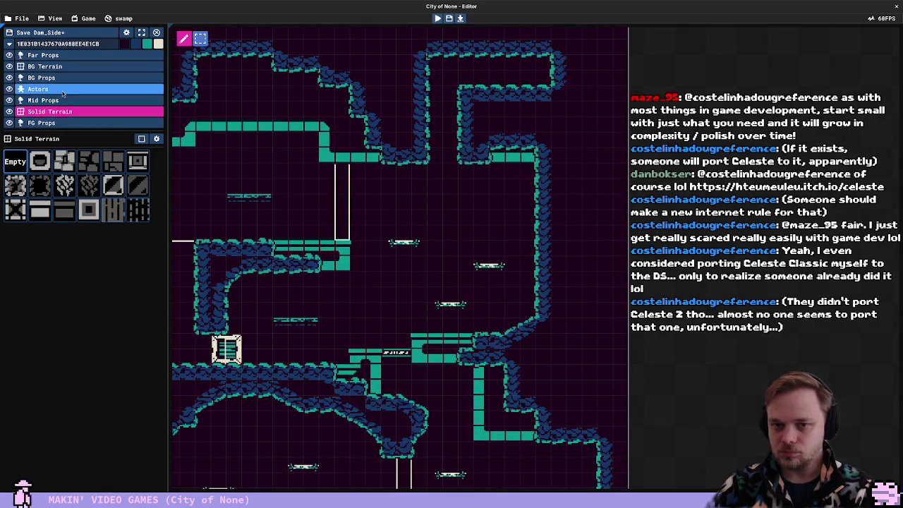
click(445, 304)
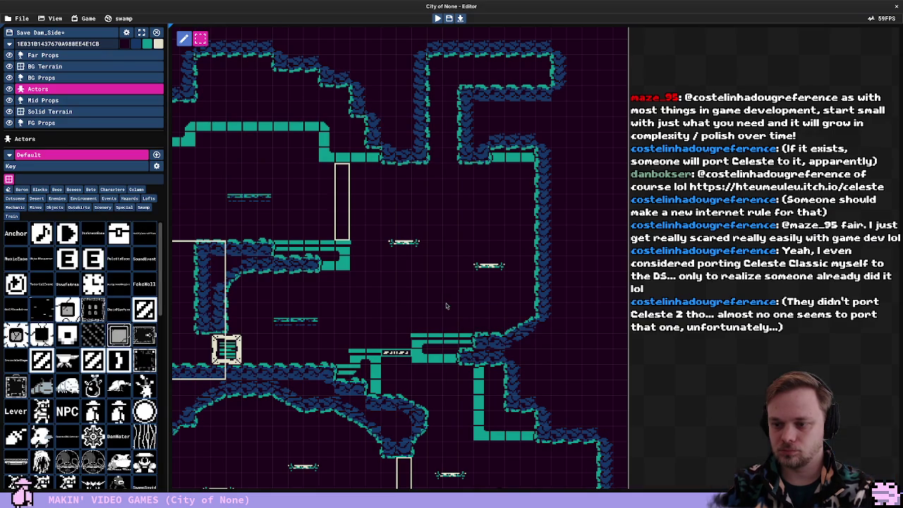
scroll(283, 287, down, 6)
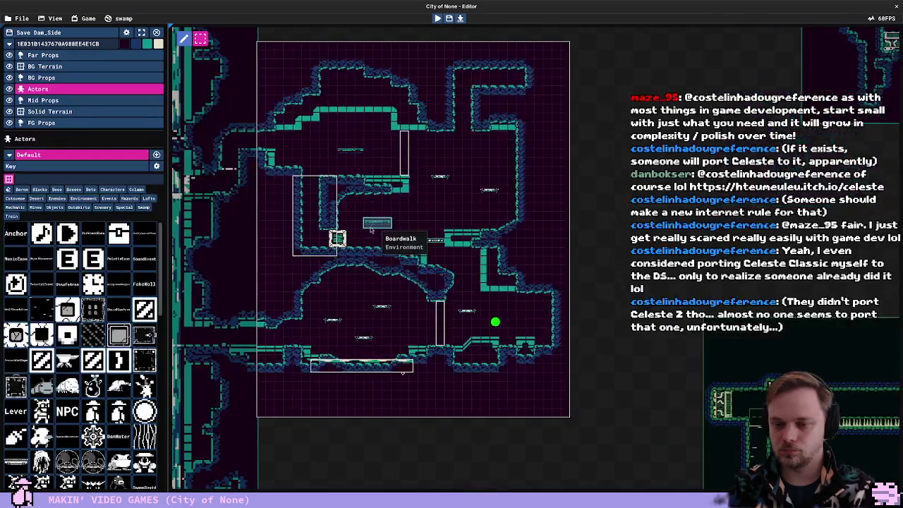
Zoom out and inspect the wind emitter in Dam_WaterPuzzle
scroll(293, 239, up, 2)
scroll(292, 239, down, 3)
scroll(297, 221, up, 3)
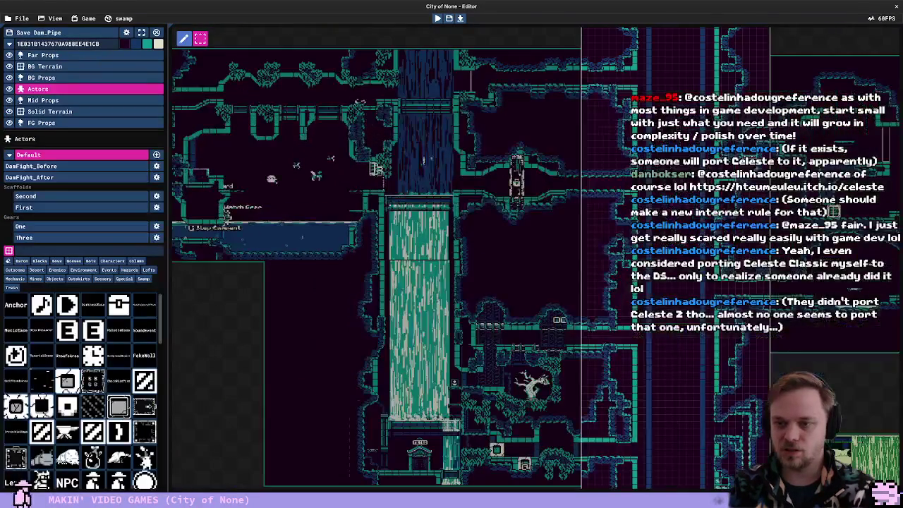
scroll(379, 169, down, 5)
scroll(494, 247, up, 3)
click(556, 277)
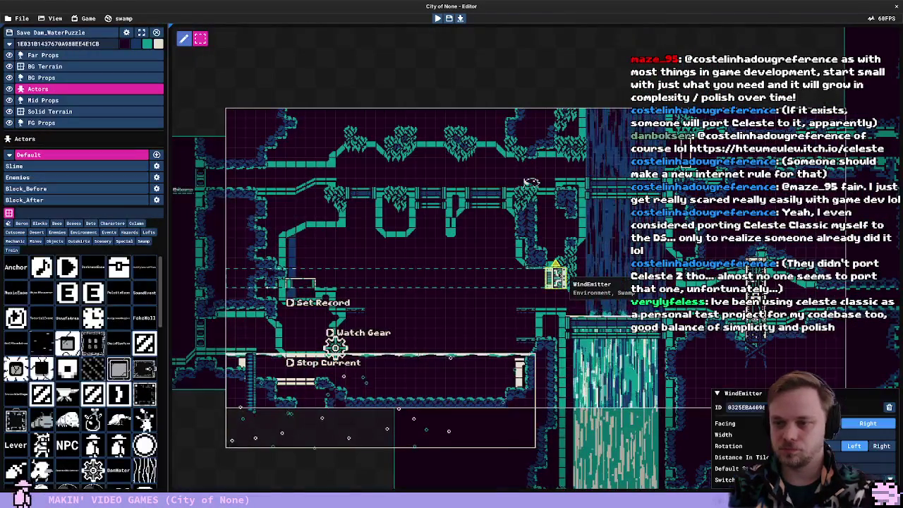
Shift Dam_Side's wind emitter left beneath the new shaft so its stream rises through it
scroll(531, 182, down, 5)
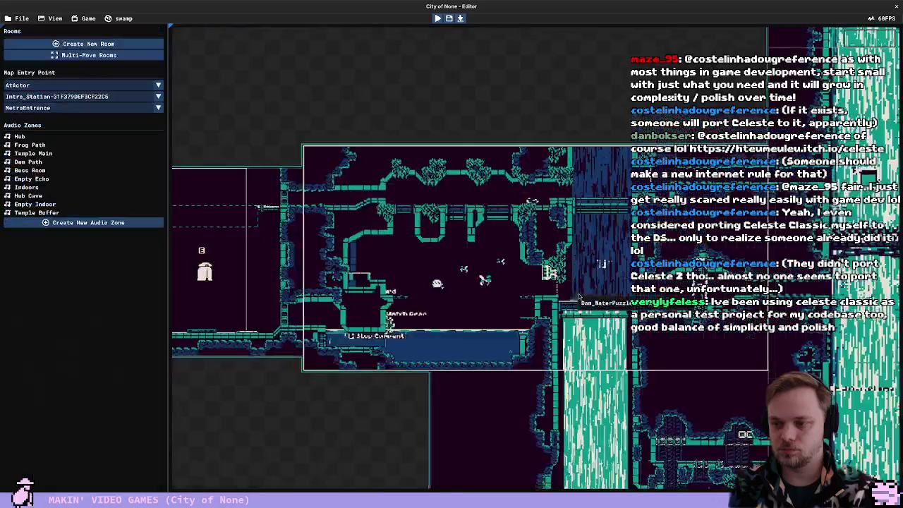
scroll(609, 280, up, 5)
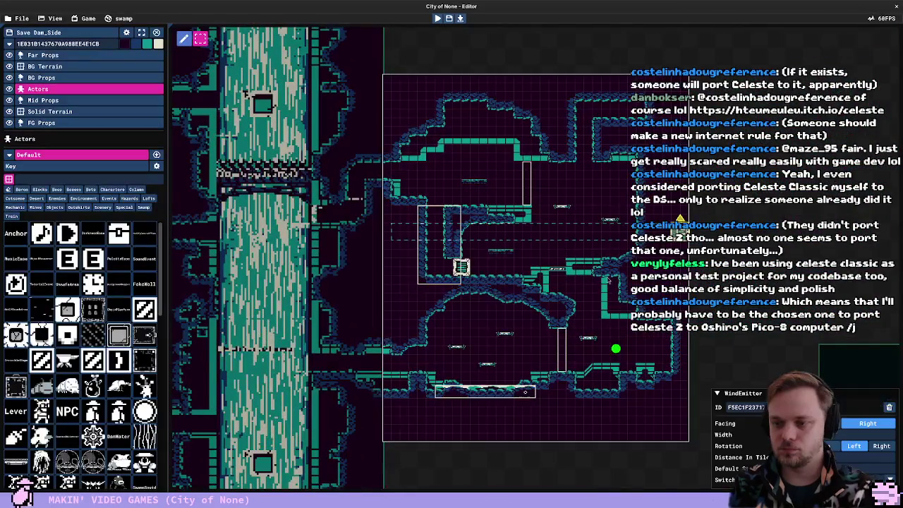
mouse_move(679, 233)
mouse_down()
mouse_move(658, 234)
mouse_move(658, 251)
mouse_move(609, 266)
mouse_up()
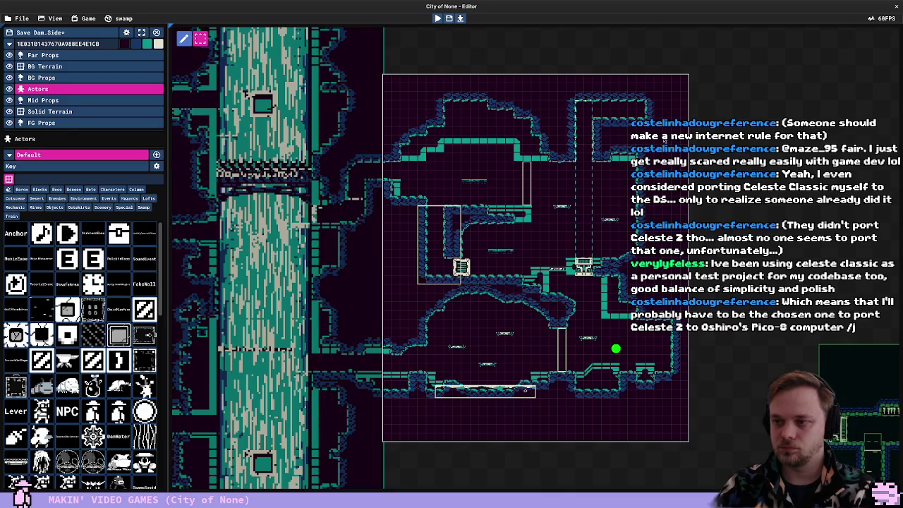
scroll(643, 261, up, 4)
click(62, 113)
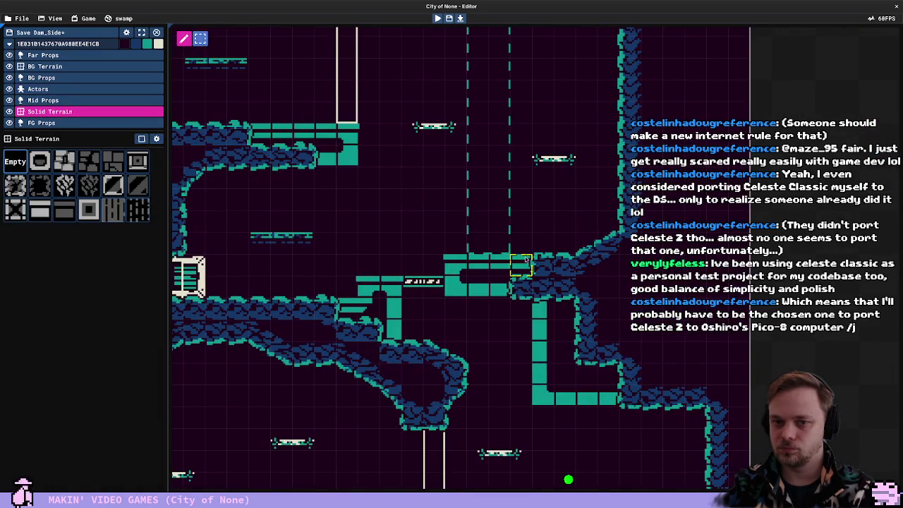
scroll(514, 188, down, 2)
scroll(514, 187, up, 1)
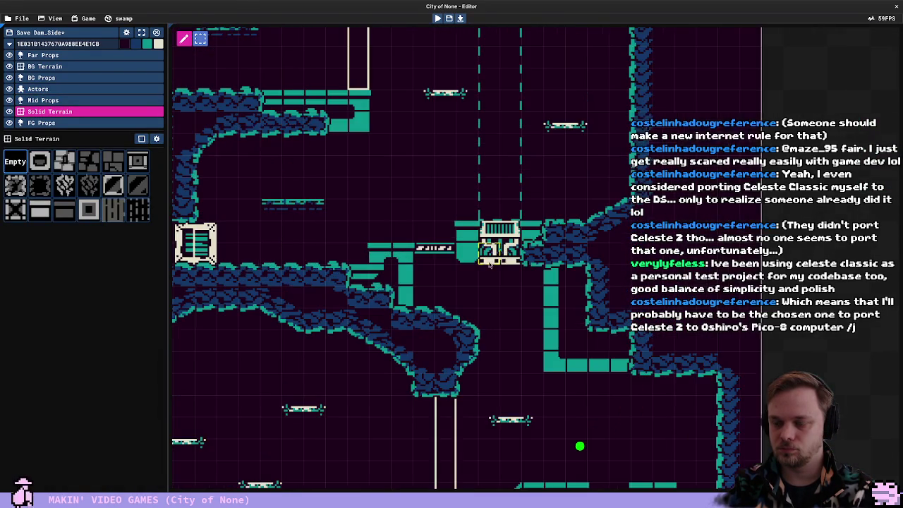
scroll(419, 180, up, 2)
scroll(410, 192, down, 2)
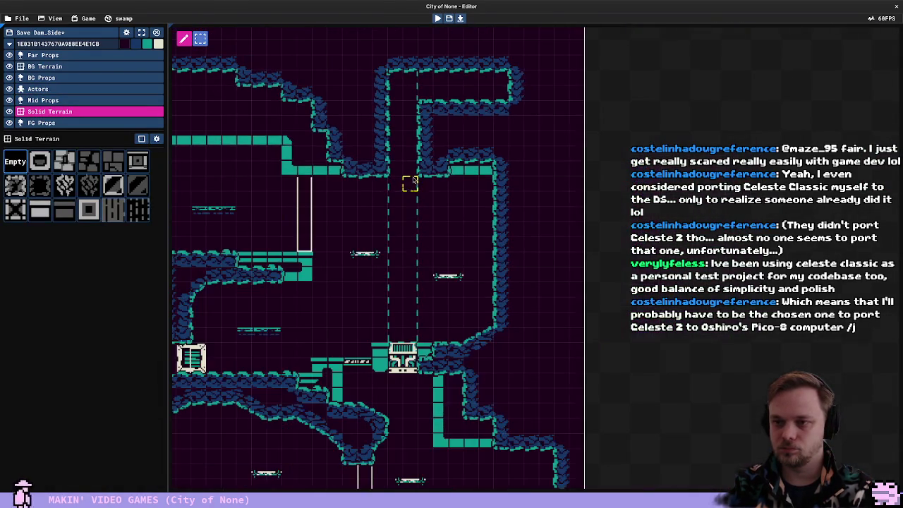
Adjust EyeWall2's path, pulling one node slightly left and raising another higher
click(38, 88)
click(302, 219)
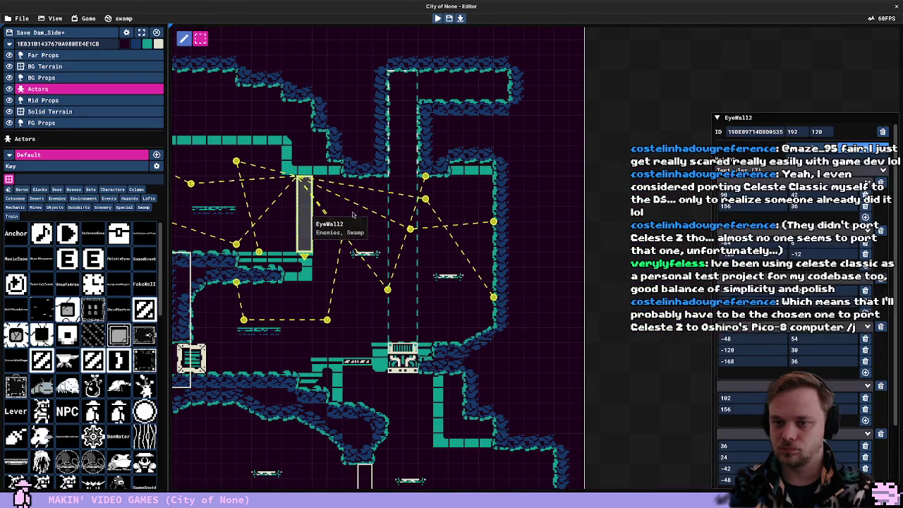
drag(434, 179, 416, 187)
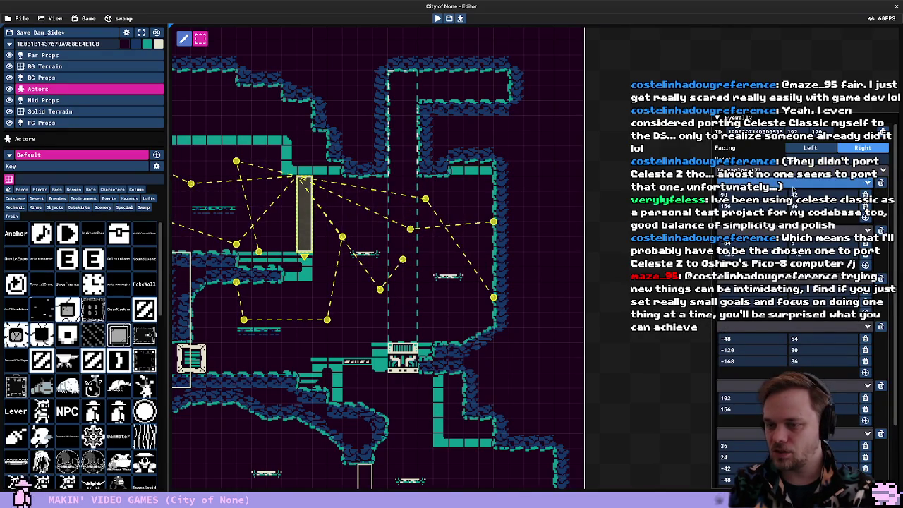
scroll(790, 282, down, 1)
drag(402, 261, 406, 240)
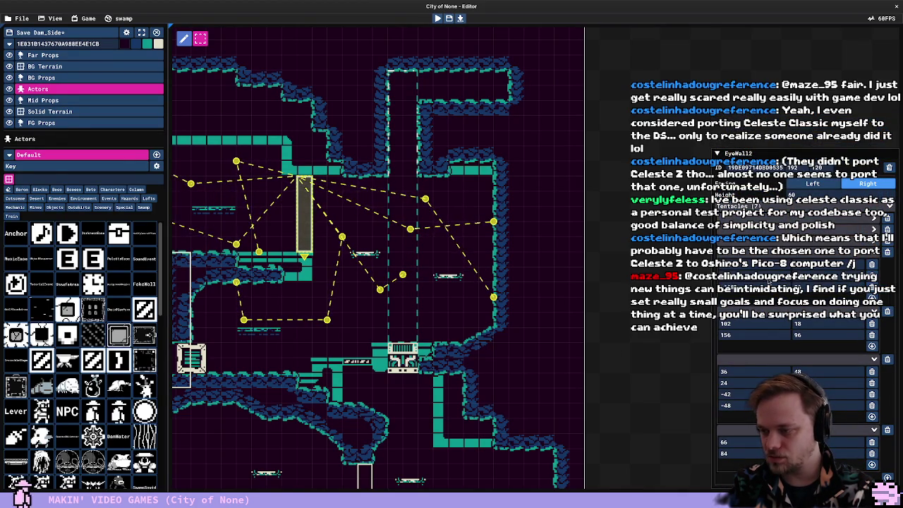
Add three more tentacles to EyeWall2 and reposition their end nodes
click(769, 359)
click(872, 465)
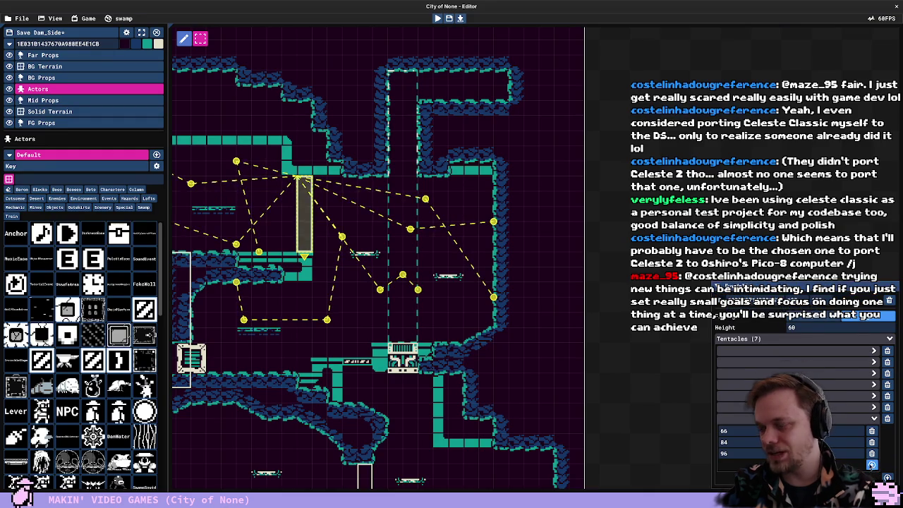
drag(397, 106, 403, 100)
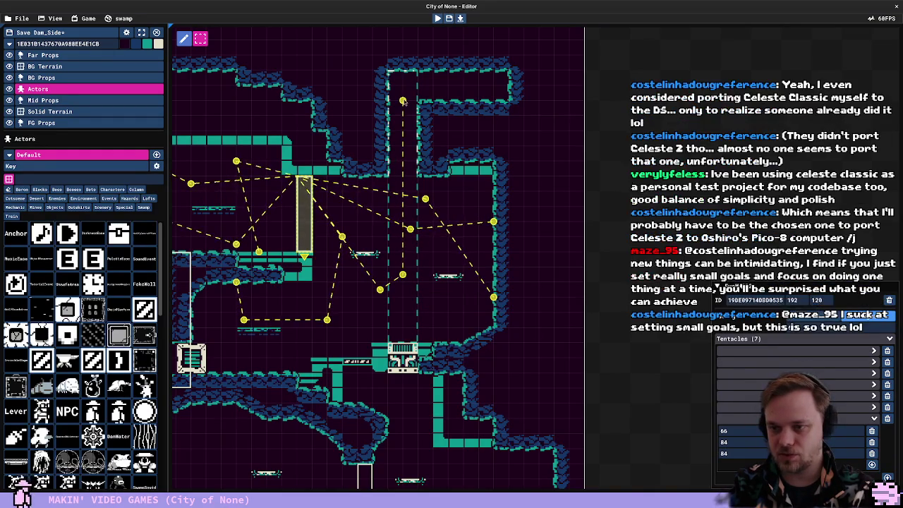
click(873, 465)
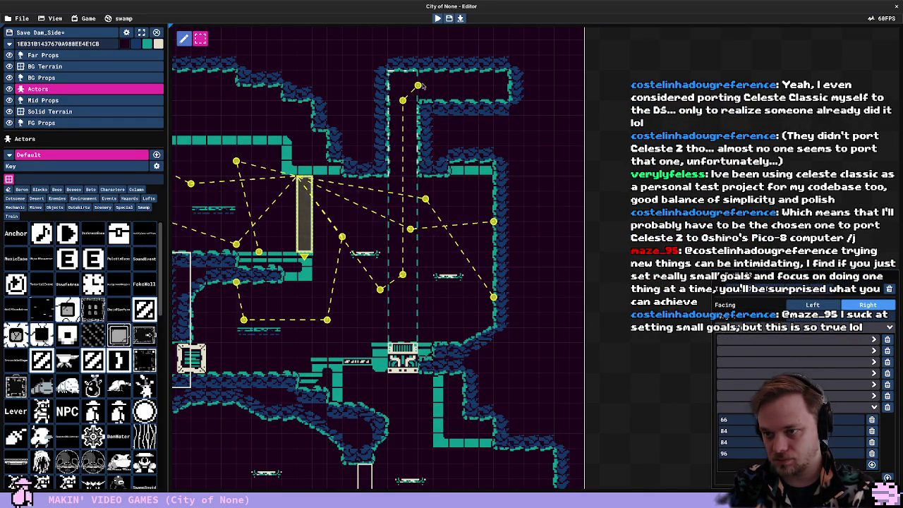
click(872, 465)
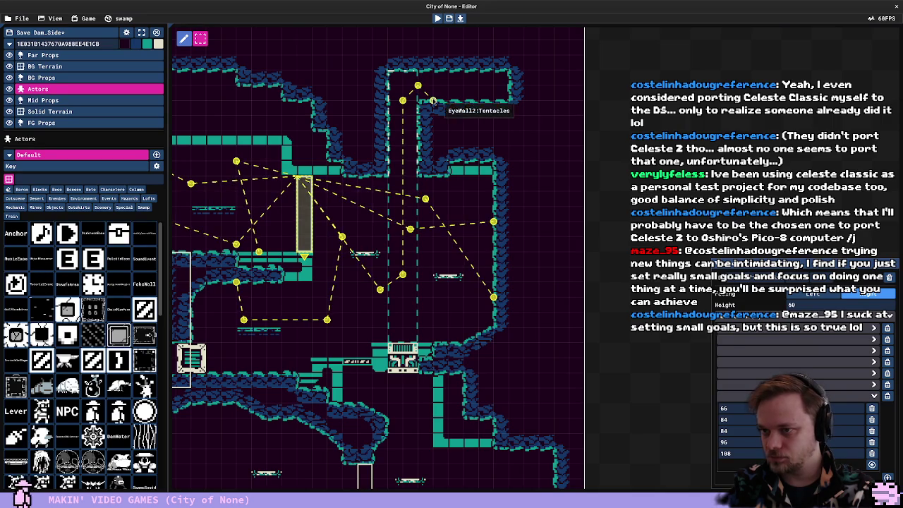
drag(524, 86, 509, 86)
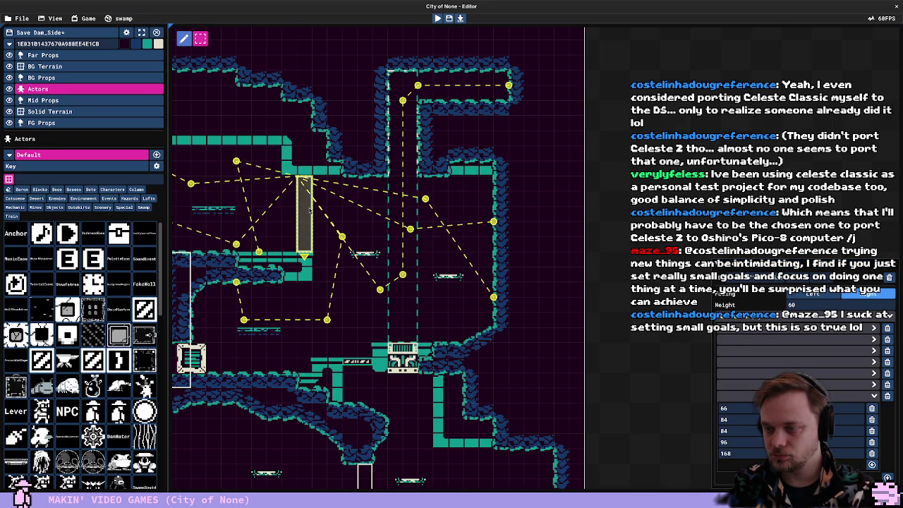
Fill a rectangle of solid rock near the shaft top to form a pillar in the upper chamber
click(49, 112)
scroll(429, 124, down, 2)
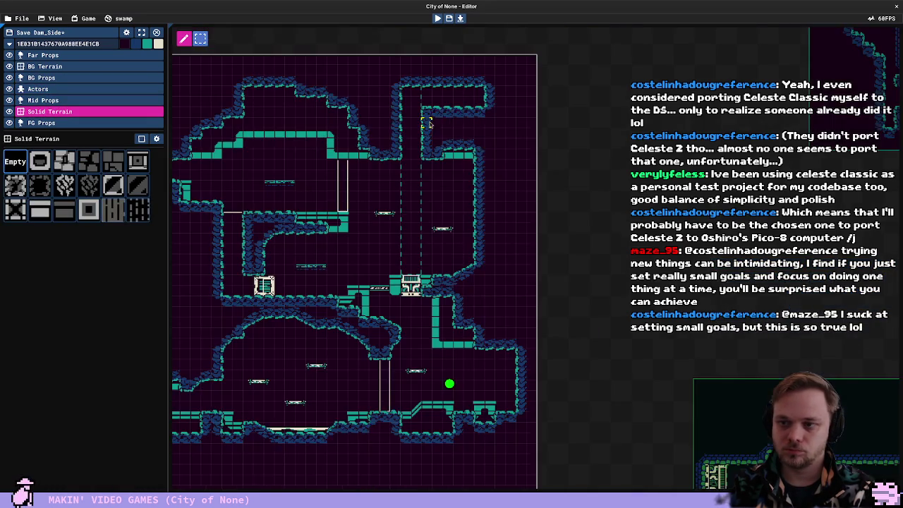
scroll(429, 124, up, 3)
mouse_move(433, 95)
mouse_down()
mouse_move(452, 109)
mouse_move(451, 212)
mouse_up()
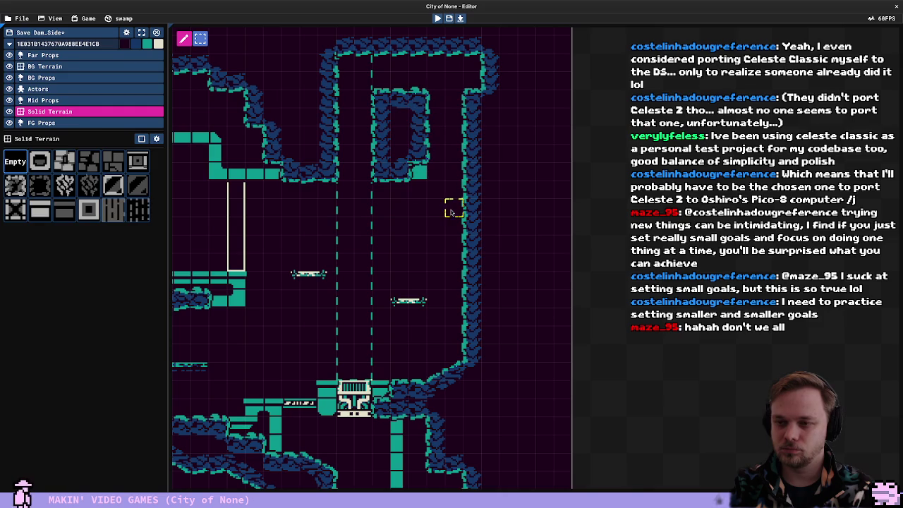
click(42, 89)
Place a JumpThru platform high in the right shaft, found by filtering actors for 'jump'
text(jump)
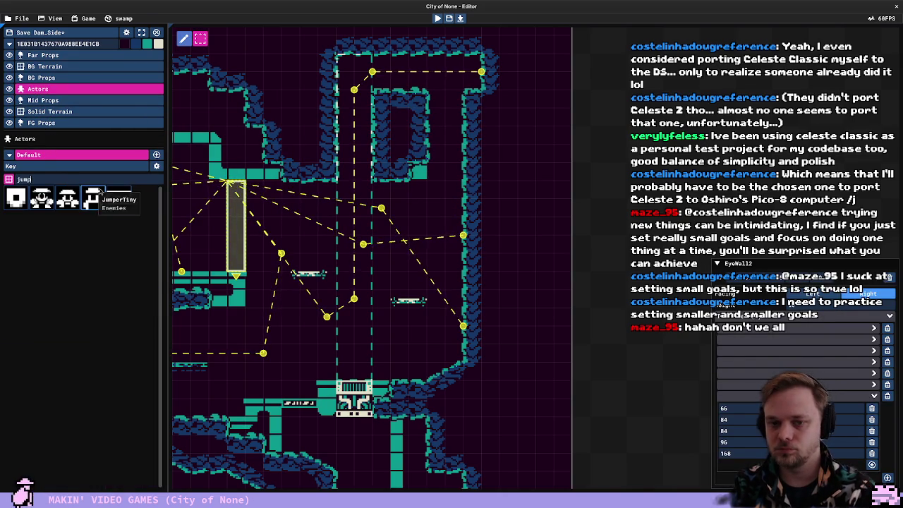
click(119, 199)
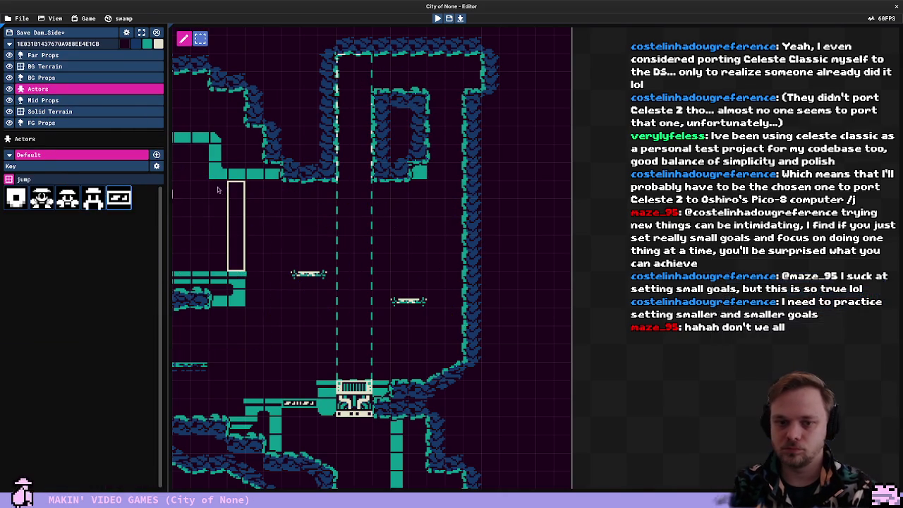
click(436, 93)
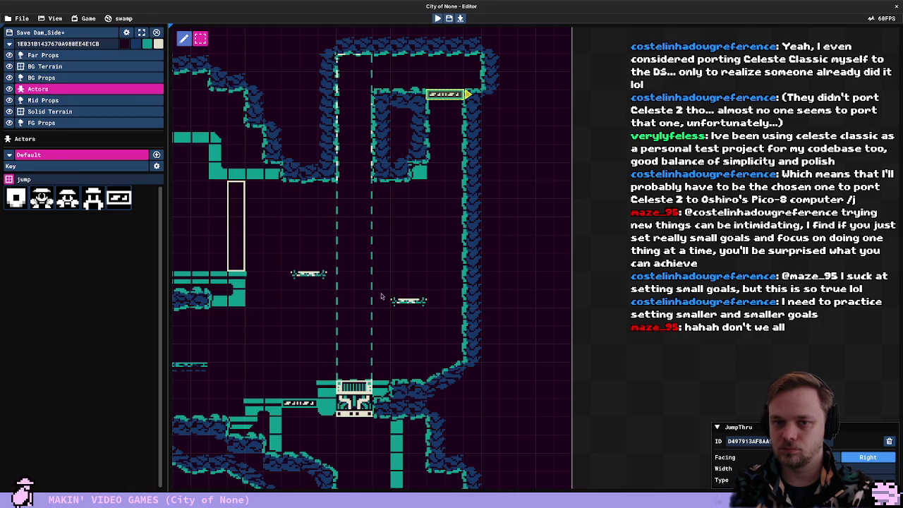
Set the playtest start point mid-shaft and start playtesting
key(F5)
key(F5)
click(72, 89)
click(354, 399)
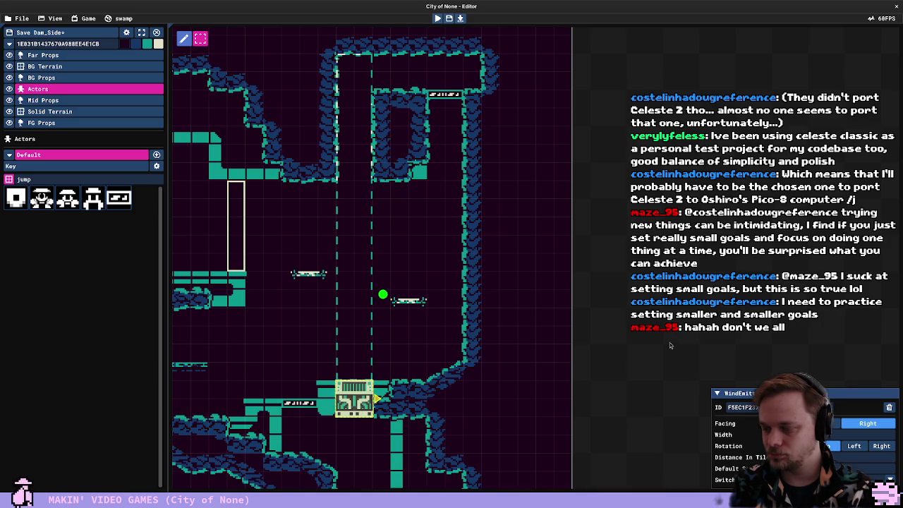
click(312, 314)
key(F5)
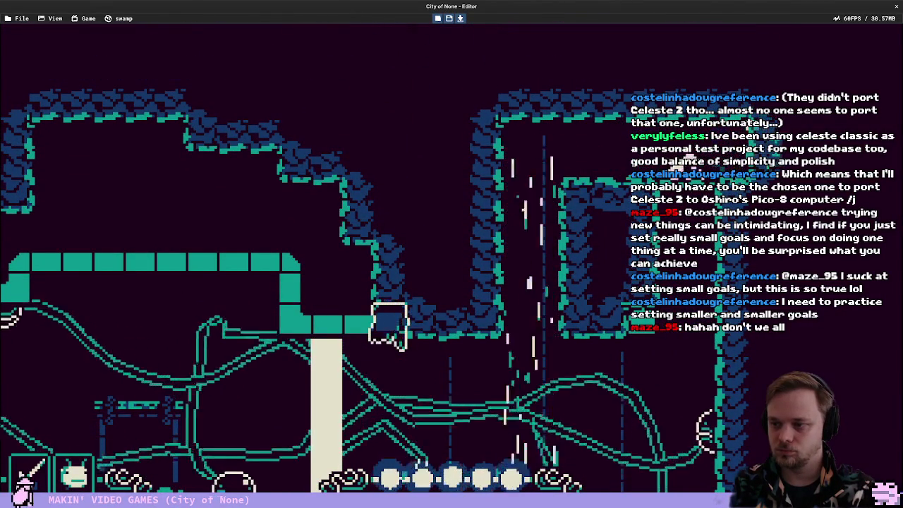
Move the character right briefly, then stop the playtest and return to the Actors layer
key(Right)
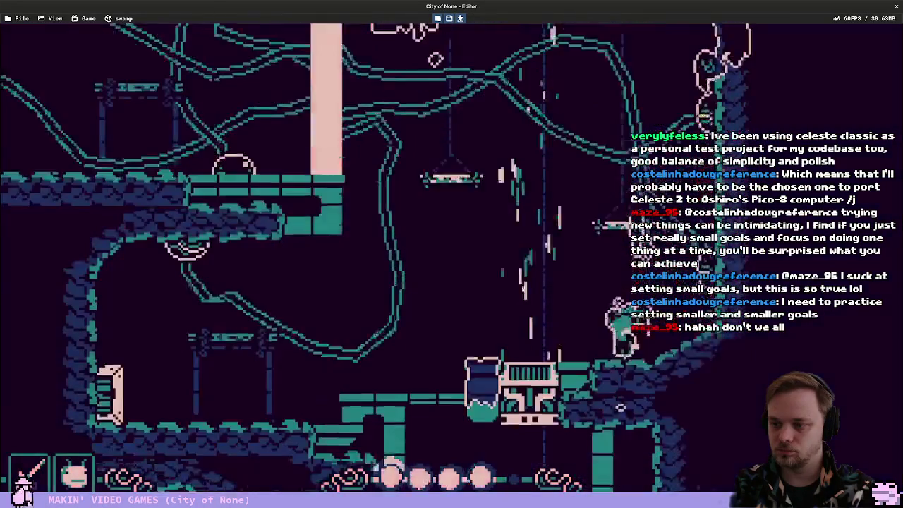
key(Escape)
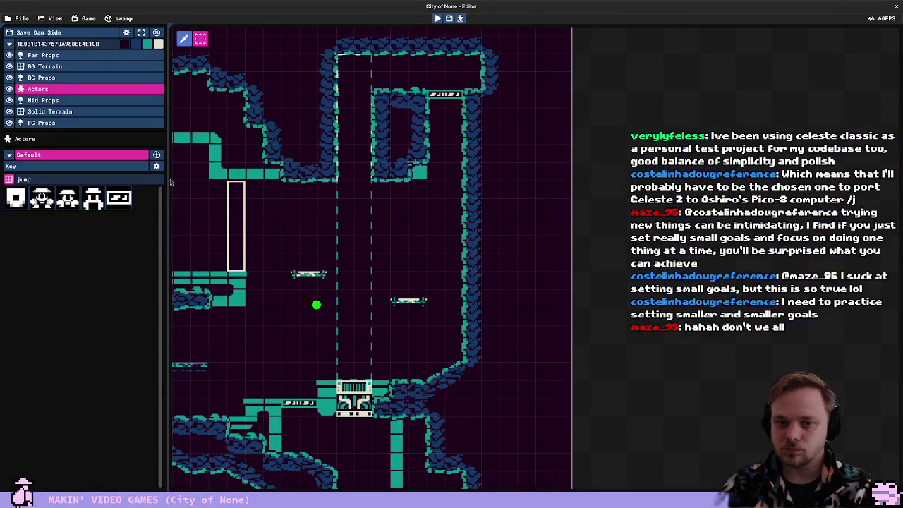
click(83, 112)
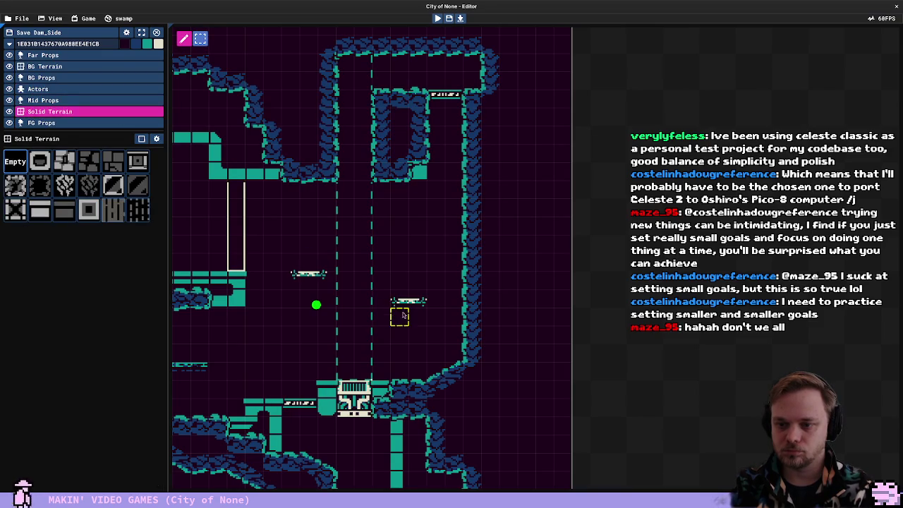
click(89, 90)
Raise the right SwingBoard level with the left one and nudge the left SwingBoard slightly left
click(406, 284)
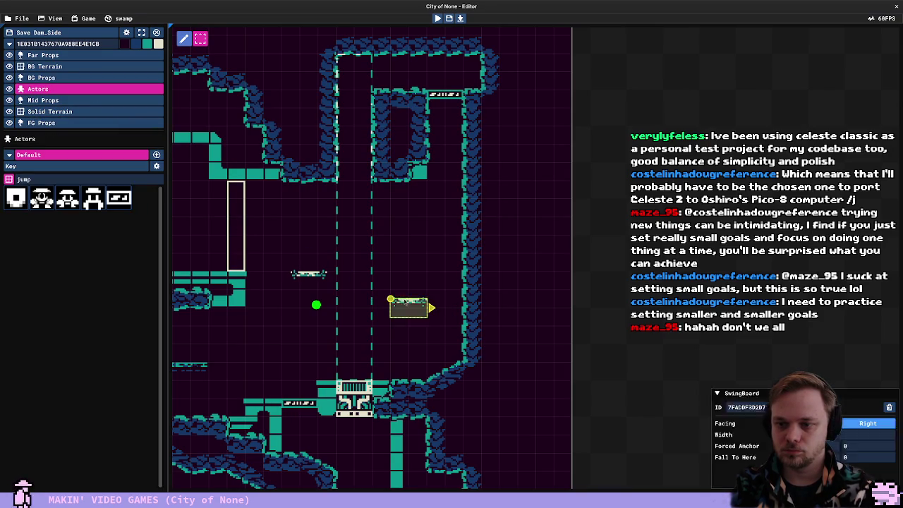
click(308, 277)
drag(308, 276, 302, 274)
drag(360, 402, 396, 381)
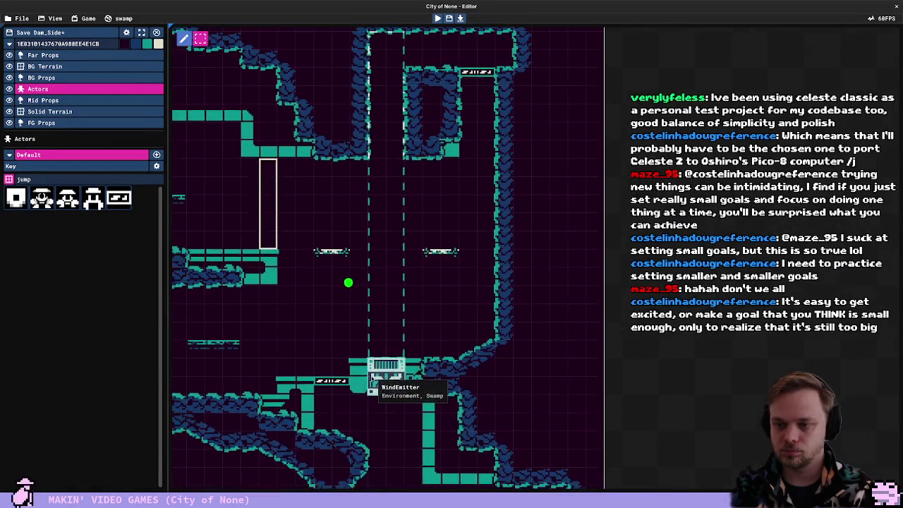
Filter for 'slime' and place a SlimeTiles strip over the wind emitter plus a square block below the right ledge
double_click(58, 180)
text(slime)
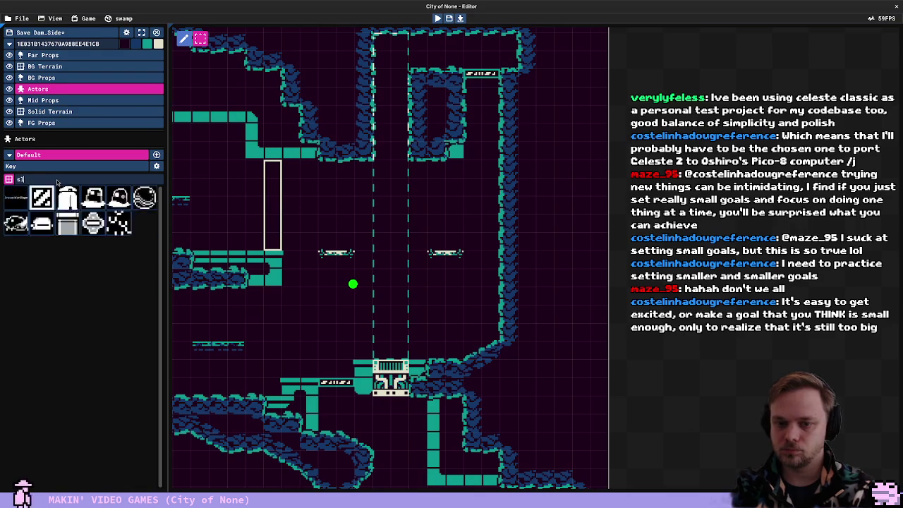
click(41, 223)
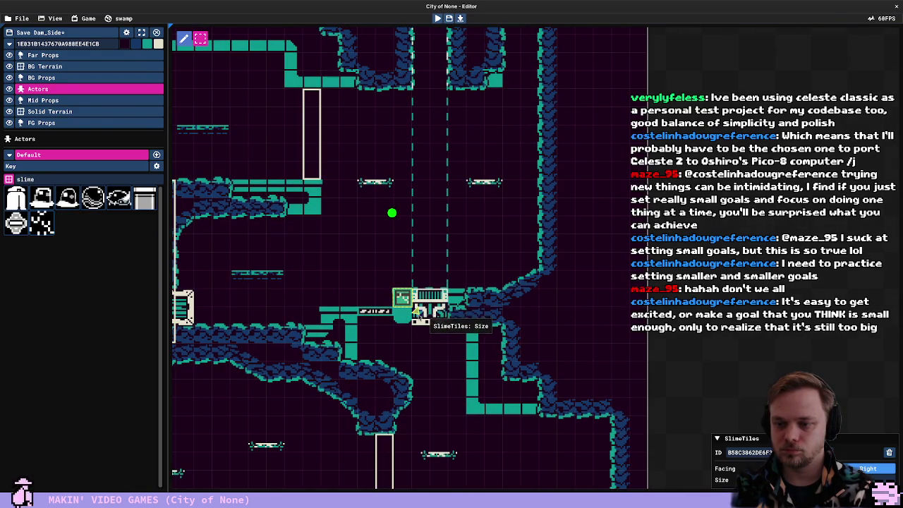
drag(449, 303, 487, 312)
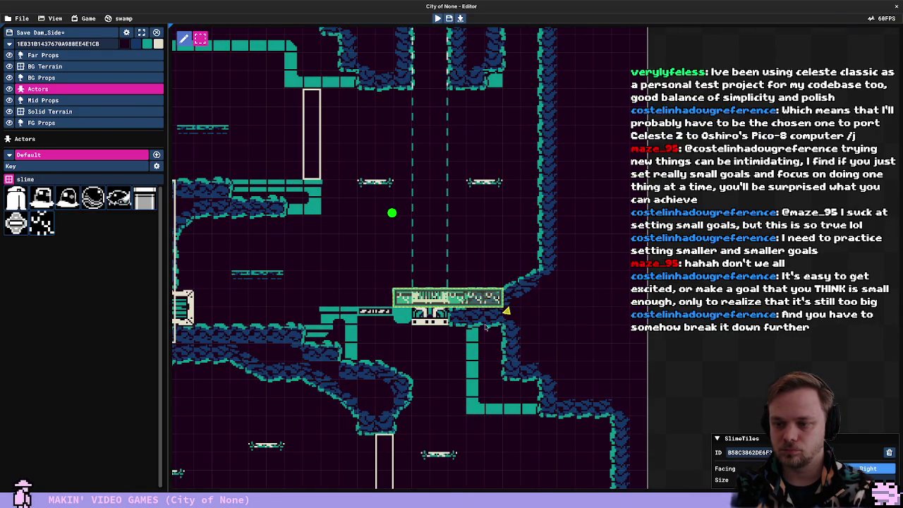
click(566, 304)
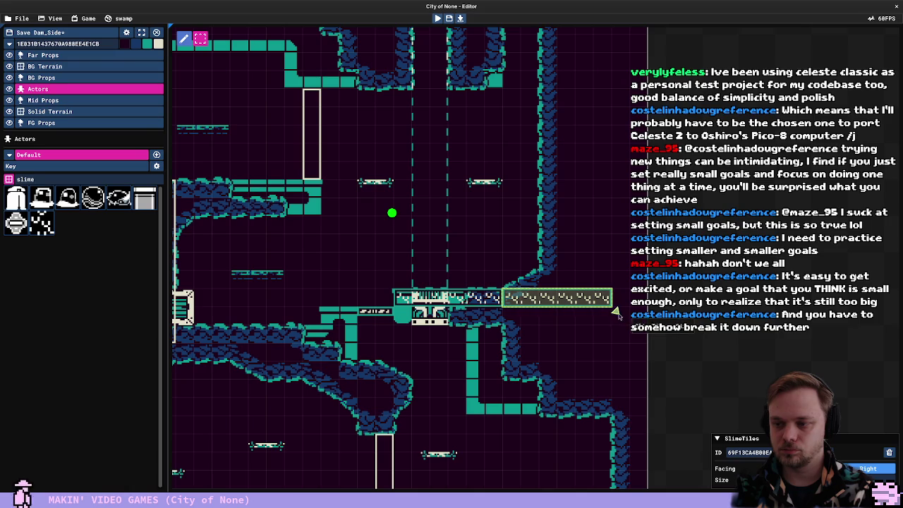
drag(617, 314, 578, 370)
mouse_move(519, 348)
mouse_down()
mouse_move(543, 383)
mouse_move(542, 356)
mouse_up()
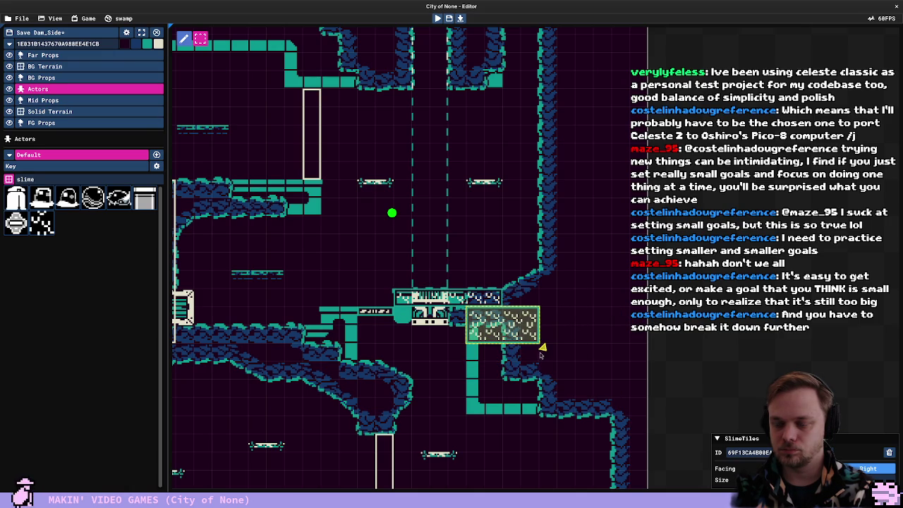
Duplicate, move and resize slime blocks to line the right wall
key(ctrl+d)
mouse_move(504, 332)
mouse_down()
mouse_move(558, 277)
mouse_move(540, 296)
mouse_move(550, 306)
mouse_move(569, 228)
mouse_up()
key(ctrl+d)
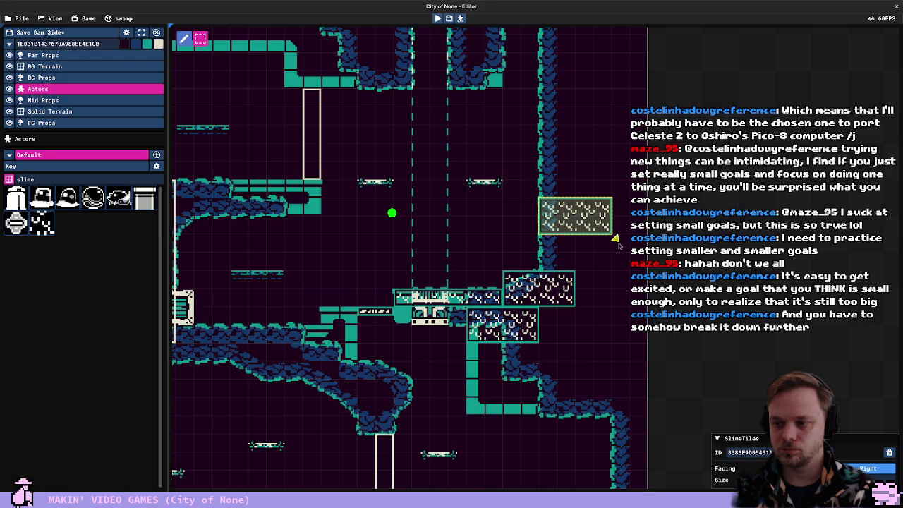
key(Delete)
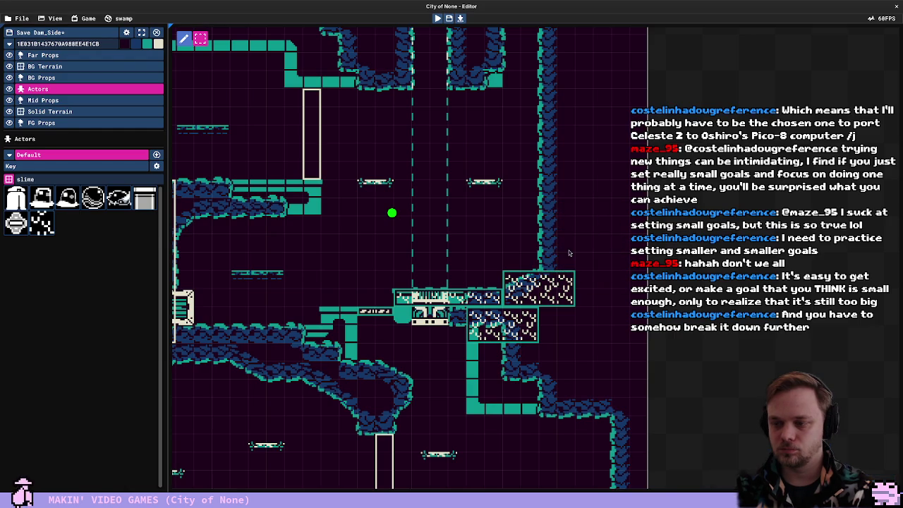
drag(542, 290, 542, 218)
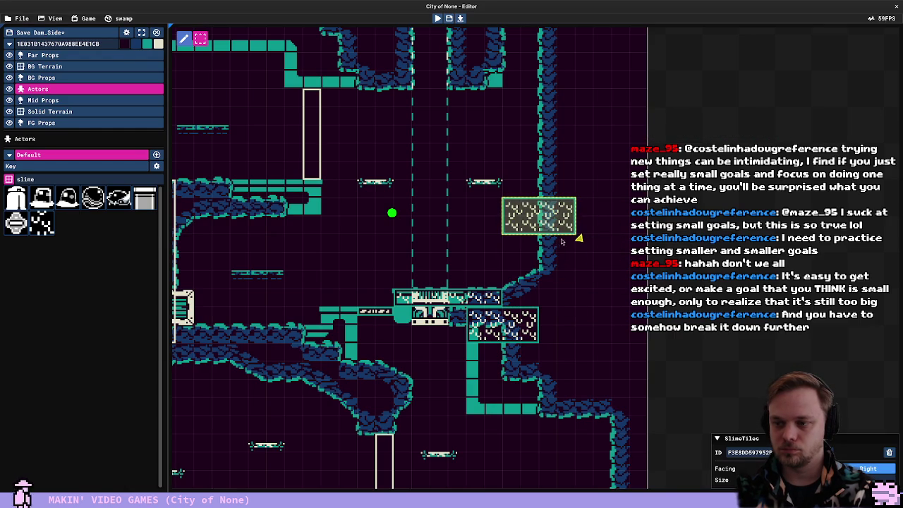
drag(579, 242, 578, 310)
key(ctrl+d)
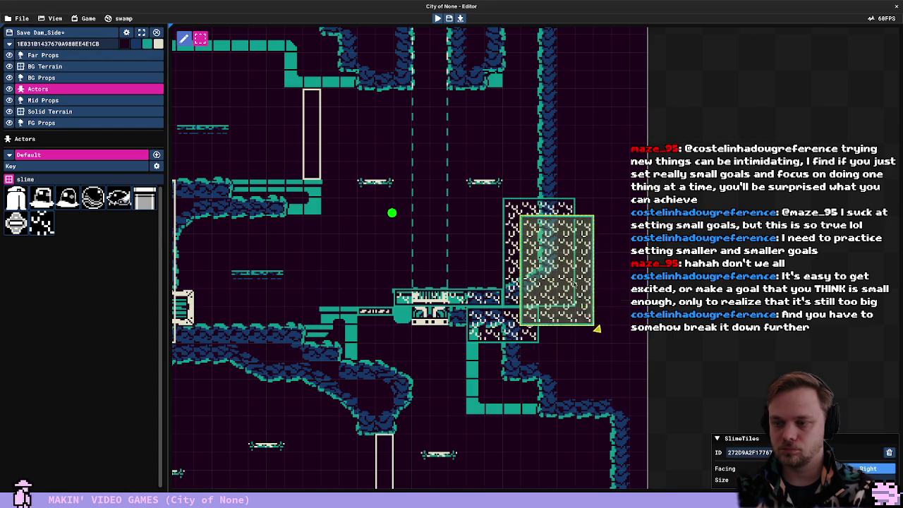
drag(556, 277, 592, 170)
mouse_move(616, 202)
mouse_down()
mouse_move(578, 201)
mouse_move(615, 202)
mouse_move(613, 145)
mouse_move(615, 221)
mouse_move(615, 202)
mouse_up()
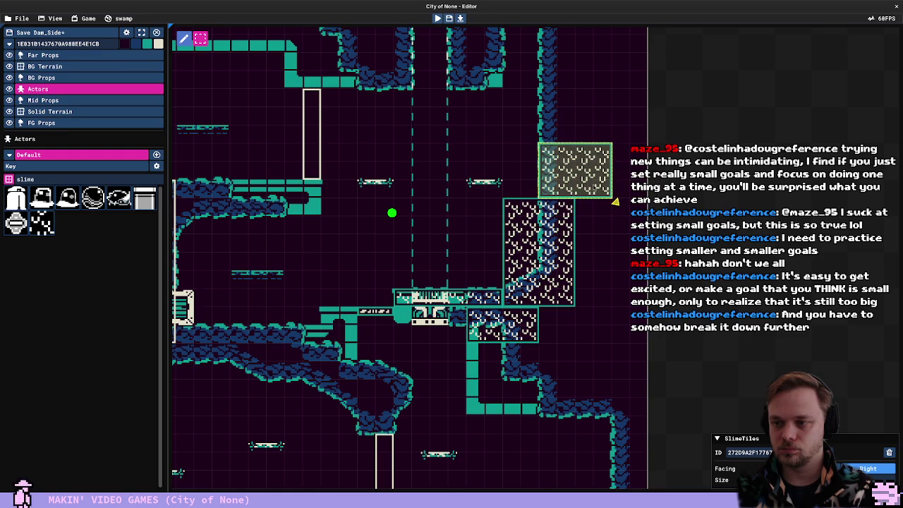
Paste a slime block into the left area and start a playtest
key(ctrl+v)
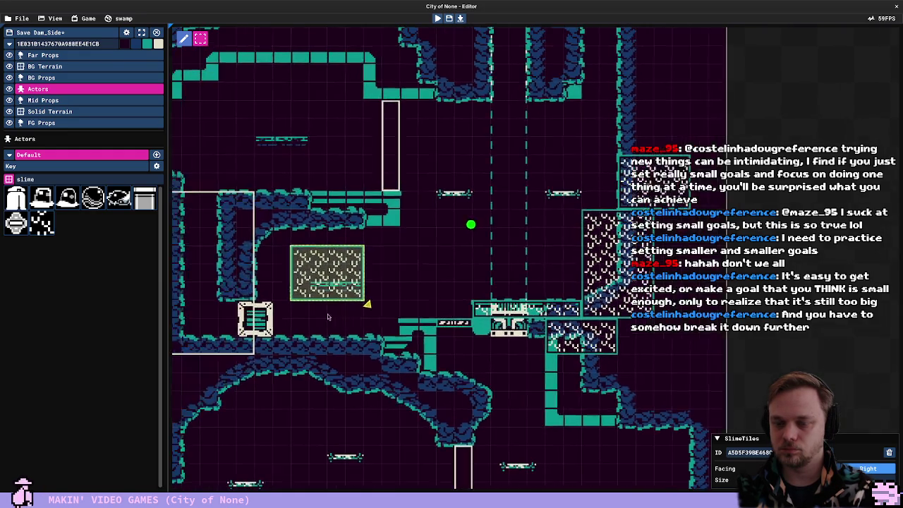
mouse_move(302, 269)
mouse_down()
mouse_move(283, 253)
mouse_move(312, 252)
mouse_move(371, 347)
mouse_move(405, 366)
mouse_move(384, 359)
mouse_move(403, 377)
mouse_move(494, 376)
mouse_move(499, 417)
mouse_move(417, 358)
mouse_move(403, 377)
mouse_move(419, 381)
mouse_move(384, 484)
mouse_move(387, 468)
mouse_up()
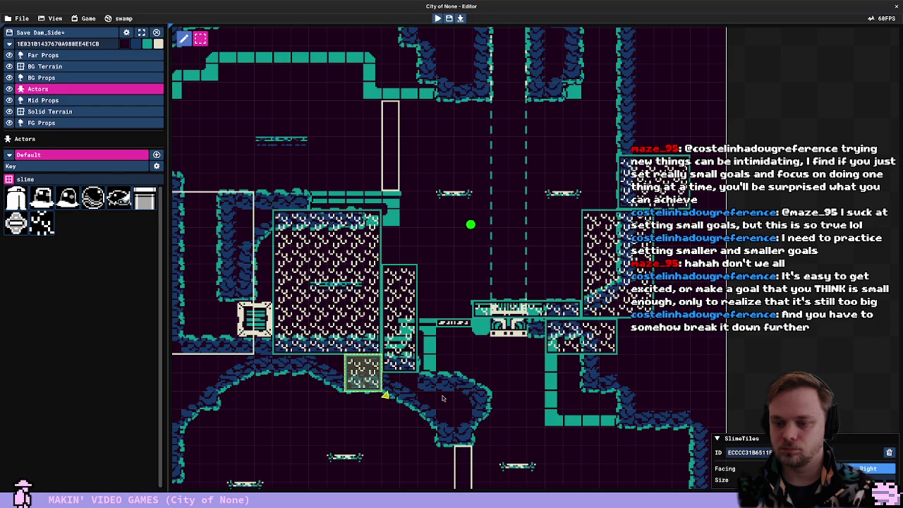
key(F5)
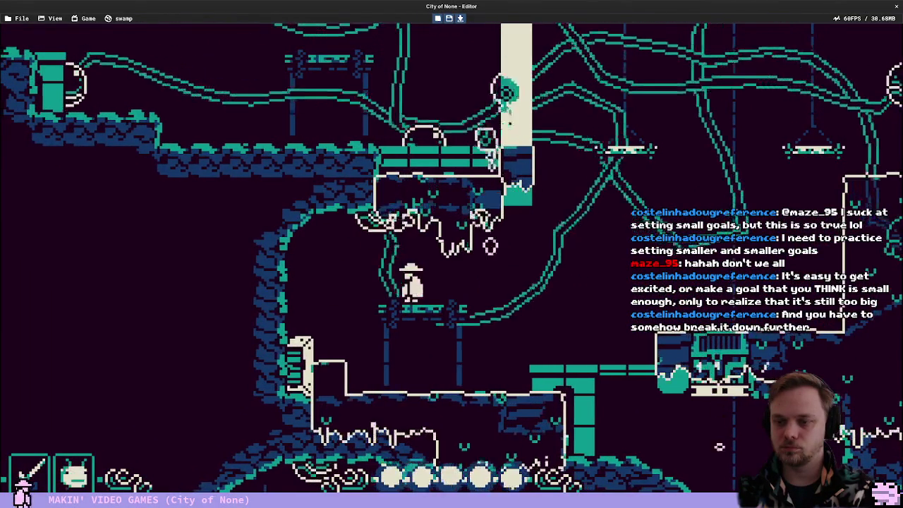
Test the atrium by clinging left, jumping and climbing toward the wind stream, then stop playing
key(Left)
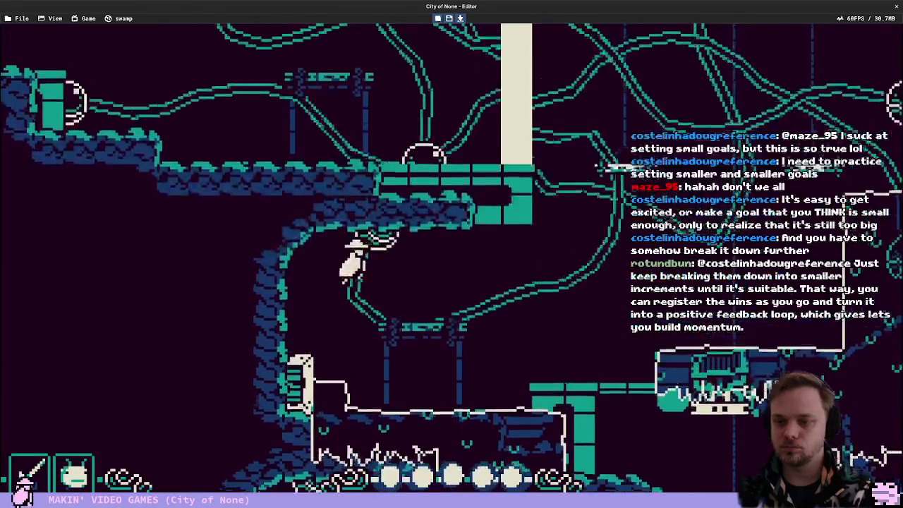
key(z)
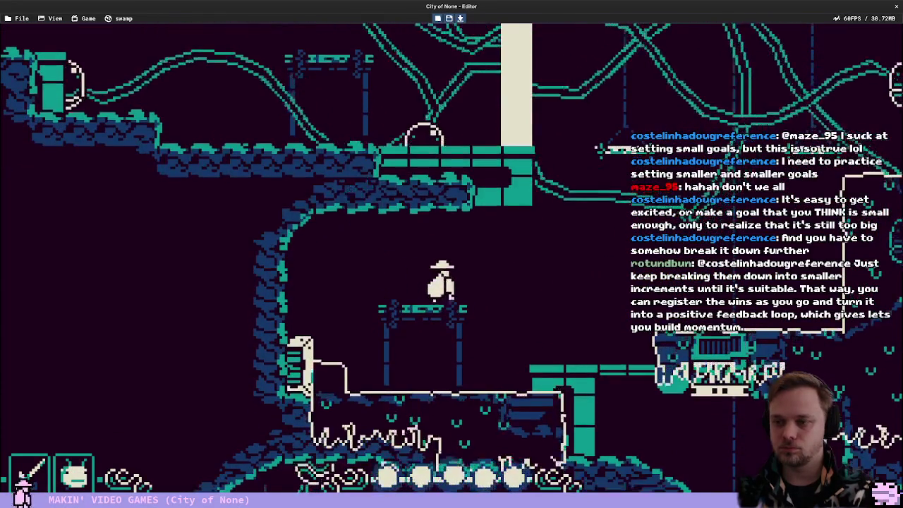
key(Right)
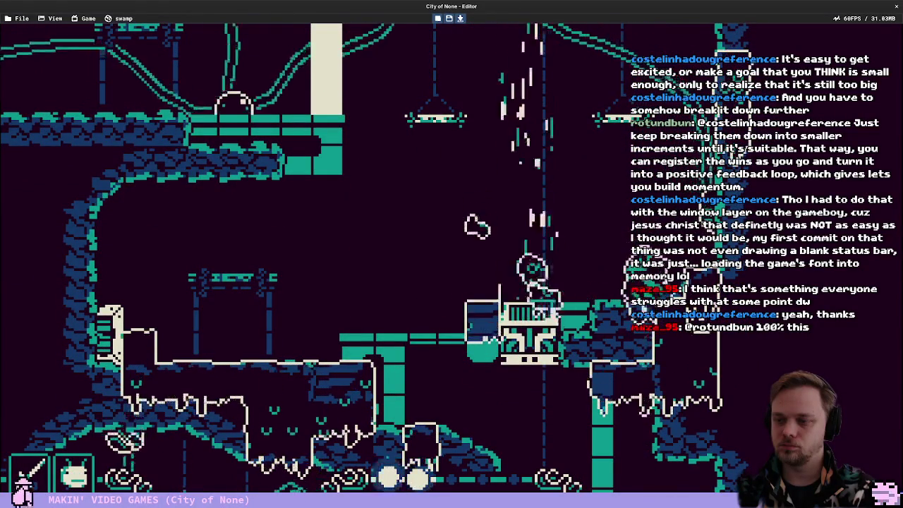
key(Escape)
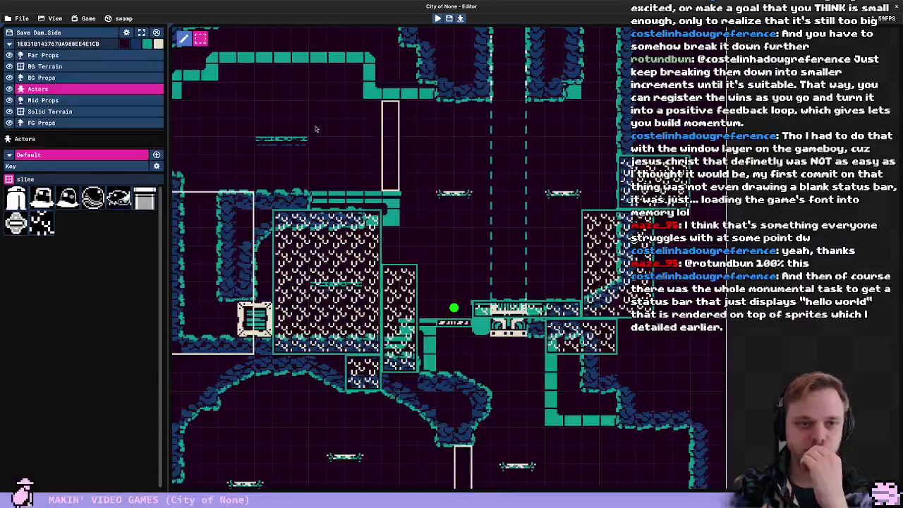
Shift one point of the tall tentacle actor near the top slightly left
click(390, 145)
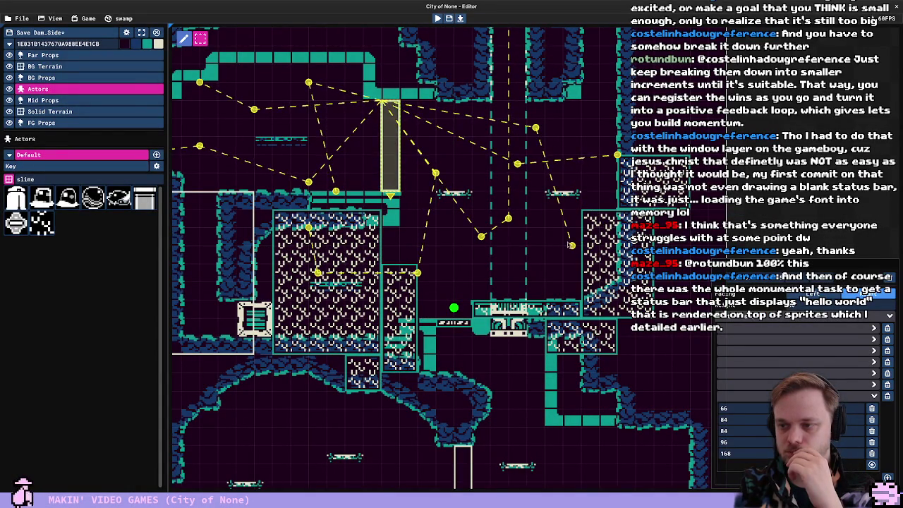
click(766, 383)
drag(572, 251, 563, 252)
click(750, 324)
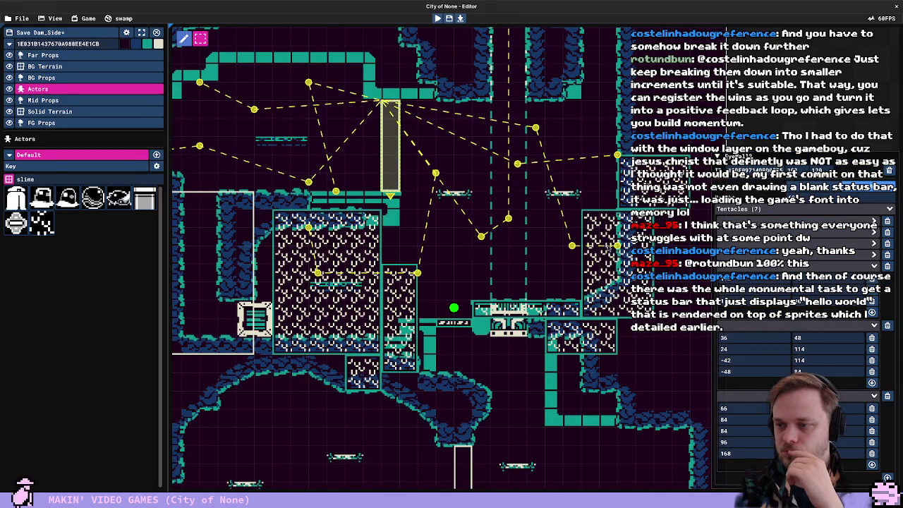
click(564, 189)
Move the lower slime tile block up about three tiles and start a playtest
click(562, 164)
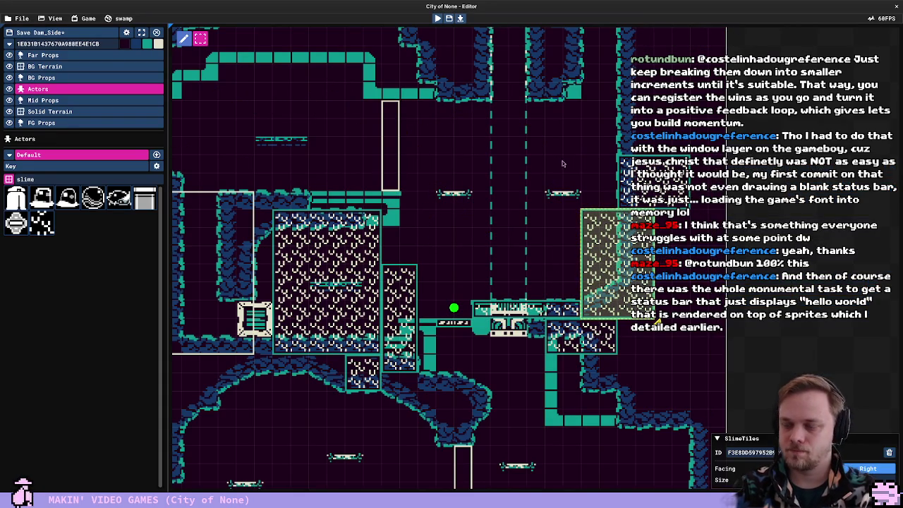
click(676, 161)
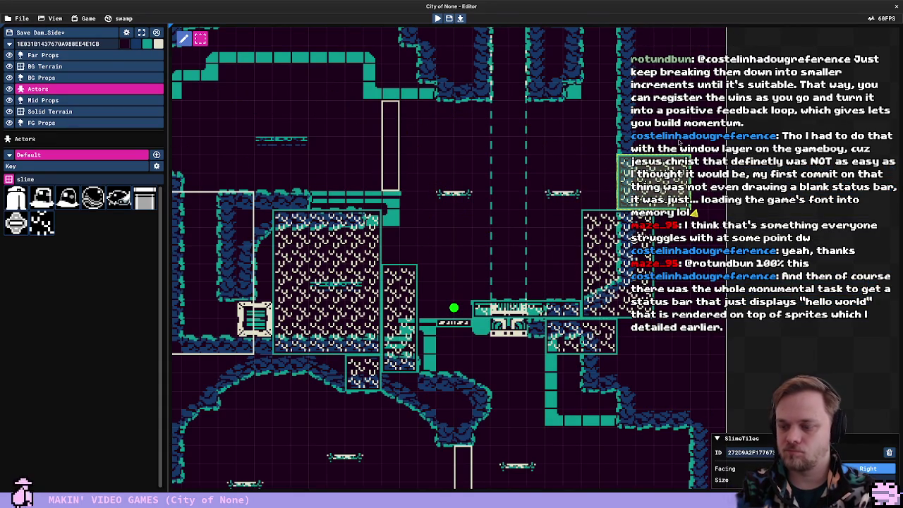
click(558, 309)
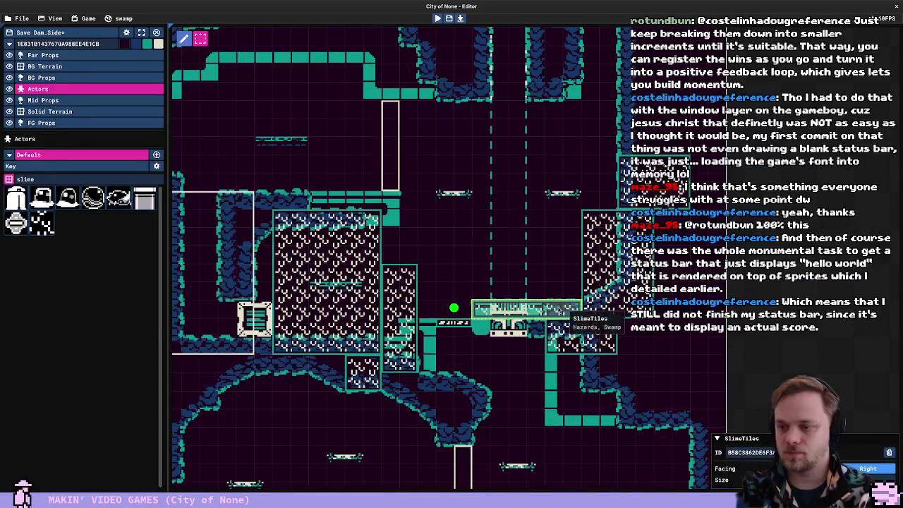
mouse_move(558, 309)
mouse_down()
mouse_move(555, 253)
mouse_move(585, 285)
mouse_up()
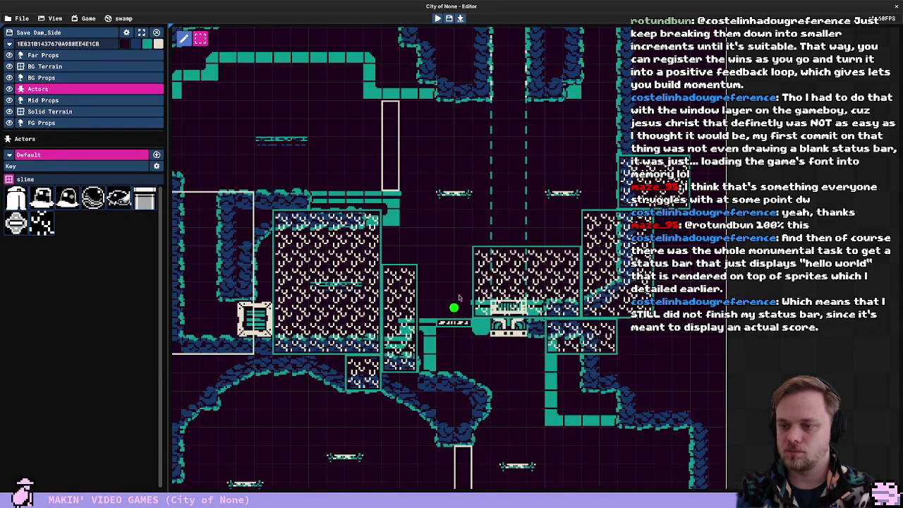
key(F5)
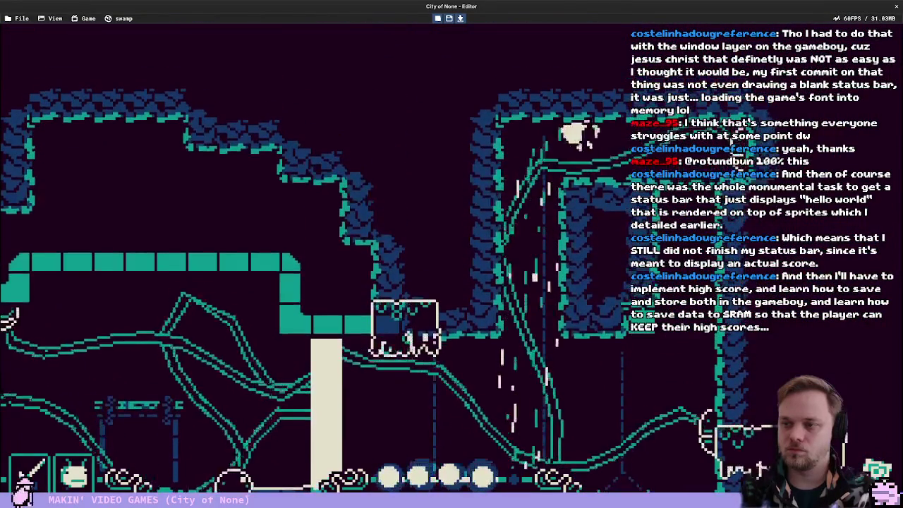
Stop the playtest and return to the Dam_Side room in the editor
key(Escape)
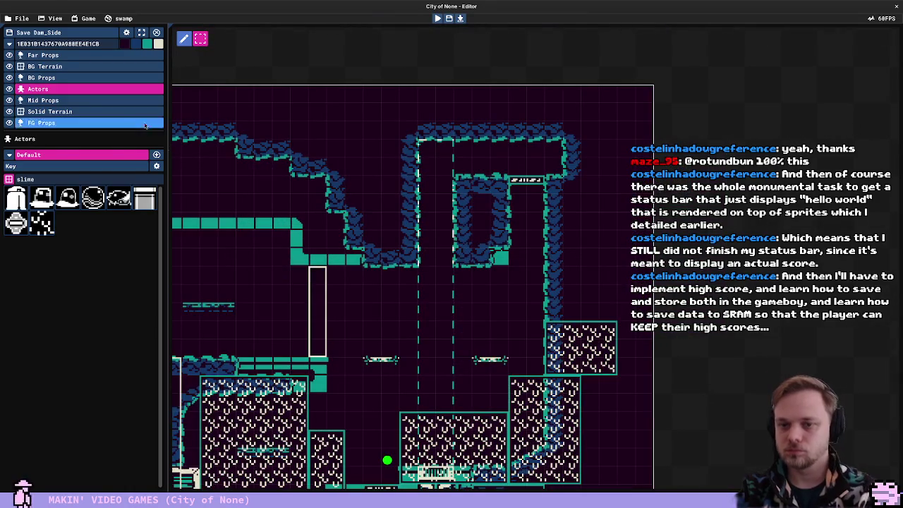
Paint dirt terrain into the upper corridor's top-left corner and playtest the change
click(122, 111)
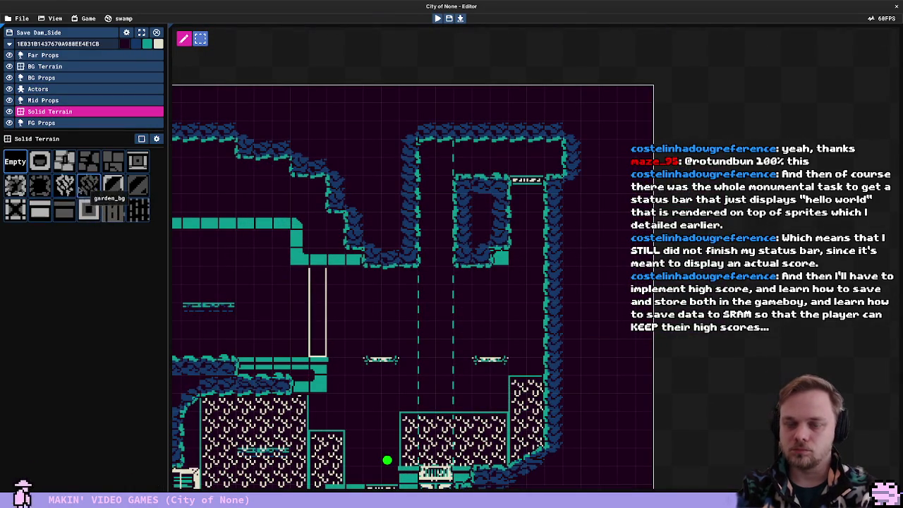
click(40, 185)
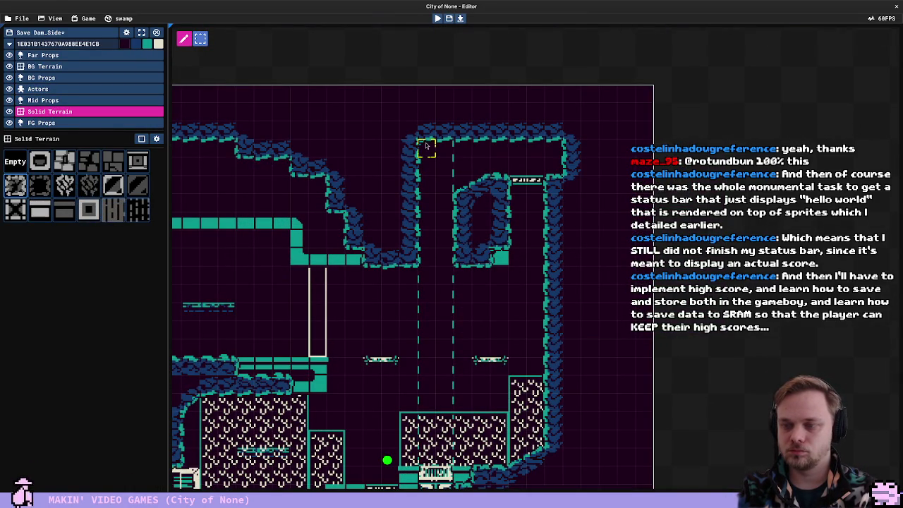
drag(426, 146, 442, 148)
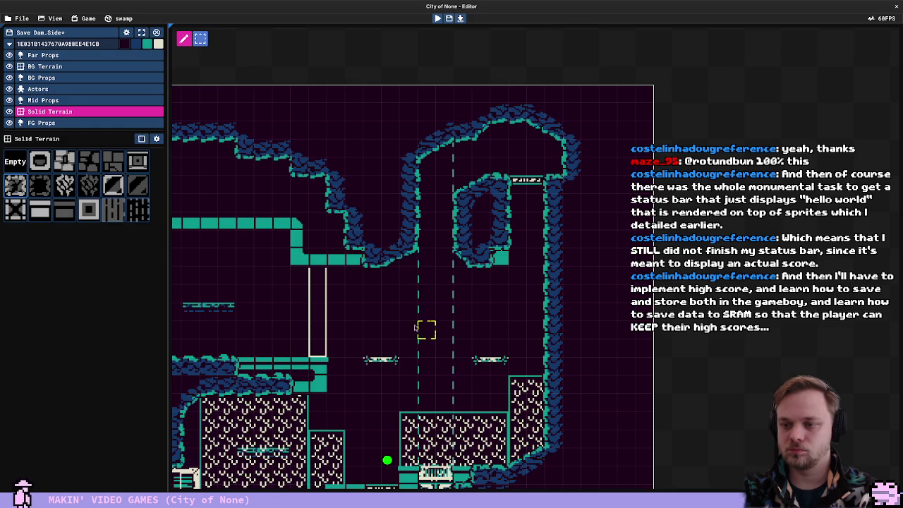
key(F5)
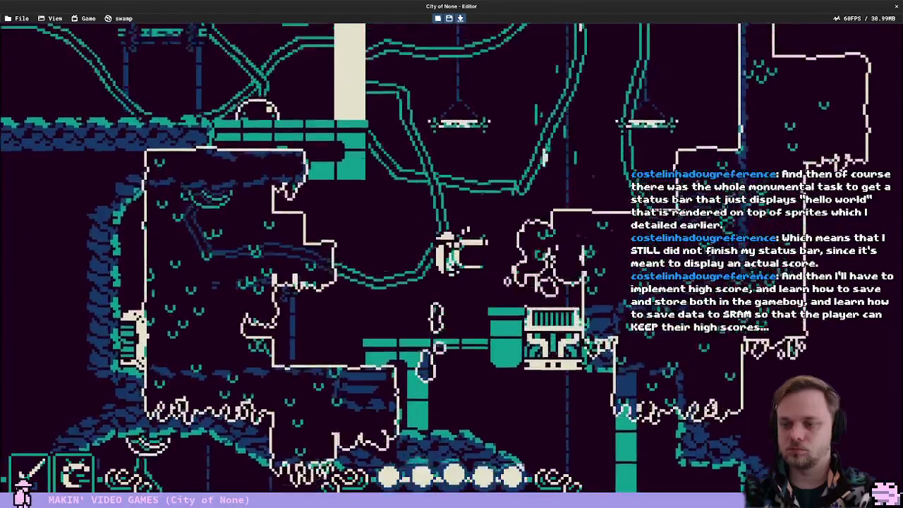
Jump the character up and left in the playtest, then switch to TentacleArm.cs in Visual Studio Code
key(space)
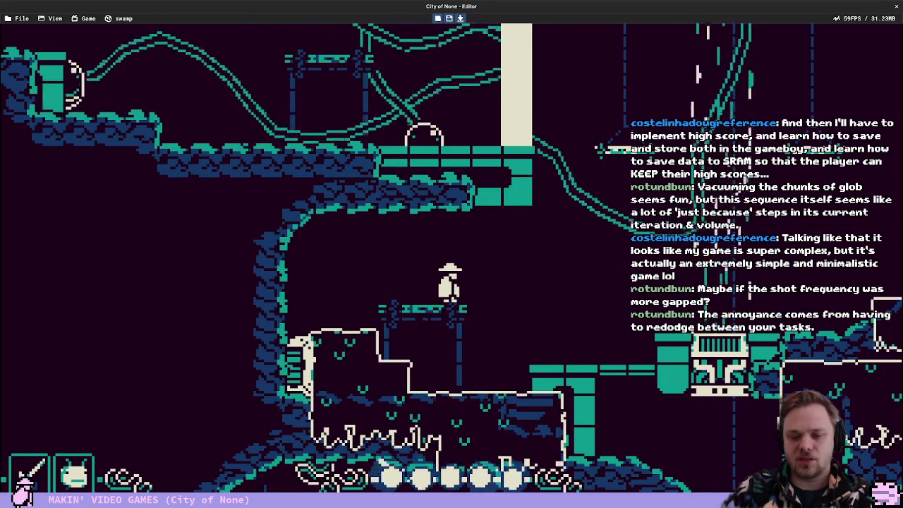
key(alt+Tab)
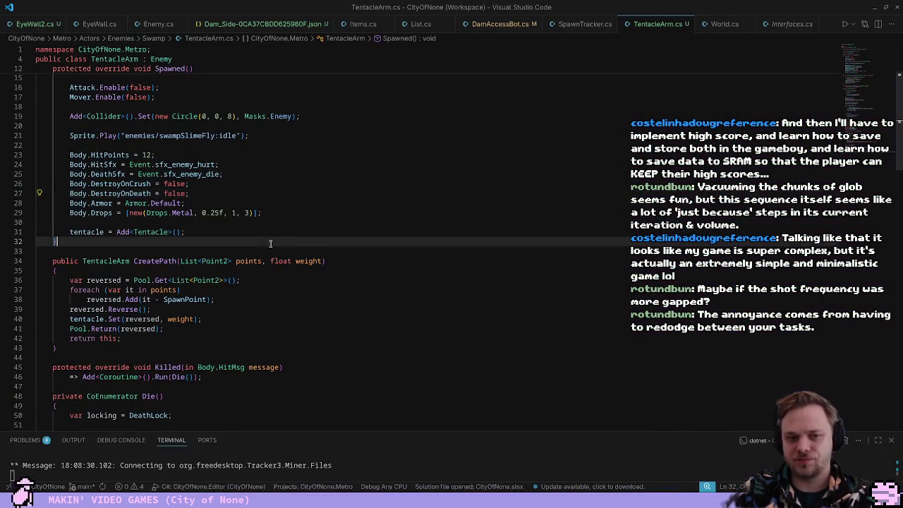
Scroll through TentacleArm.cs, then bring up the EyeWall2.cs file
click(296, 163)
scroll(310, 293, down, 8)
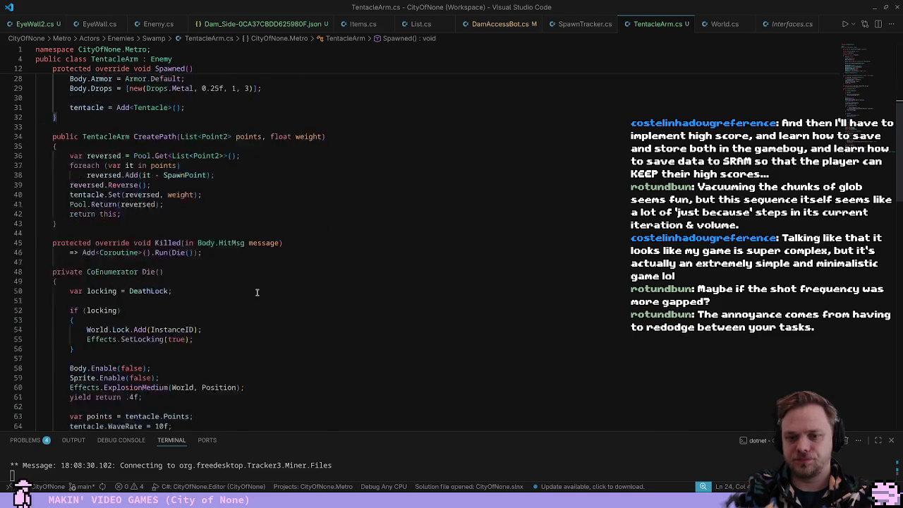
scroll(257, 292, down, 4)
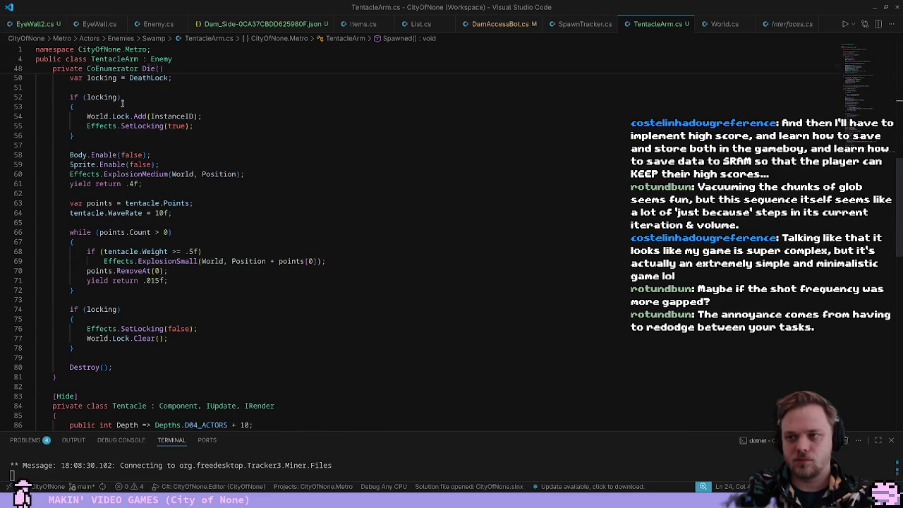
click(47, 26)
scroll(225, 211, down, 20)
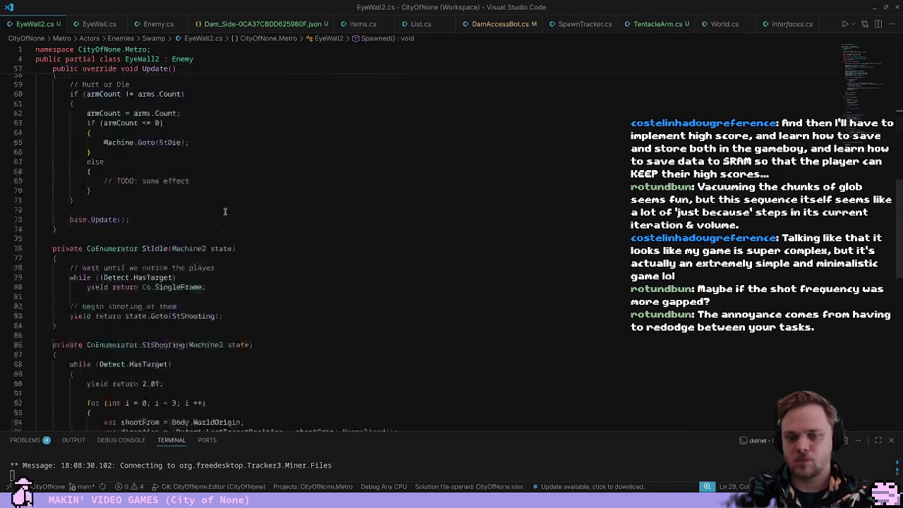
Add a commented-out Projectiles line below the SlimeShot call and save to trigger hot reload
click(450, 300)
key(Return)
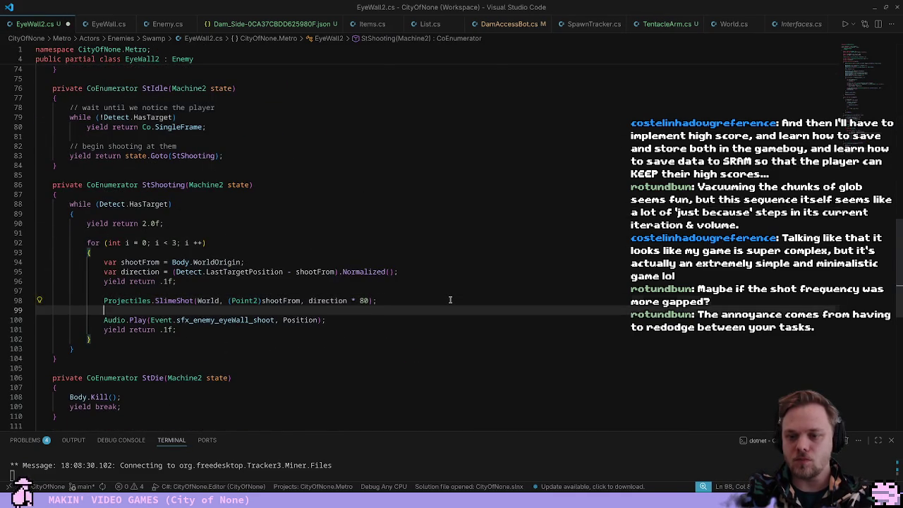
text(Pro)
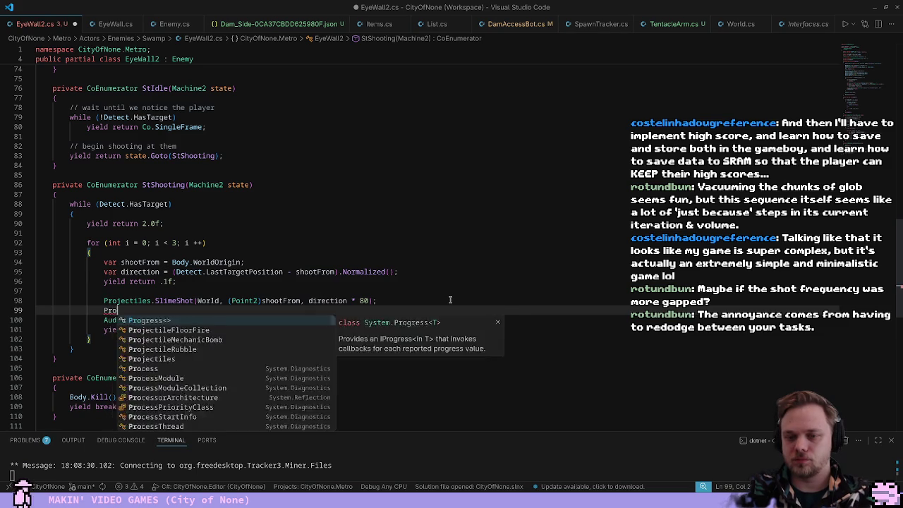
text(jectiles.sho)
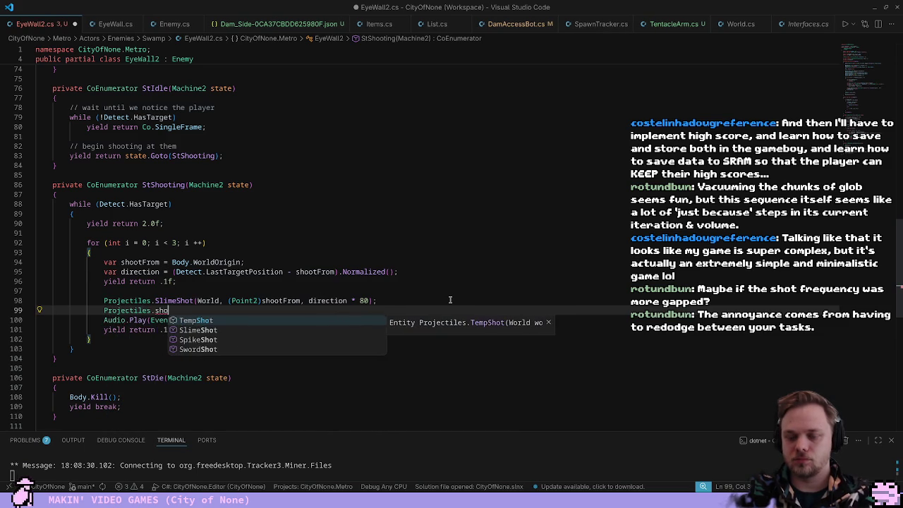
key(Down)
key(Down)
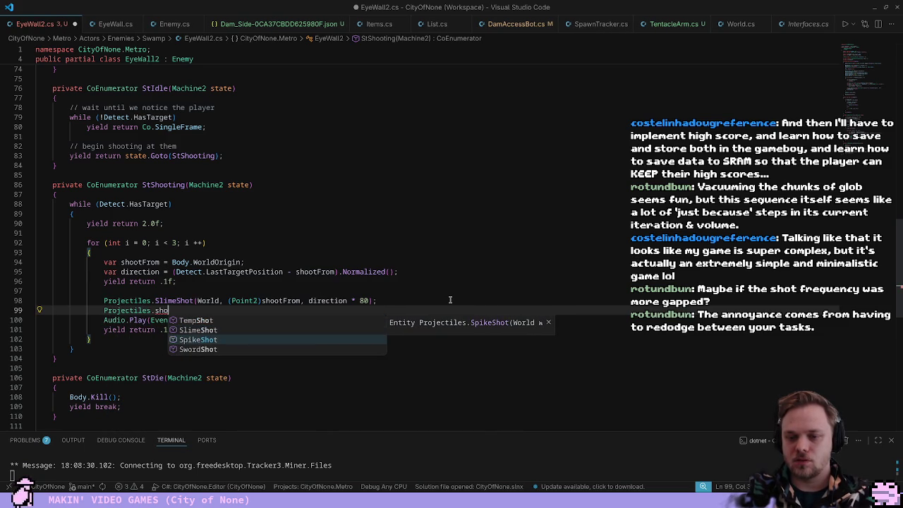
key(Up)
key(ctrl+shift+Left)
key(BackSpace)
key(ctrl+space)
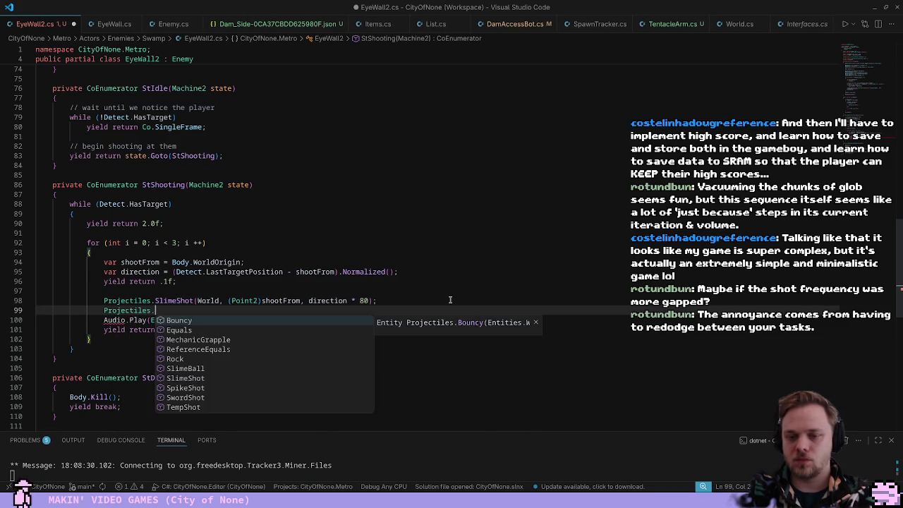
key(Escape)
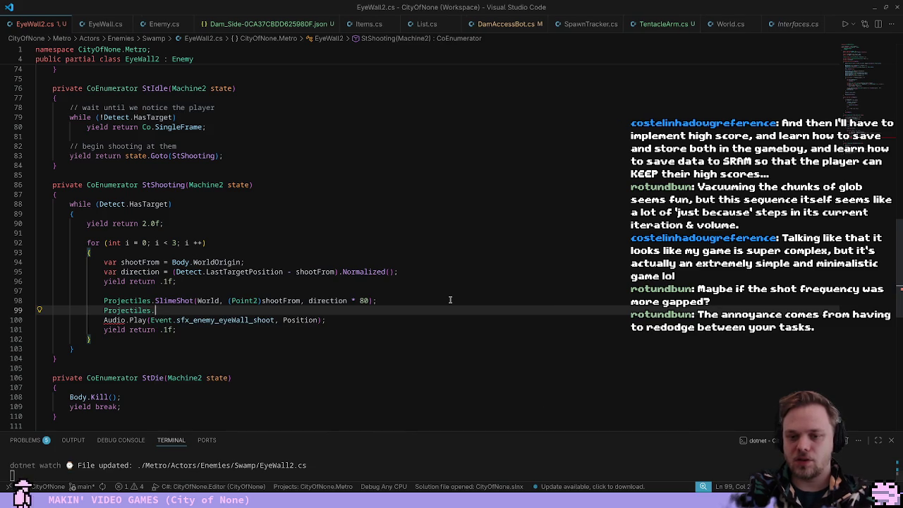
key(ctrl+slash)
key(ctrl+s)
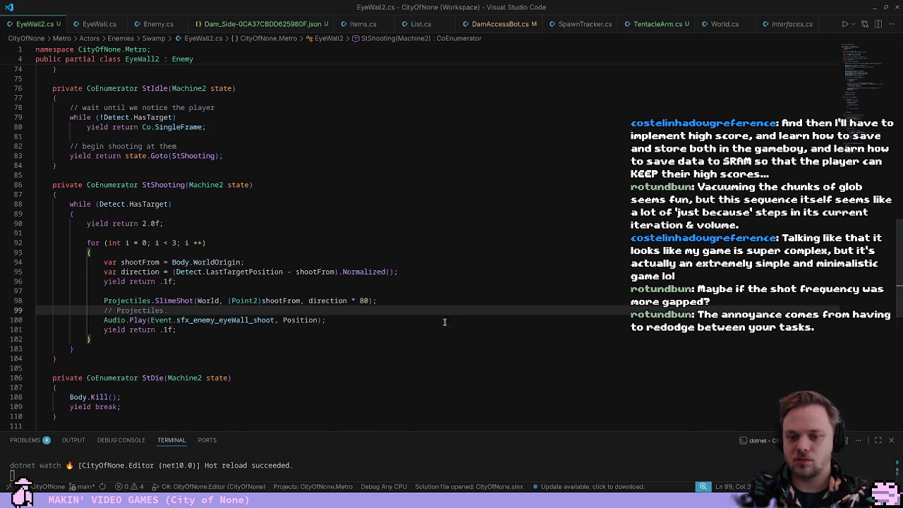
Enlarge the terminal to confirm the hot reload succeeded, then restore it and return to the code
key(Up)
key(Up)
key(Up)
key(End)
drag(272, 429, 295, 281)
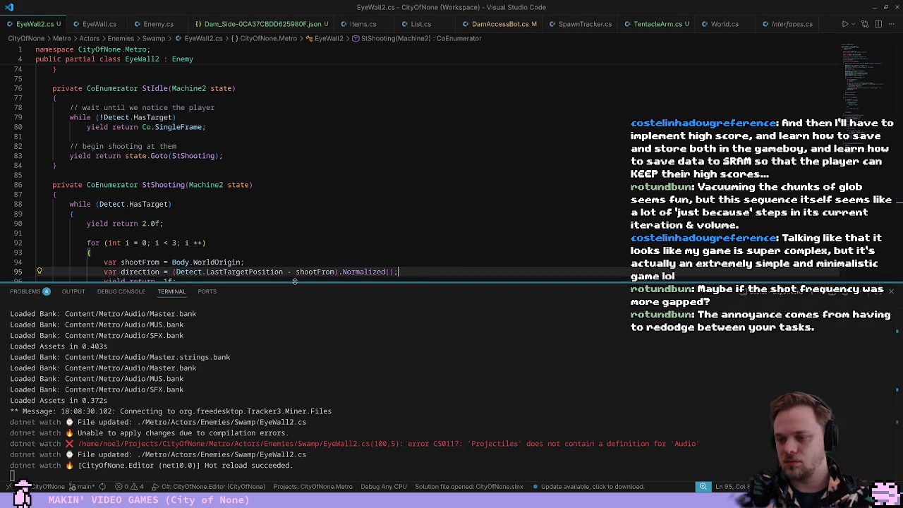
drag(295, 281, 295, 402)
click(292, 266)
scroll(292, 266, up, 15)
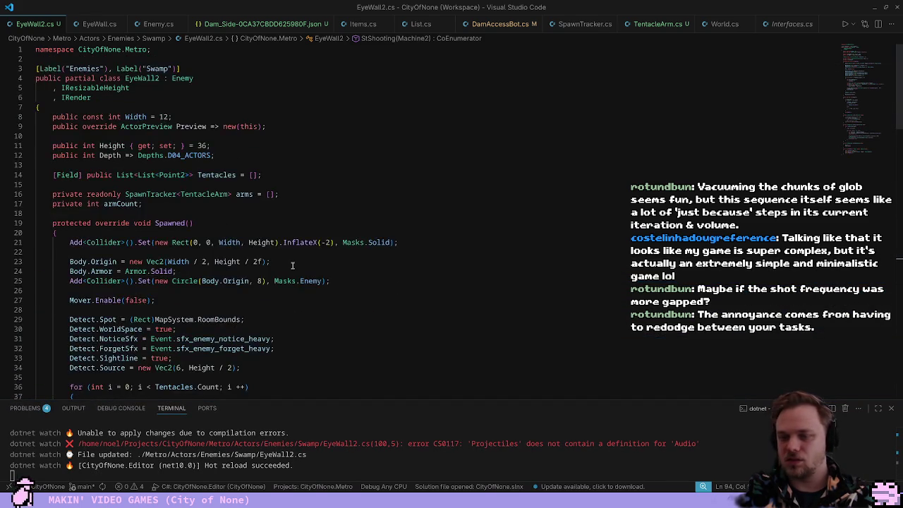
scroll(316, 234, down, 15)
key(Up)
key(Up)
key(Up)
scroll(316, 234, down, 2)
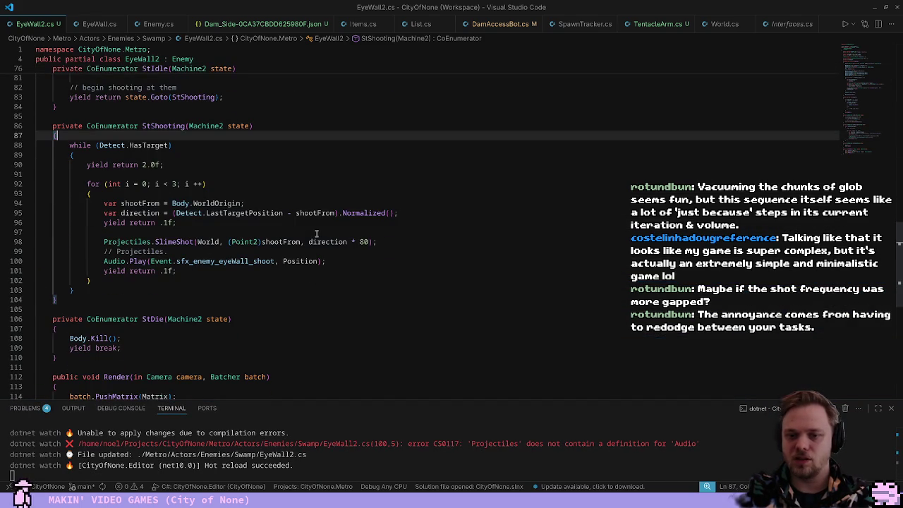
key(ctrl+p)
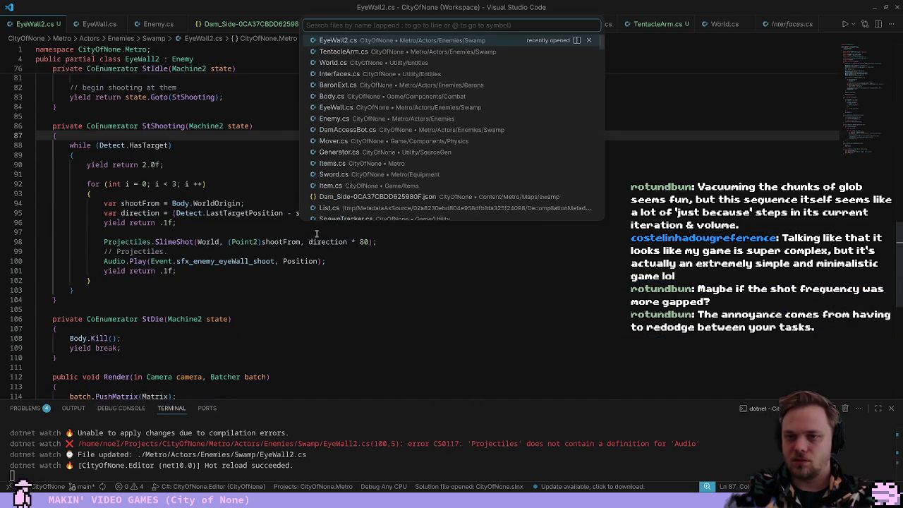
key(Escape)
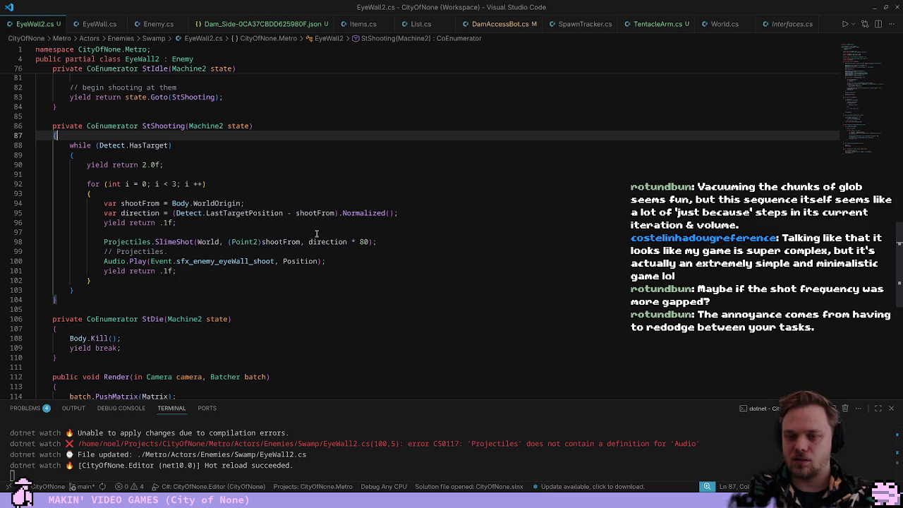
Open SwampSquid.cs via 'Squid', highlight Bubble in its Update routine, then return to EyeWall2.cs
key(ctrl+p)
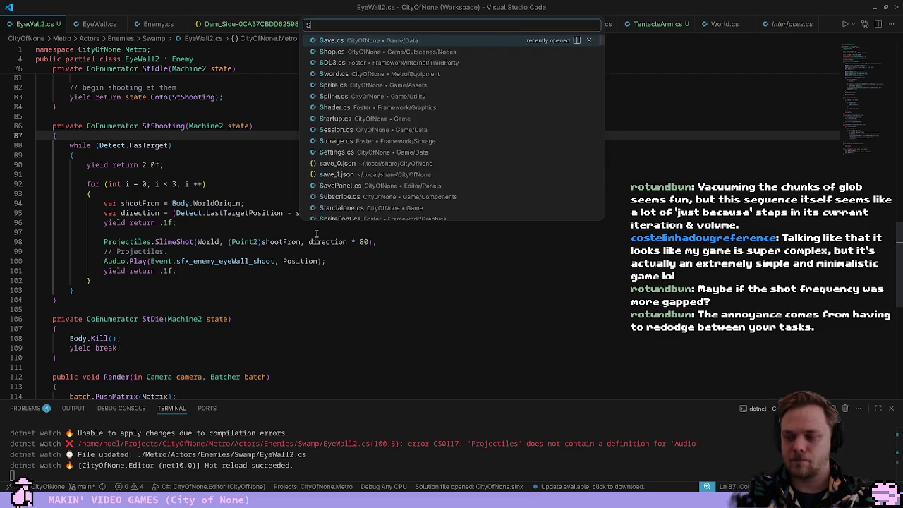
text(Squid)
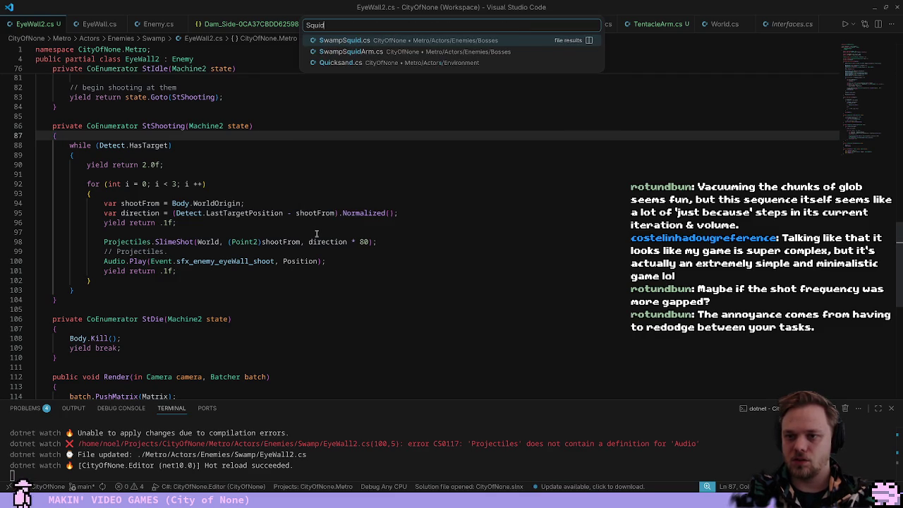
key(Return)
scroll(314, 238, down, 15)
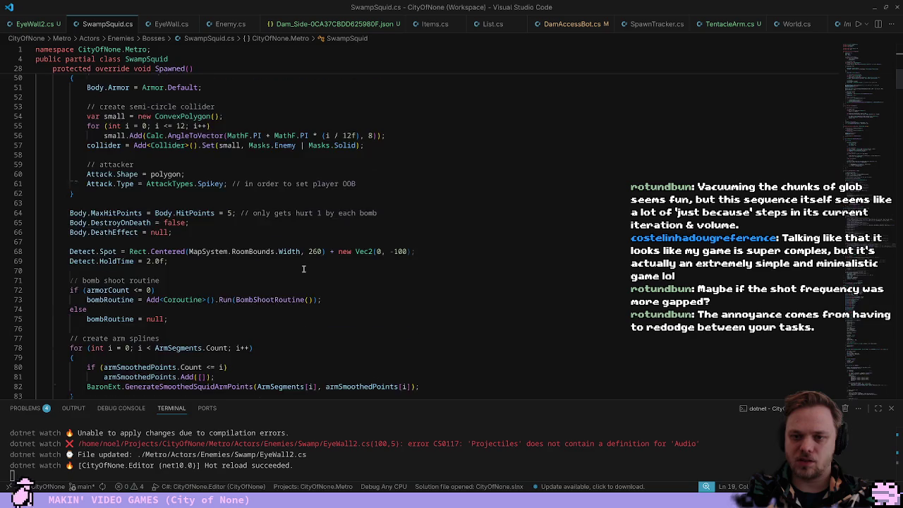
scroll(304, 269, down, 6)
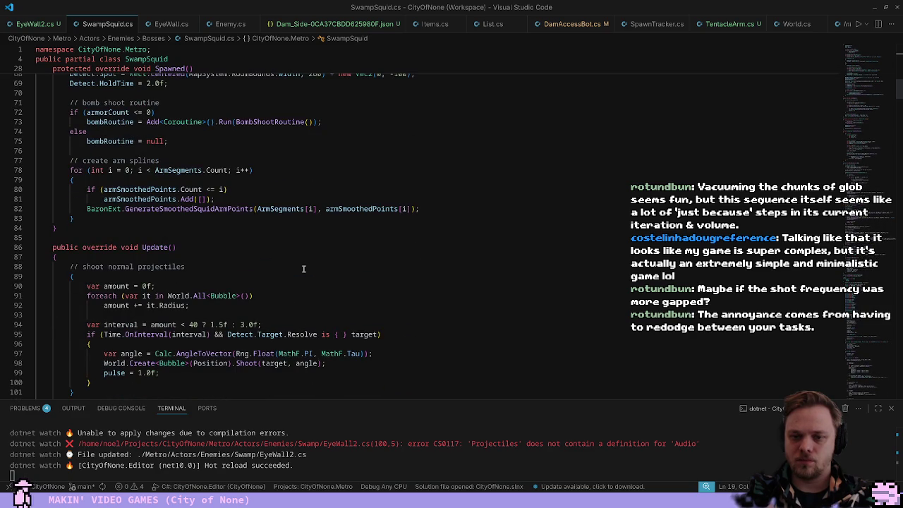
scroll(304, 269, down, 2)
click(218, 224)
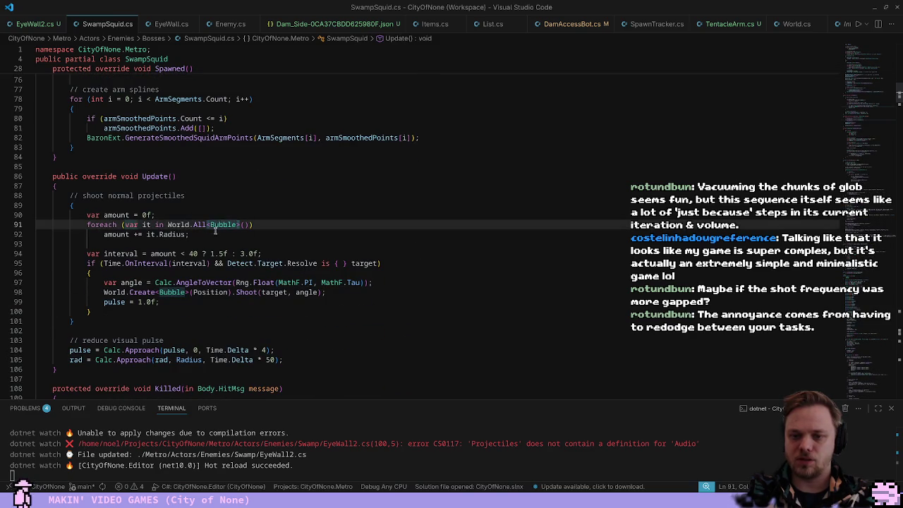
key(ctrl+Tab)
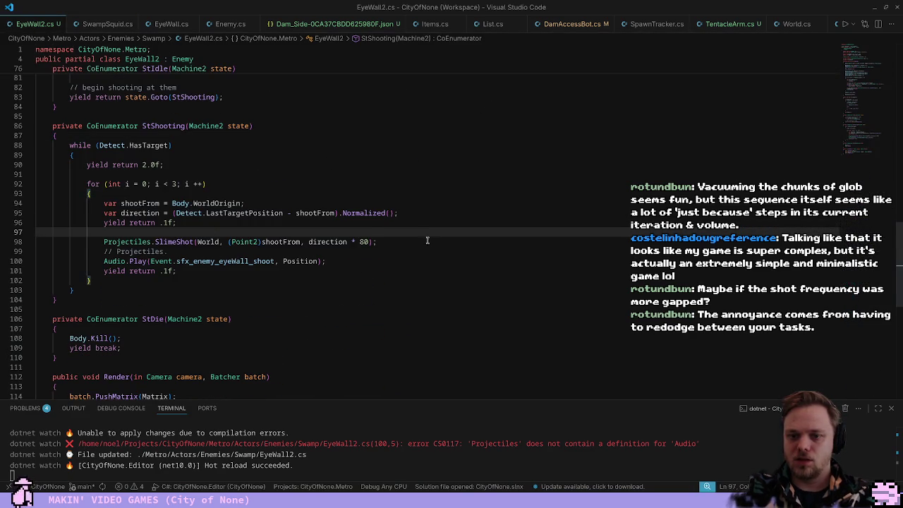
Comment out the SlimeShot call in EyeWall2.cs and save the file
click(427, 241)
key(ctrl+slash)
key(ctrl+shift+Return)
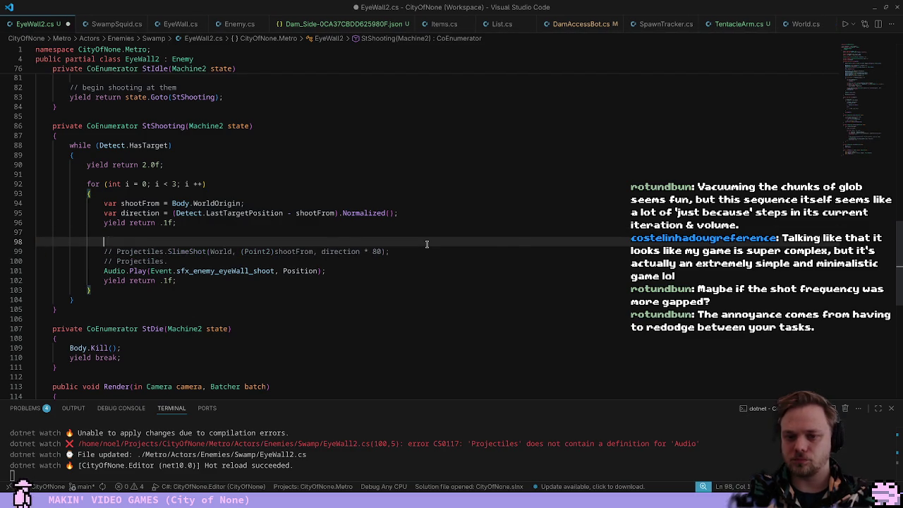
text(World.Create<Bub)
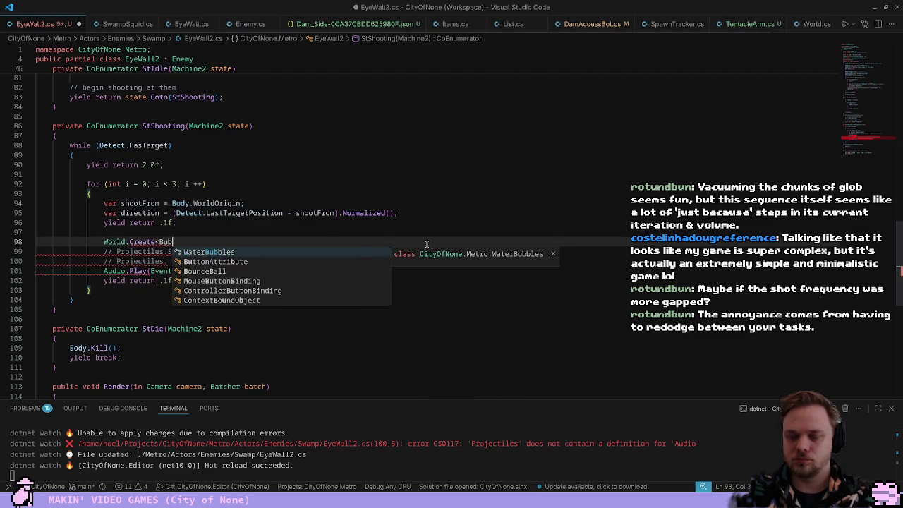
text(ble)
key(Escape)
key(ctrl+z)
key(ctrl+z)
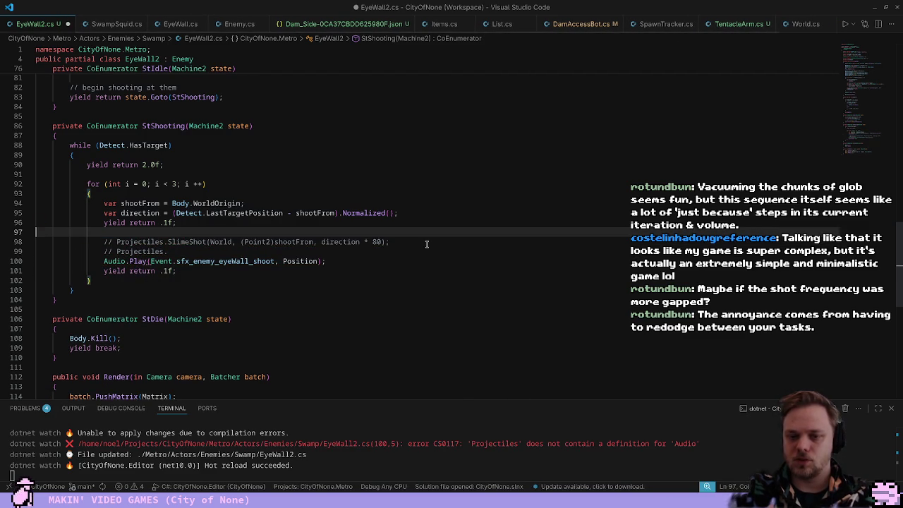
key(ctrl+s)
Look up the Bubble class definition in SwampSquid.cs, then restore the World.Create<Bubble line
key(ctrl+Tab)
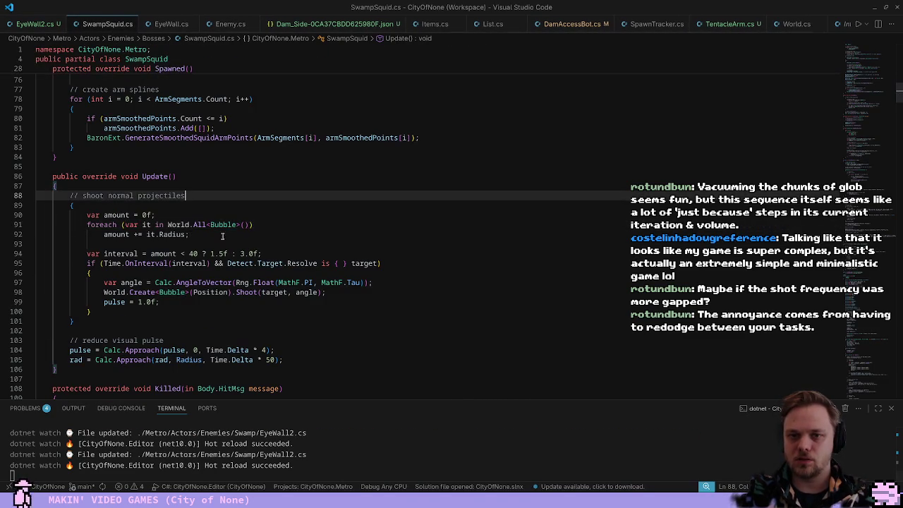
click(228, 224)
key(F12)
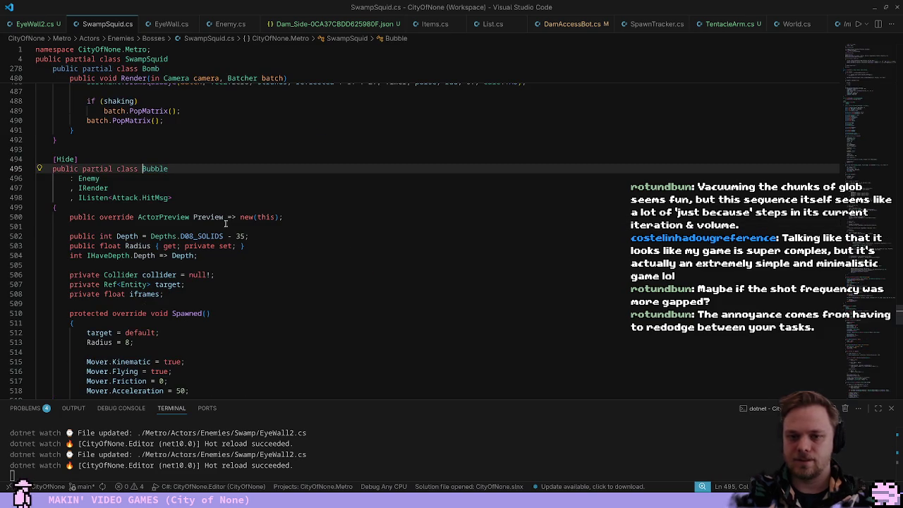
key(ctrl+Tab)
key(ctrl+y)
key(ctrl+y)
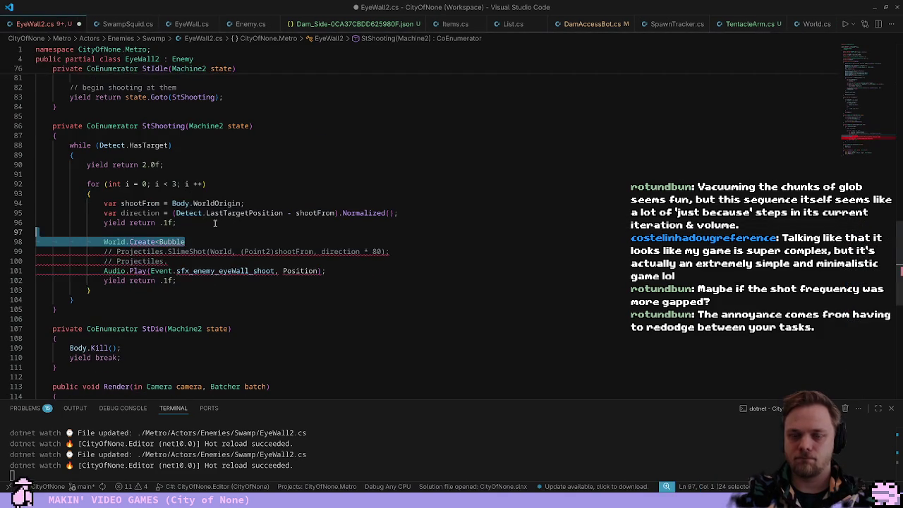
Rewrite the line as World.Create<SwampSquid.Bubble>(Position);
double_click(205, 241)
text(SwampSq)
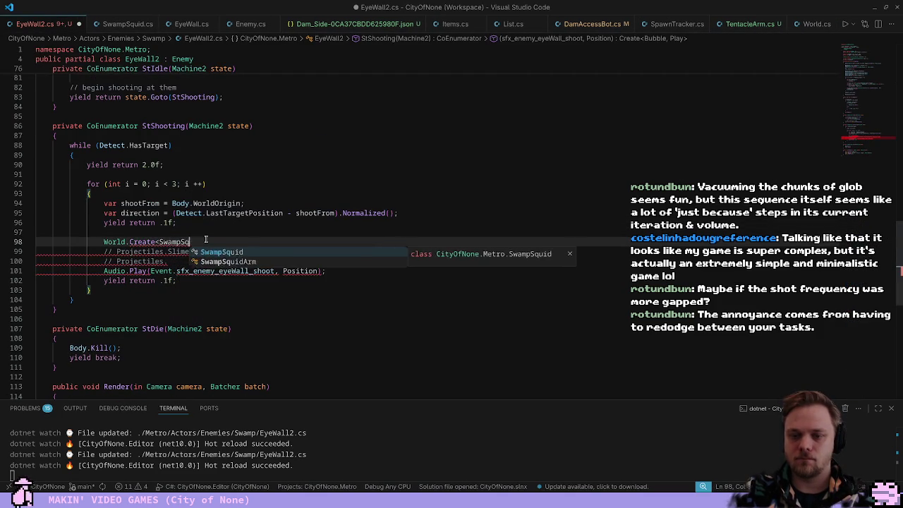
key(Tab)
text(.Bubble>()
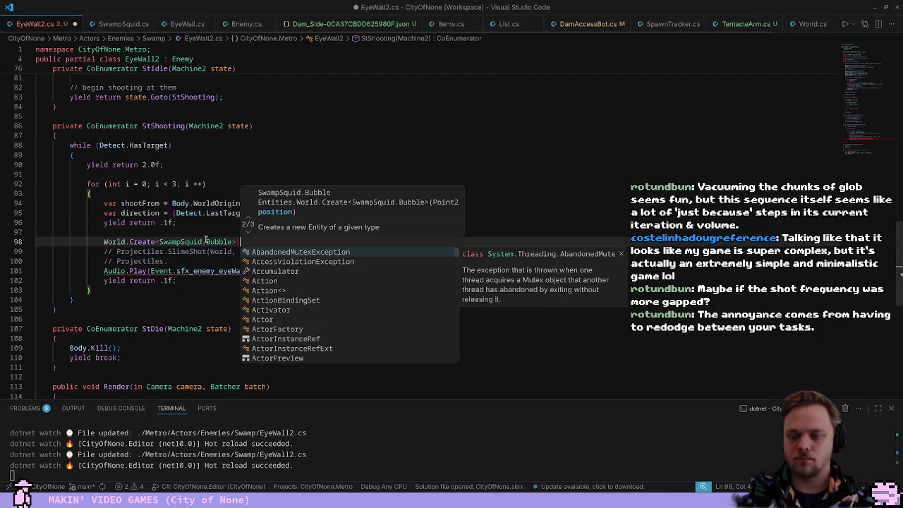
text(Posit)
key(Tab)
text();)
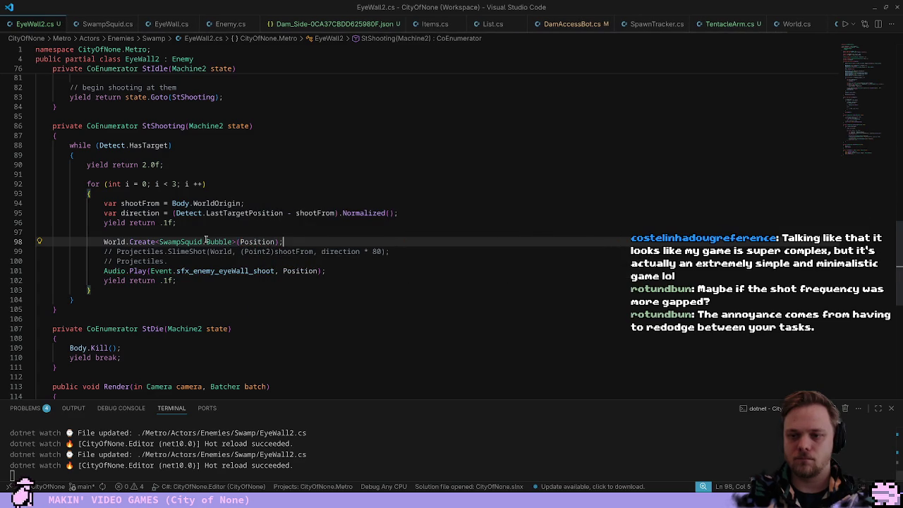
Check Bubble's Shoot parameters, then append .Shoot(Detect.Target!, direction) and save
ctrl+click(218, 241)
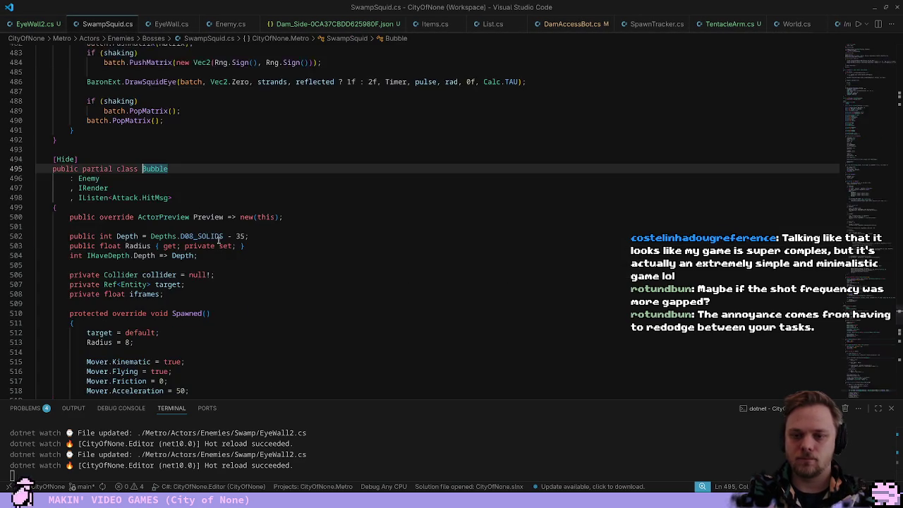
scroll(242, 223, down, 5)
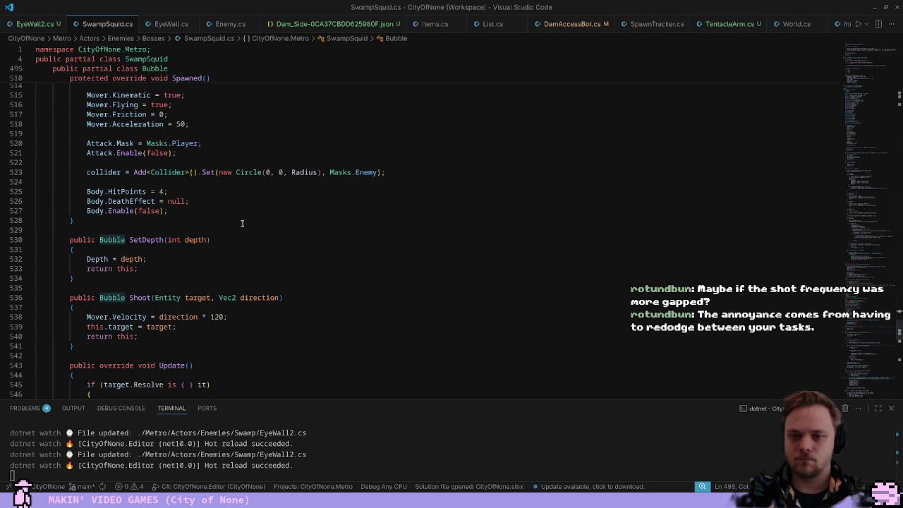
scroll(242, 223, down, 2)
double_click(140, 225)
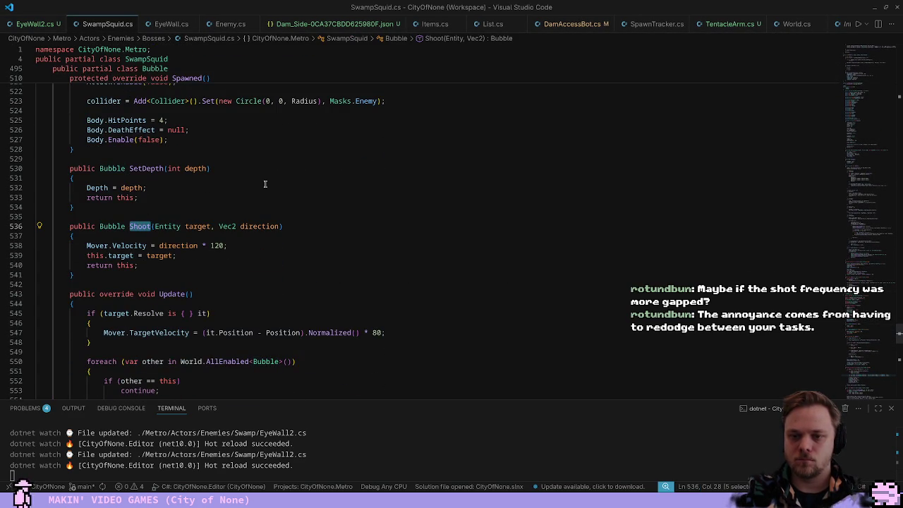
key(alt+Left)
key(alt+Left)
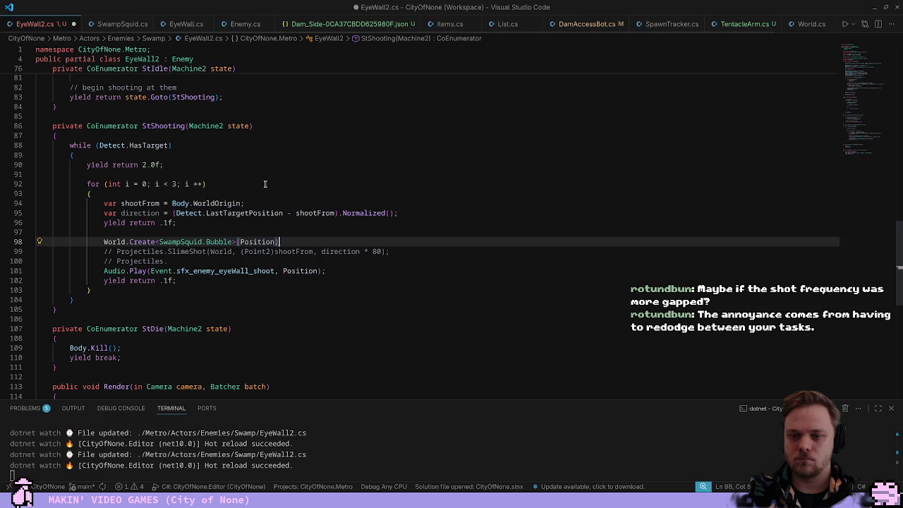
text(()
text(Detect.Entyity)
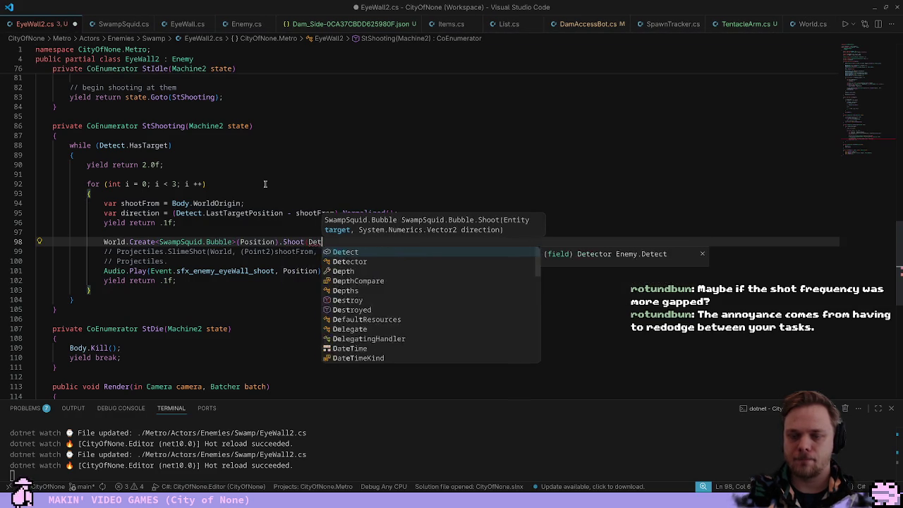
key(BackSpace)
key(BackSpace)
key(BackSpace)
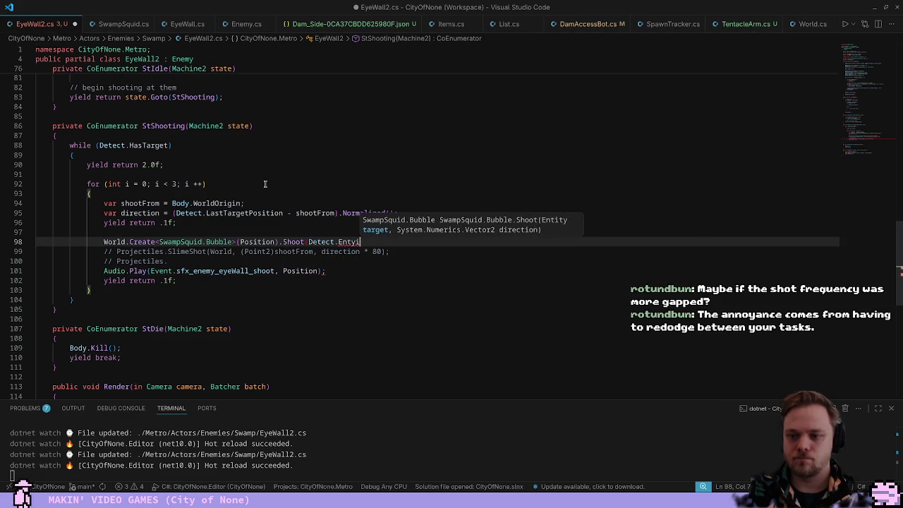
text(Target)
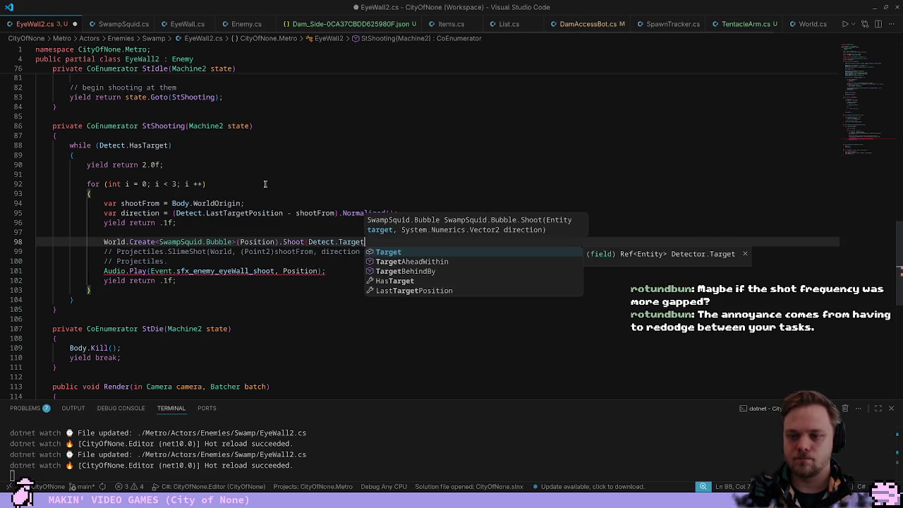
text(,)
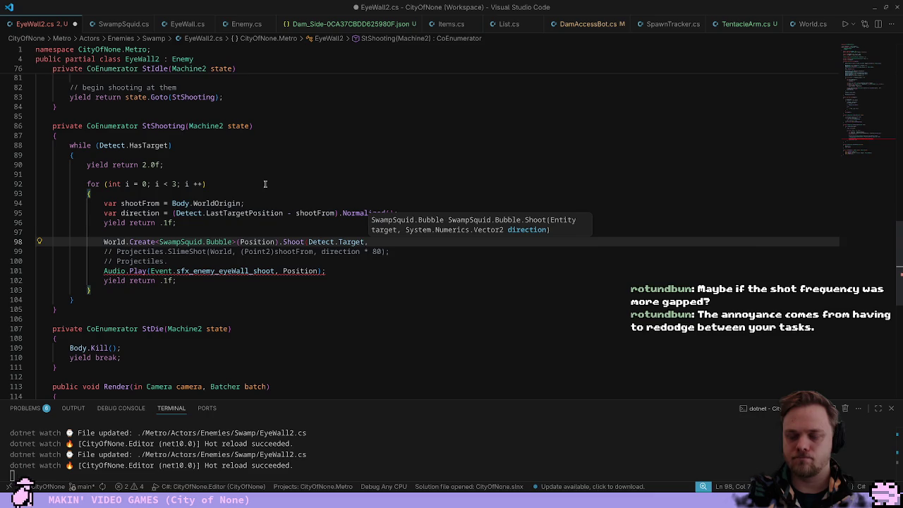
text( direction);)
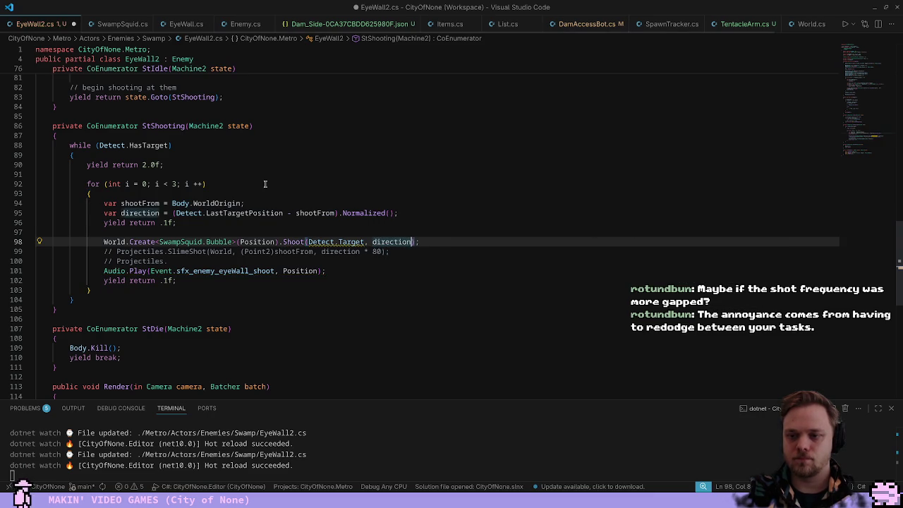
text(!)
key(ctrl+s)
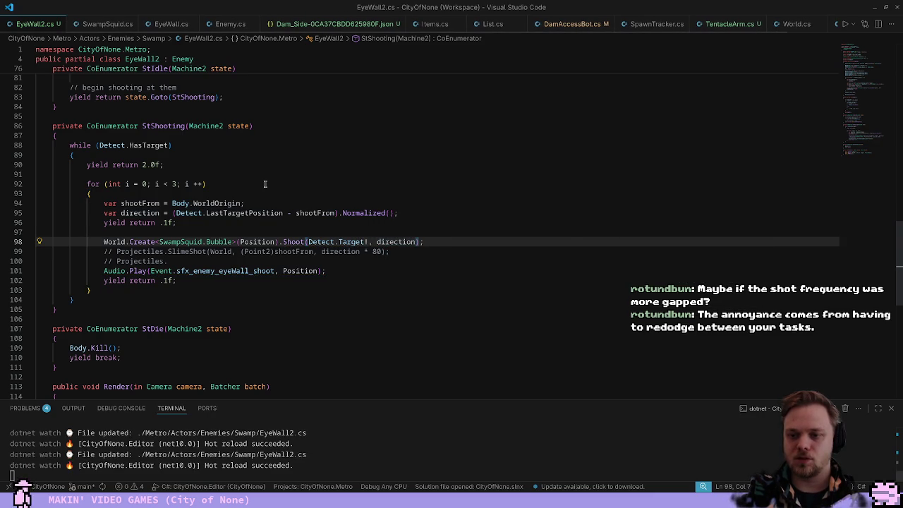
Watch EyeWall2 fire bubble projectiles in the running game, then exit play mode to the Dam_Side editor
key(alt+Tab)
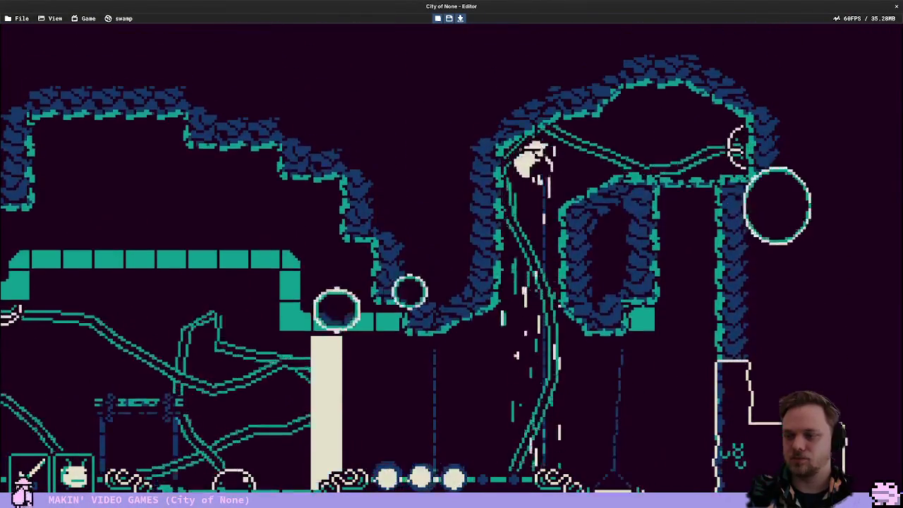
key(Escape)
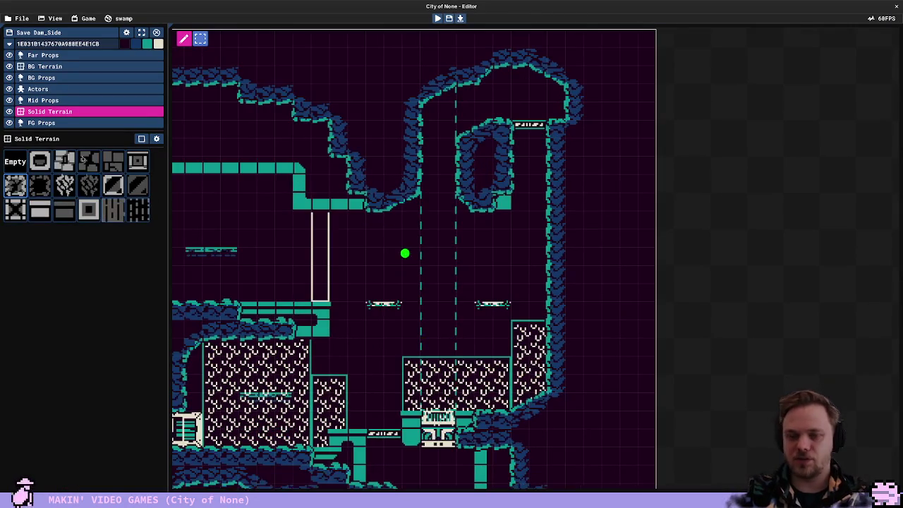
On the Actors layer, delete the SlimeTiles block in the shaft, select the lower one, and start a playtest
click(62, 89)
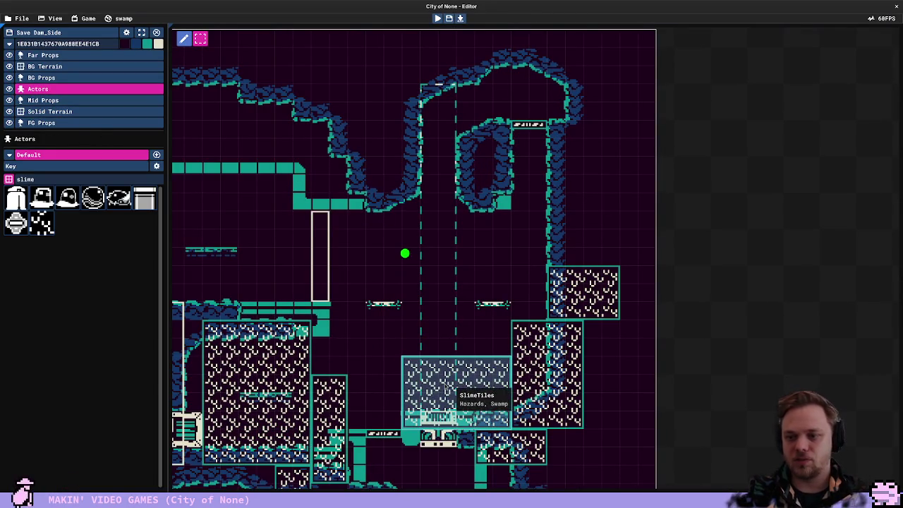
click(446, 390)
key(Delete)
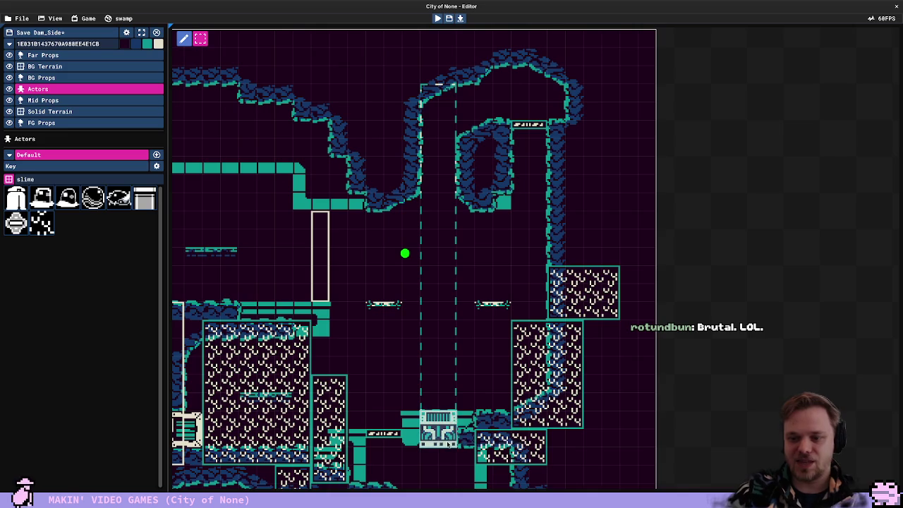
click(463, 345)
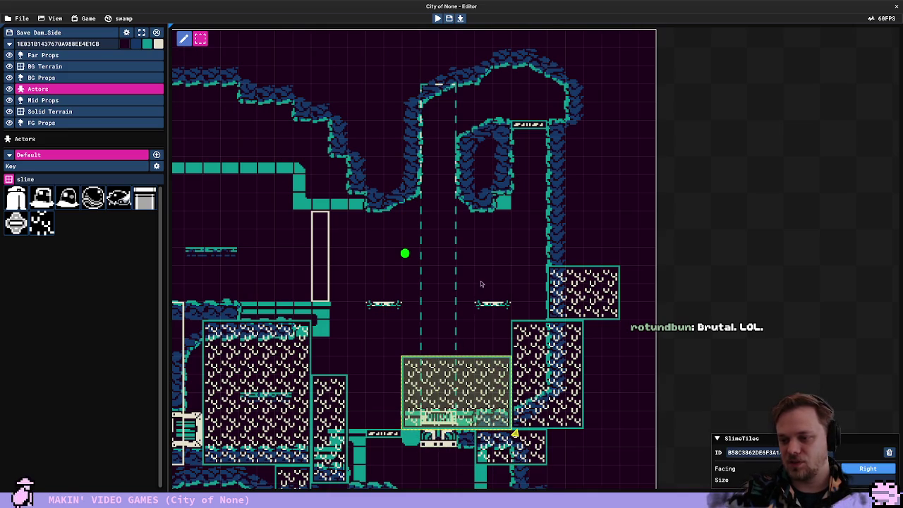
key(F5)
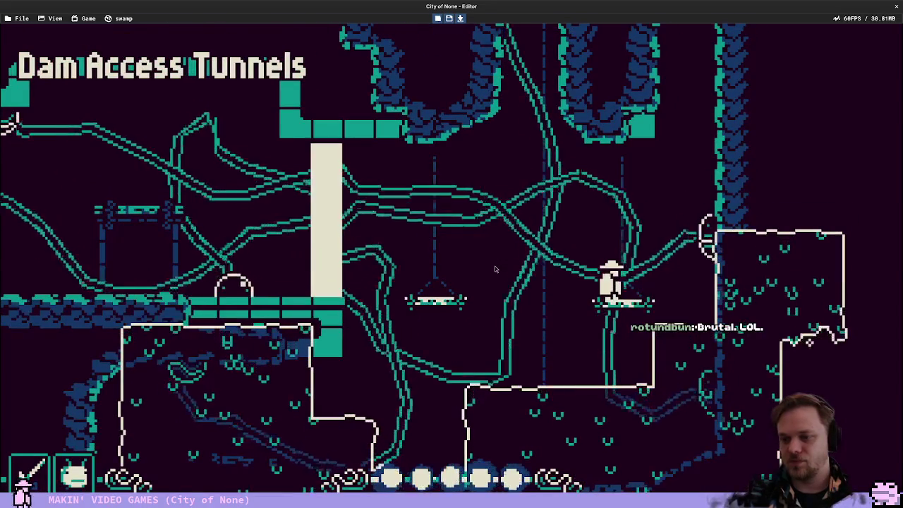
Move left and jump onto the middle platform past the bubbles, then exit play mode
key(Left)
key(space)
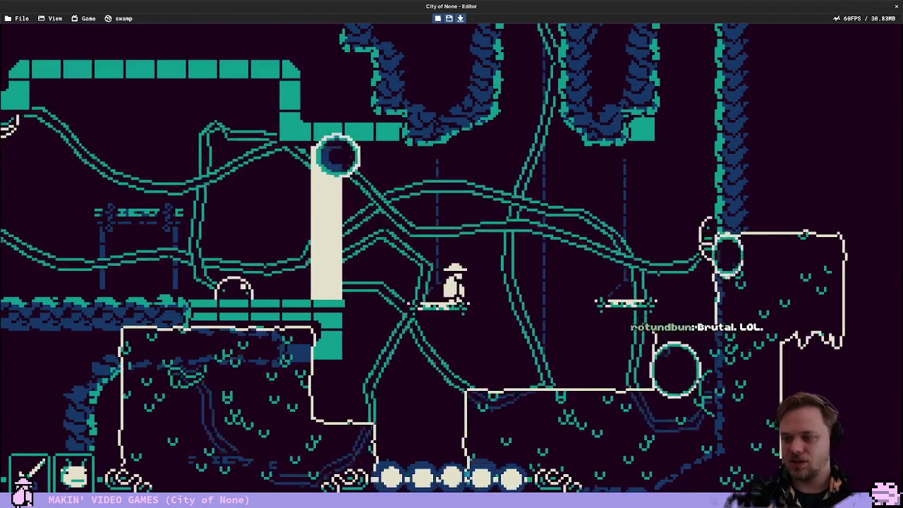
key(space)
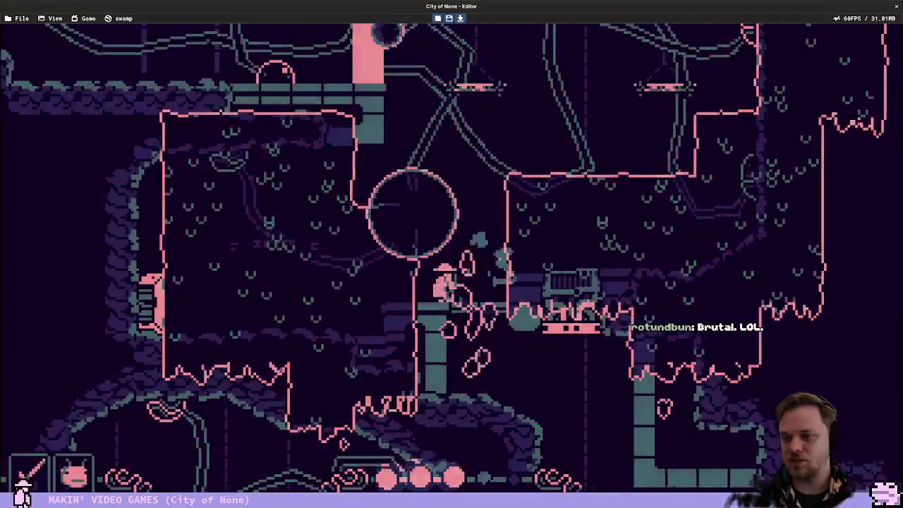
key(Escape)
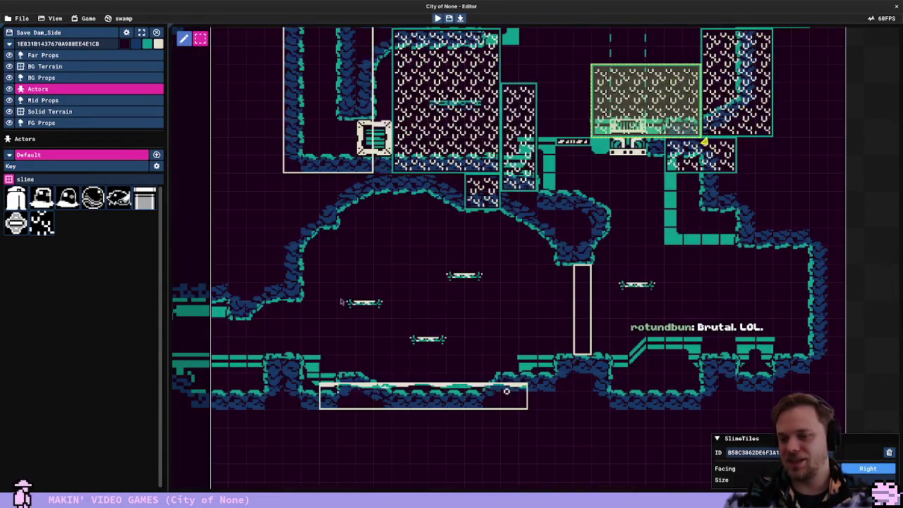
Playtest again, jumping, dropping and attacking around the room, then return to the editor
key(F5)
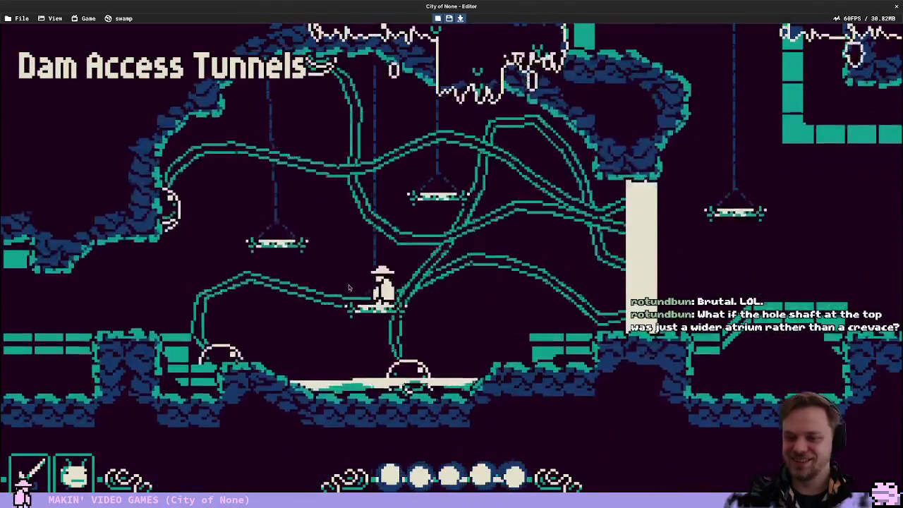
key(space)
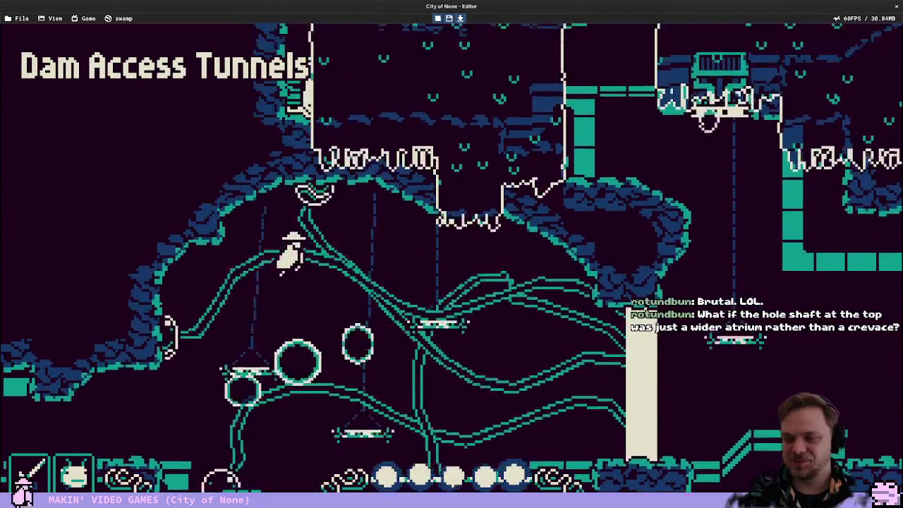
key(Right)
key(Down)
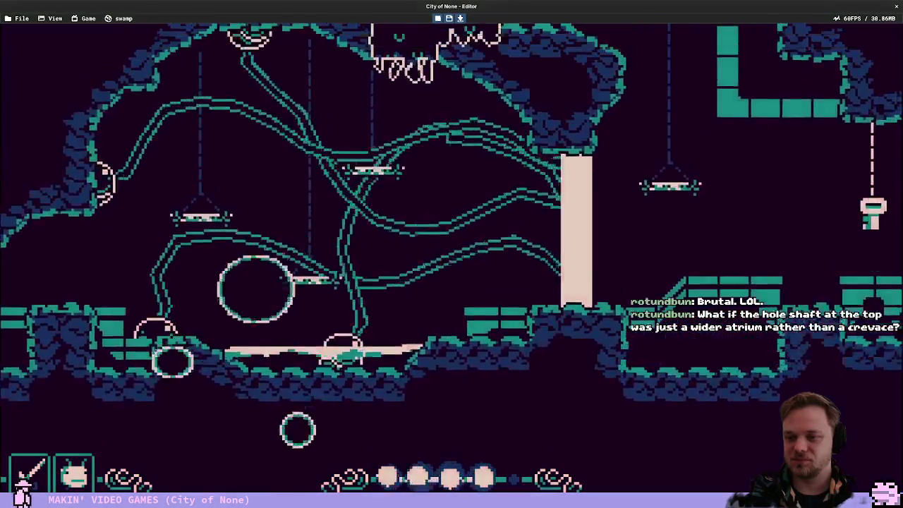
key(space)
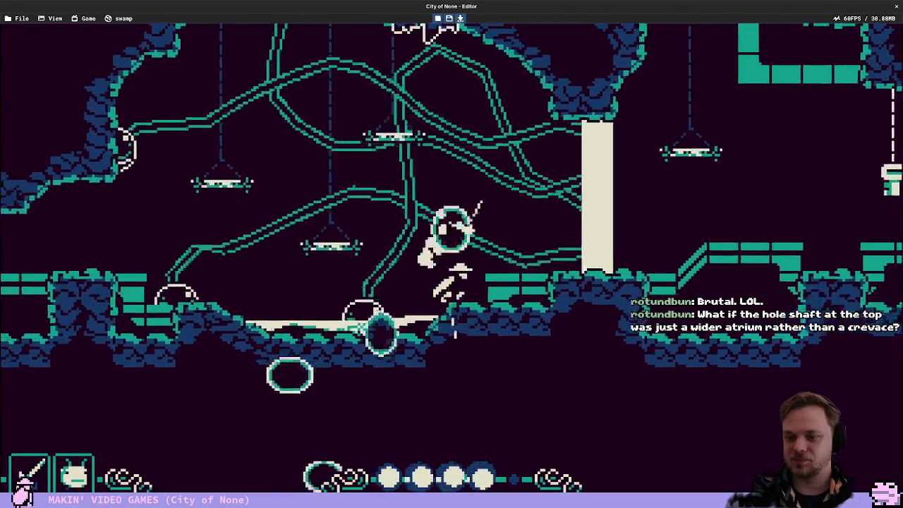
key(Left)
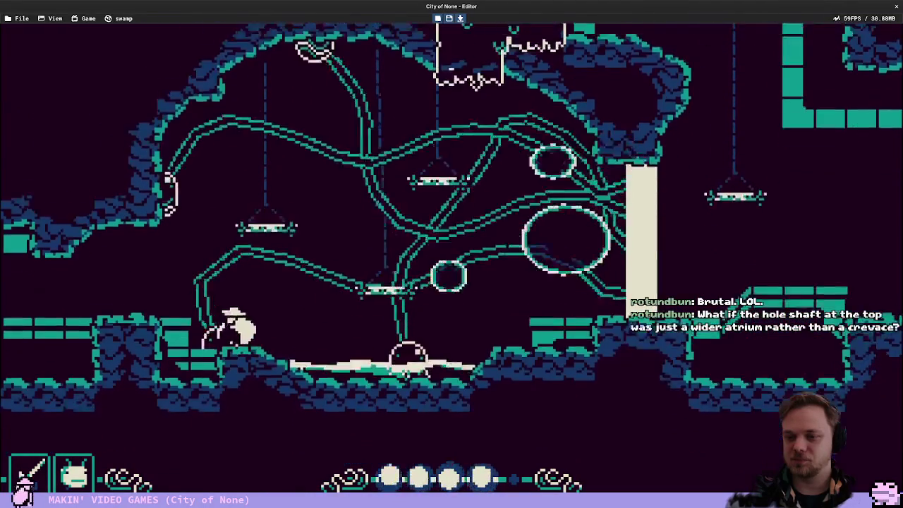
key(space)
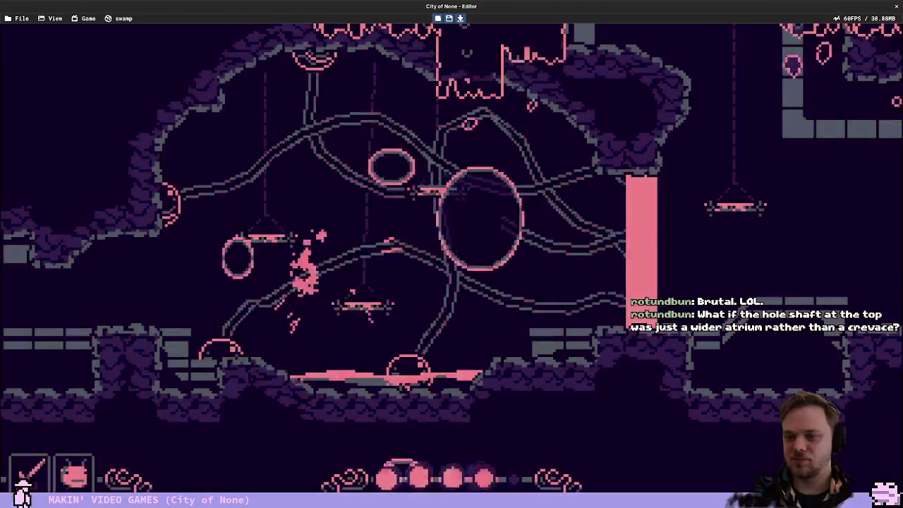
key(Right)
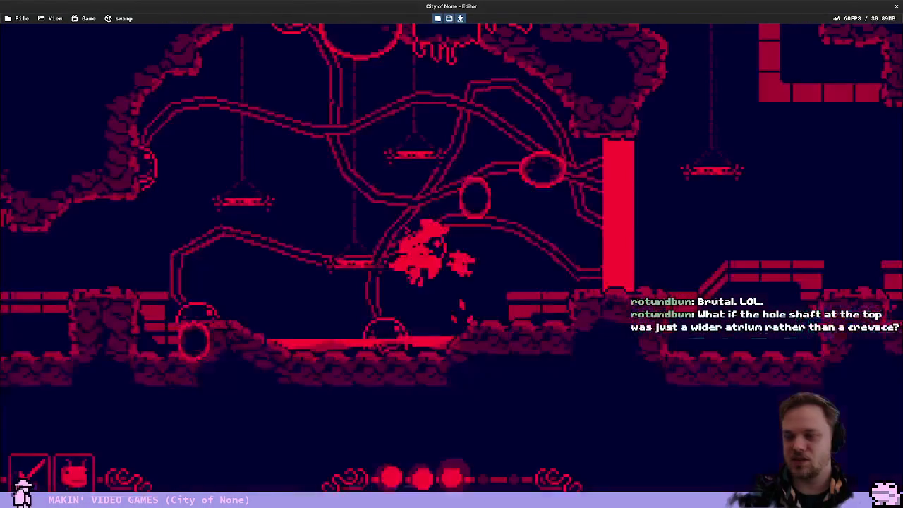
key(x)
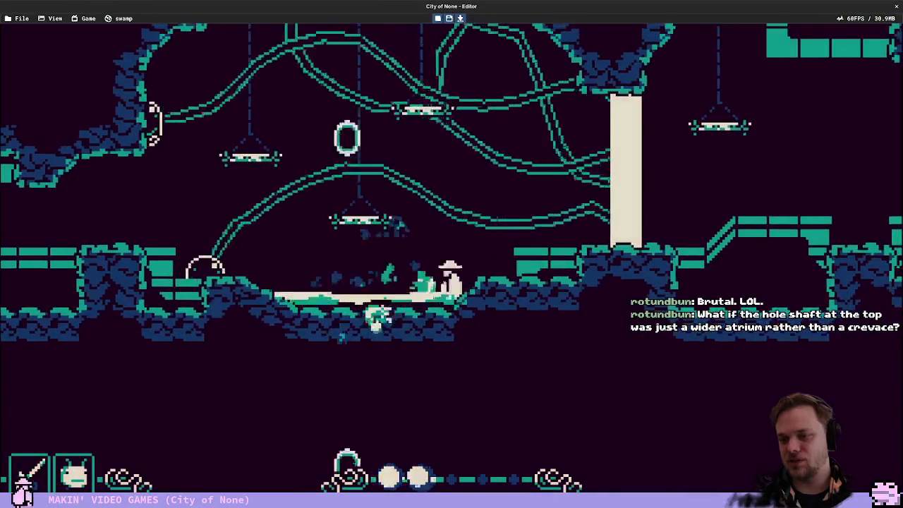
key(Escape)
scroll(476, 257, down, 3)
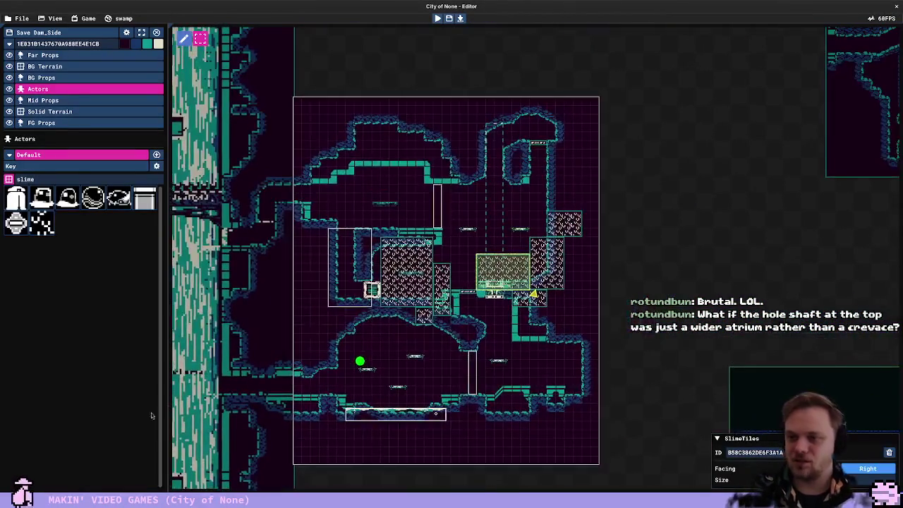
Replace the bubble-spawning line with the uncommented Projectiles.SlimeShot call, removing the leftover comment
key(alt+Tab)
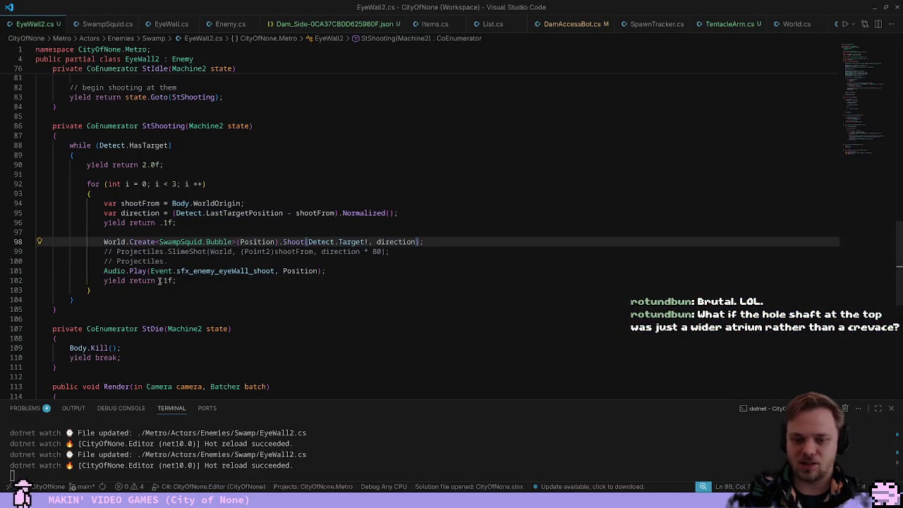
triple_click(454, 245)
key(Delete)
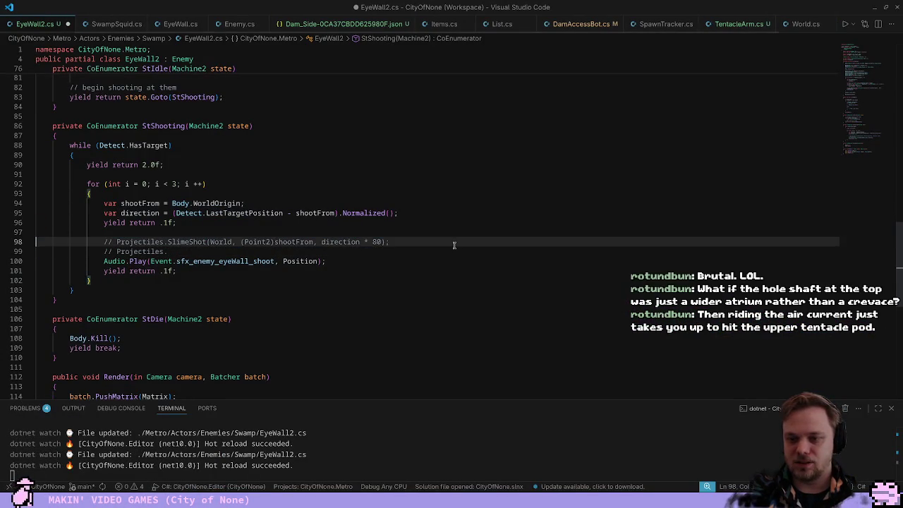
key(ctrl+slash)
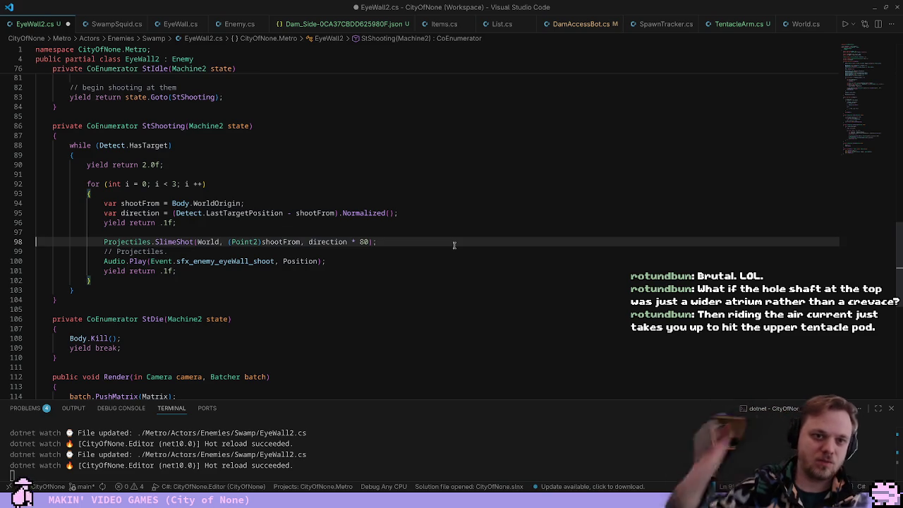
drag(435, 252, 435, 245)
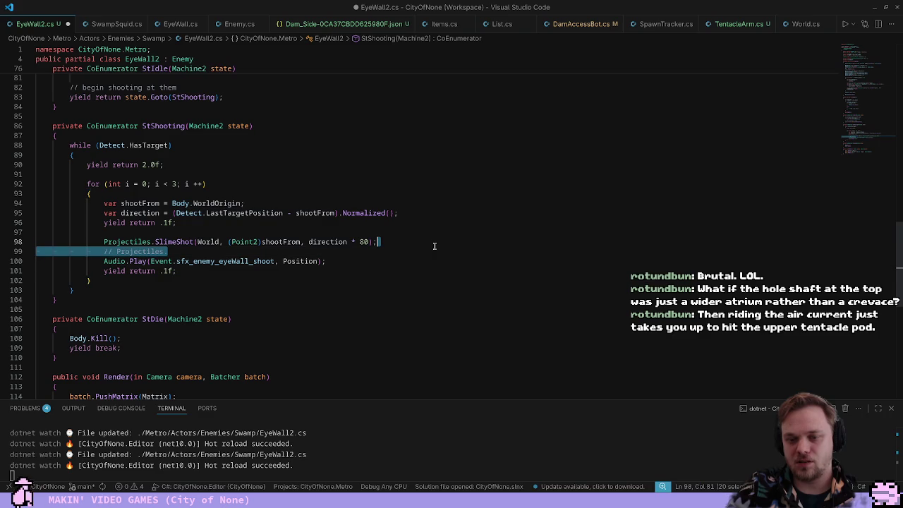
key(BackSpace)
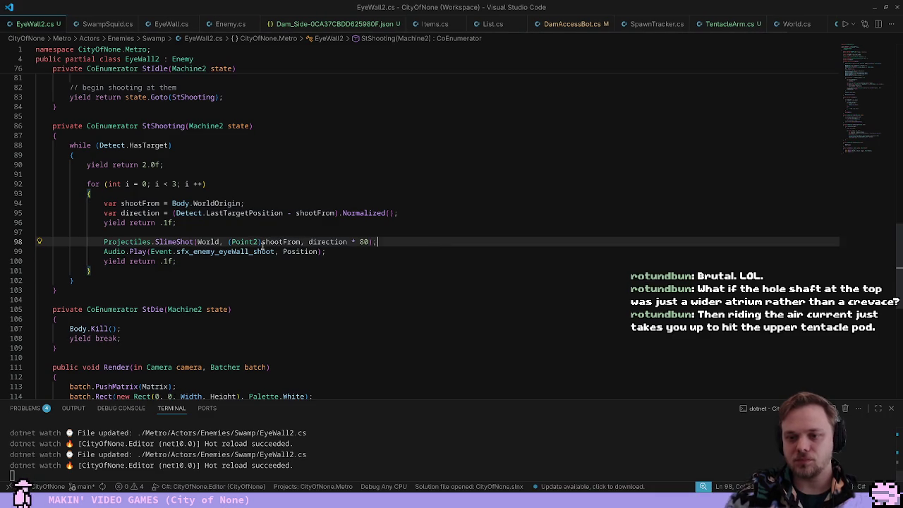
Change the shot delay from .1f to .2f and save EyeWall2.cs
key(Down)
key(Down)
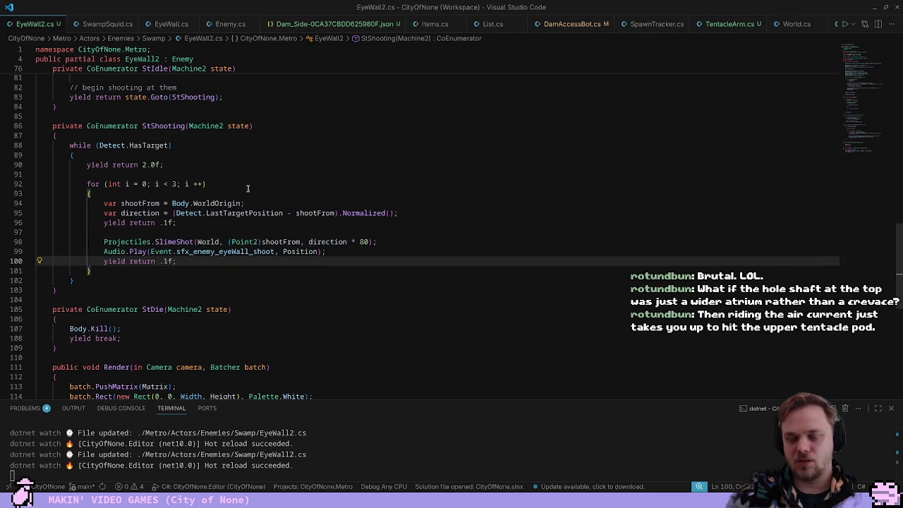
key(BackSpace)
text(2)
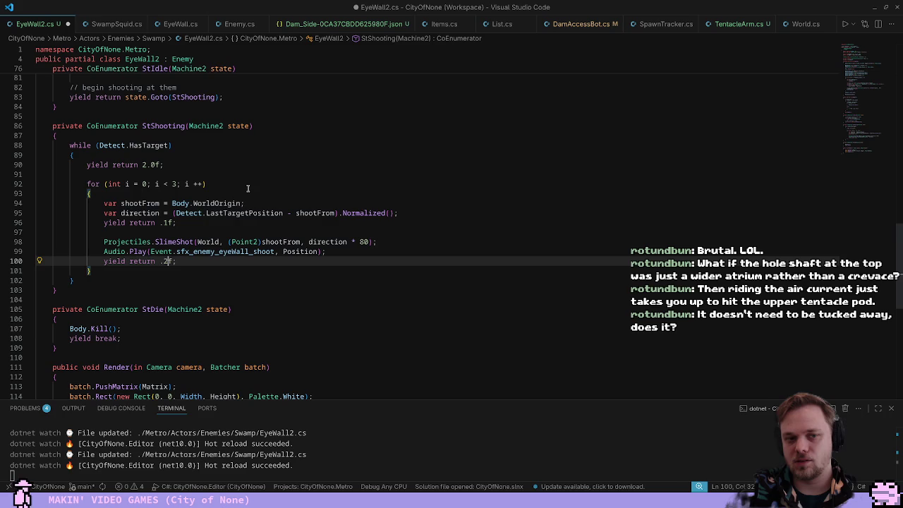
click(248, 188)
key(ctrl+s)
Move the WindEmitter right to sit under its shaft
key(alt+Tab)
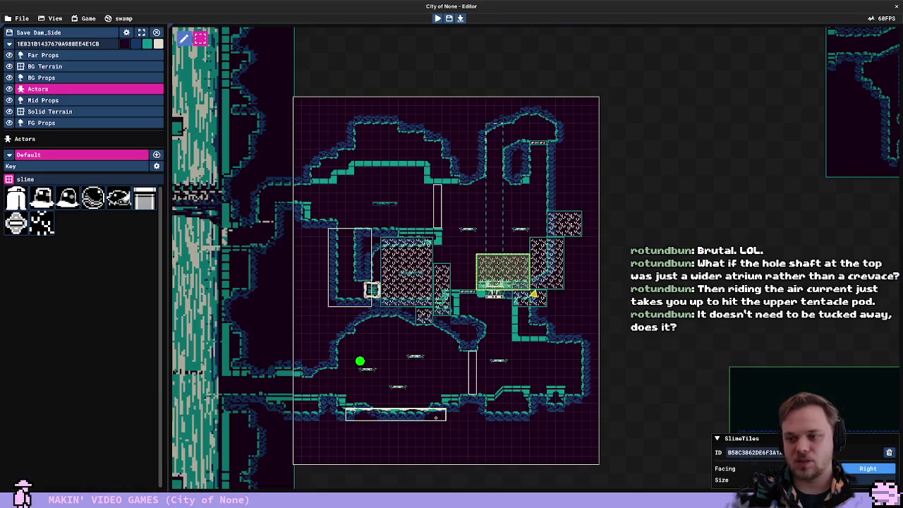
scroll(455, 252, up, 3)
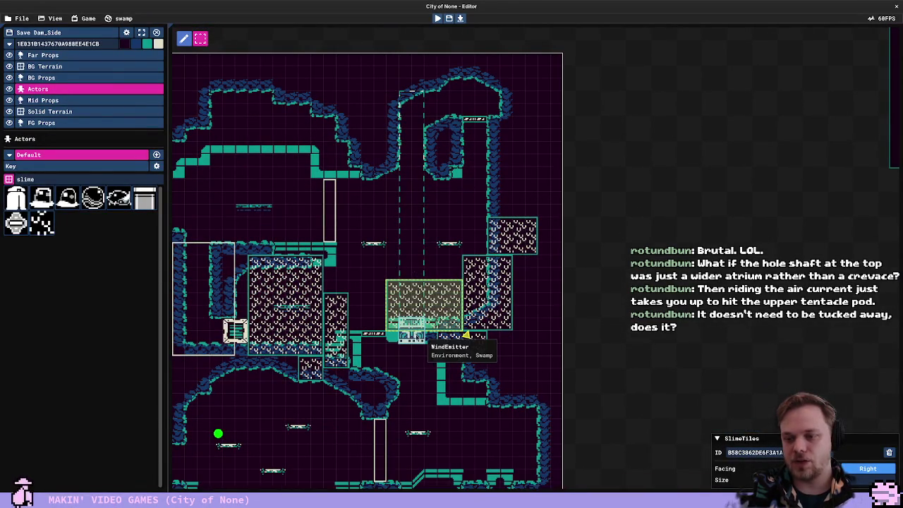
click(416, 336)
mouse_move(416, 336)
mouse_down()
mouse_move(515, 339)
mouse_move(480, 344)
mouse_up()
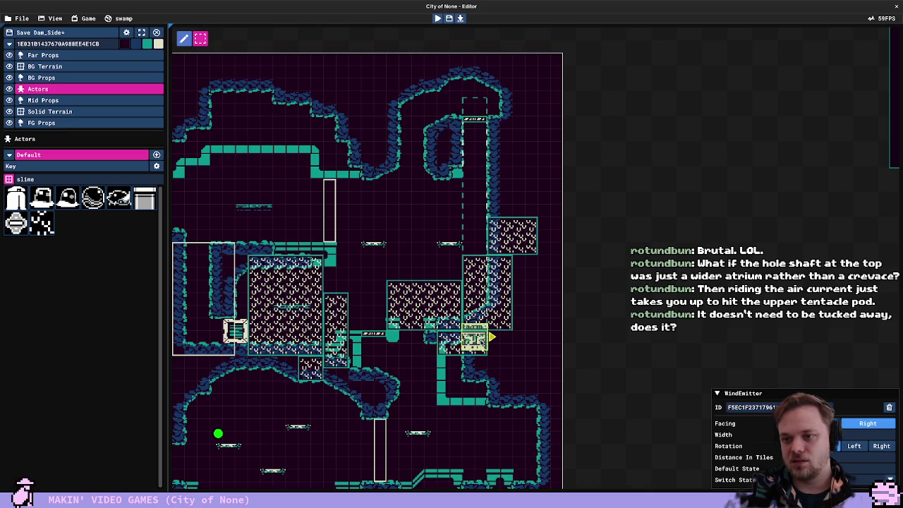
On Solid Terrain, clear the rock atop the atrium, paint a diagonal ceiling slope, and patch the right wall
click(51, 111)
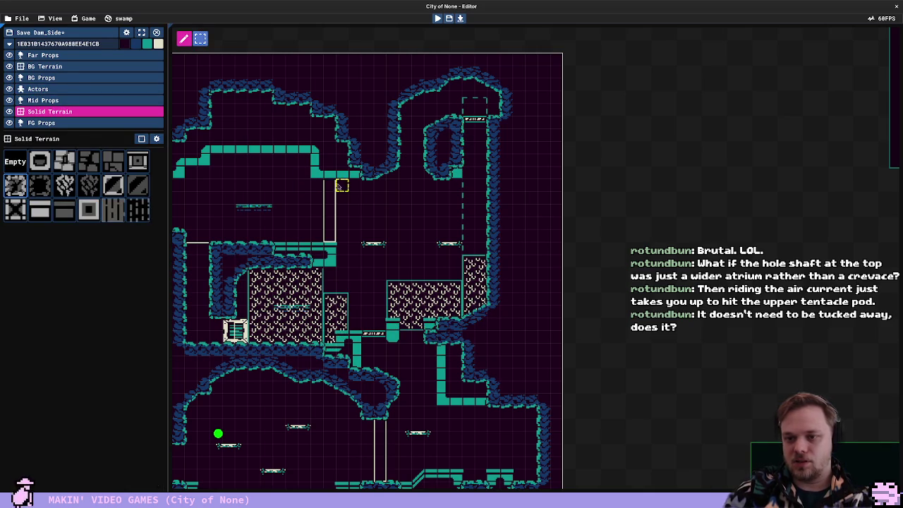
drag(340, 177, 482, 89)
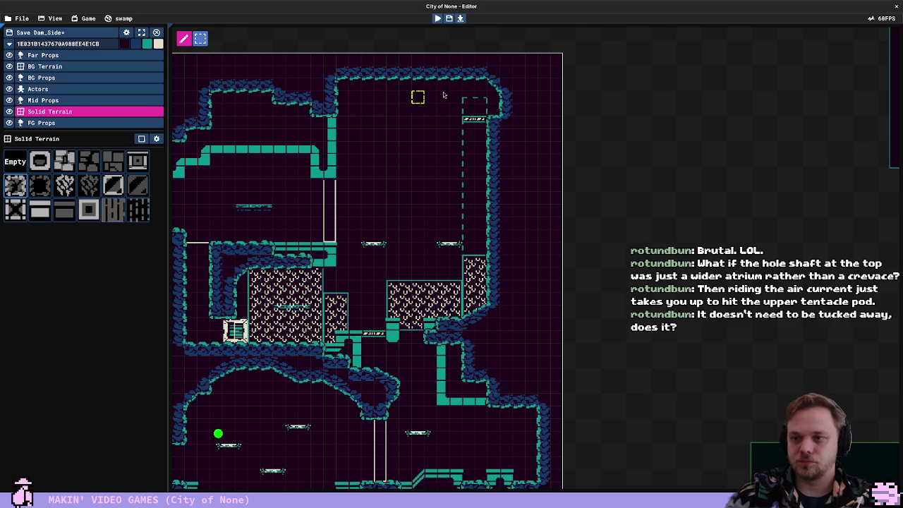
scroll(381, 148, up, 1)
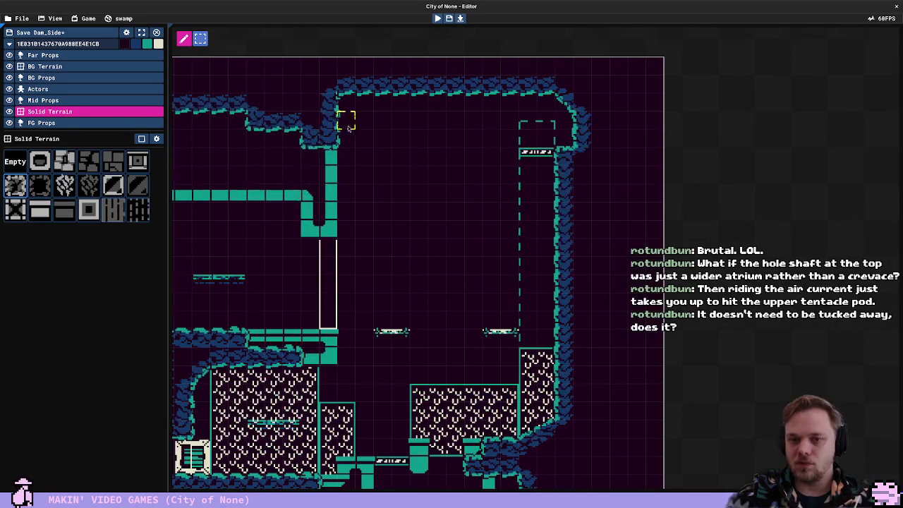
scroll(346, 120, up, 1)
click(340, 99)
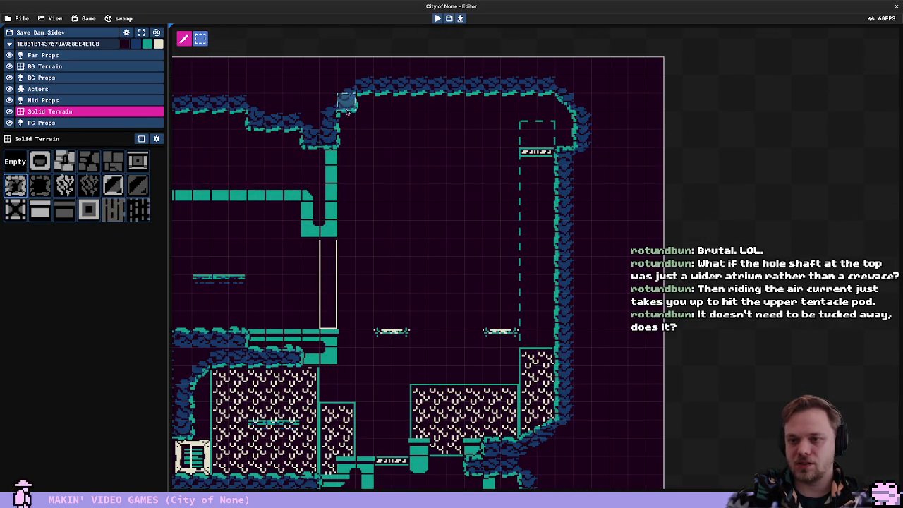
click(346, 122)
drag(346, 121, 388, 90)
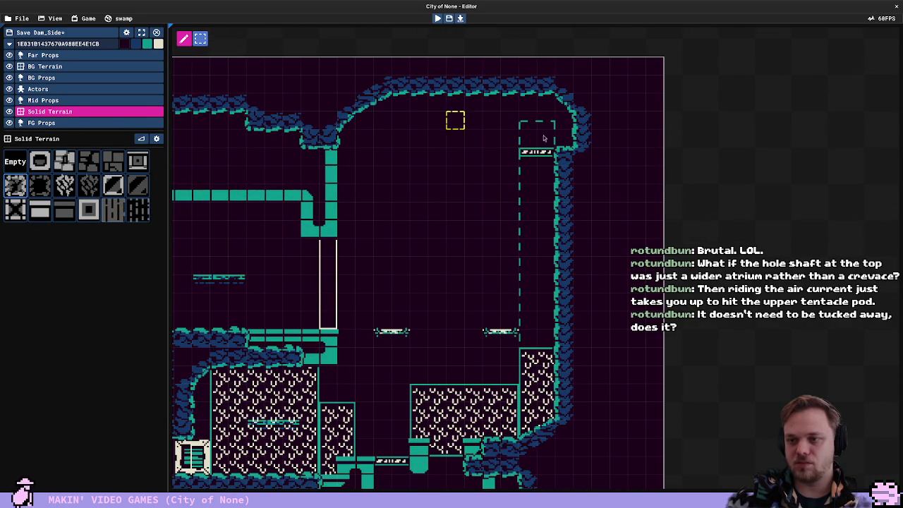
drag(564, 152, 569, 177)
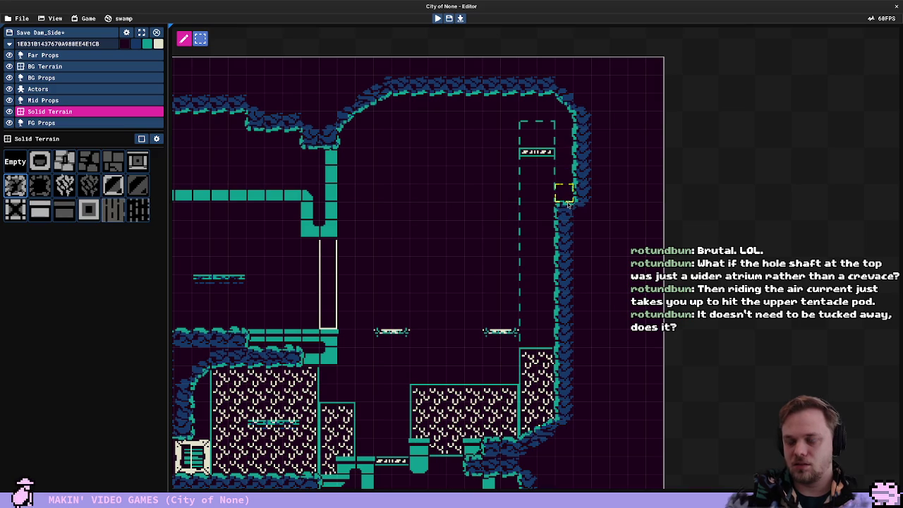
click(562, 200)
Move both SwingBoards up into the atrium so they sit level
click(98, 89)
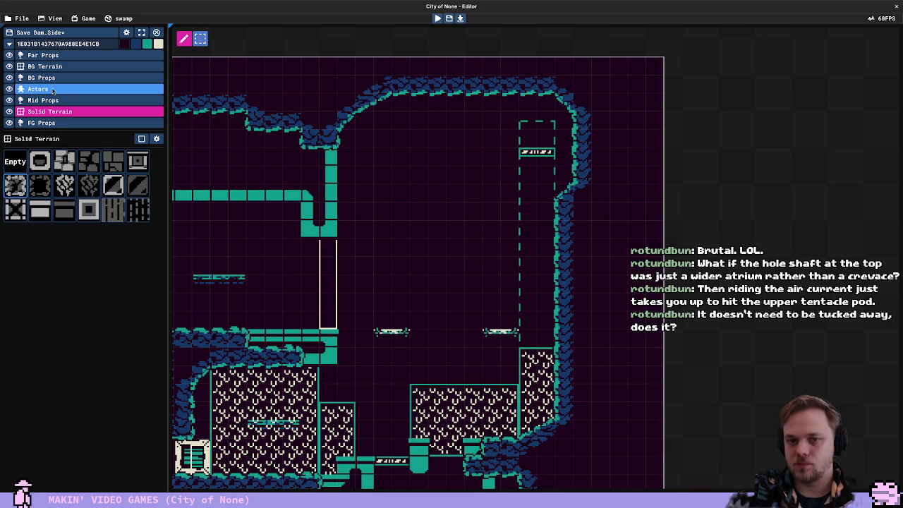
click(387, 332)
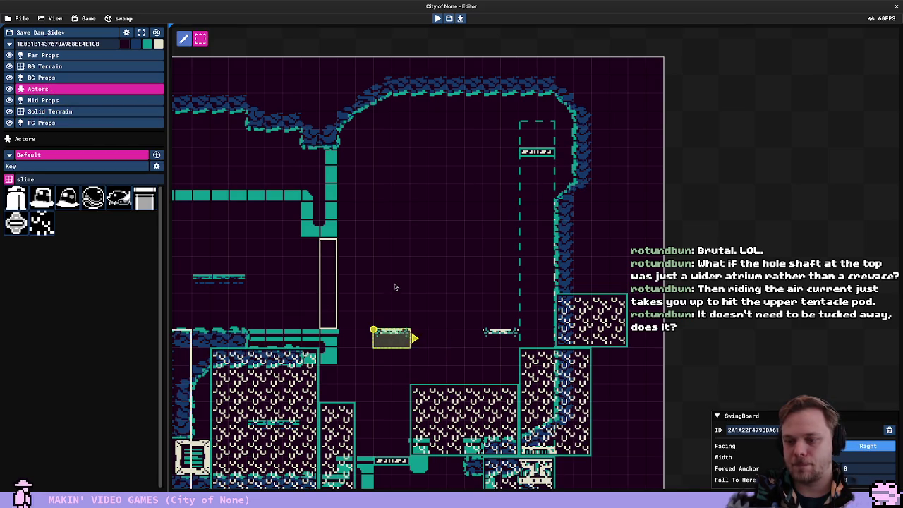
mouse_move(372, 292)
mouse_down()
mouse_move(534, 343)
mouse_move(482, 183)
mouse_move(492, 203)
mouse_up()
click(433, 189)
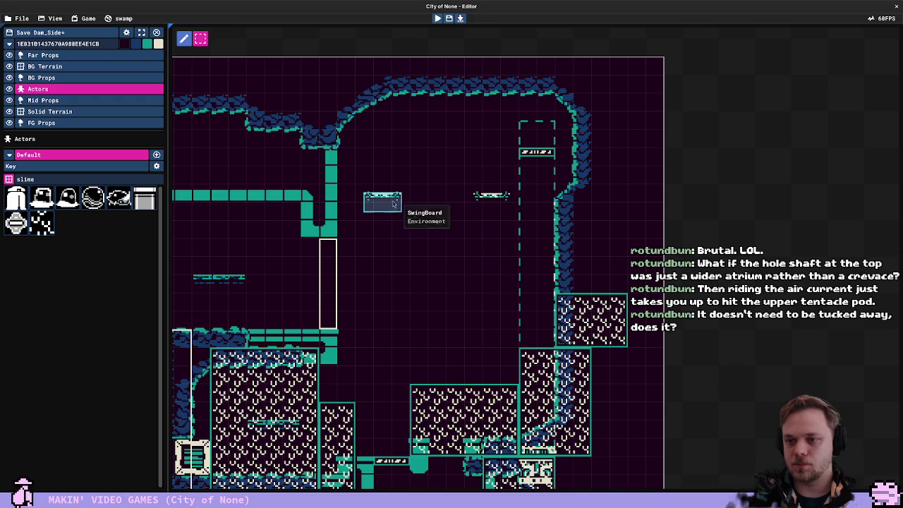
mouse_move(381, 202)
mouse_down()
mouse_move(413, 201)
mouse_move(389, 201)
mouse_up()
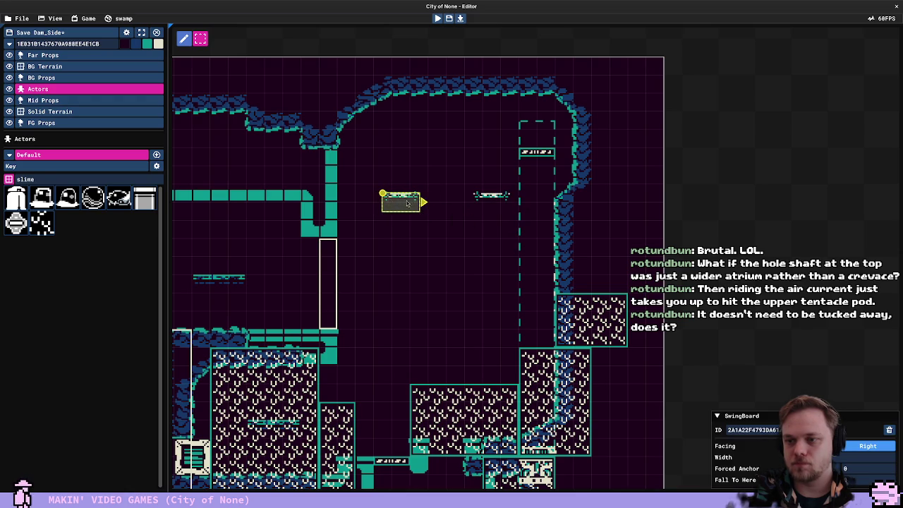
Delete the lower SlimeTiles block and the one on the right wall
click(584, 383)
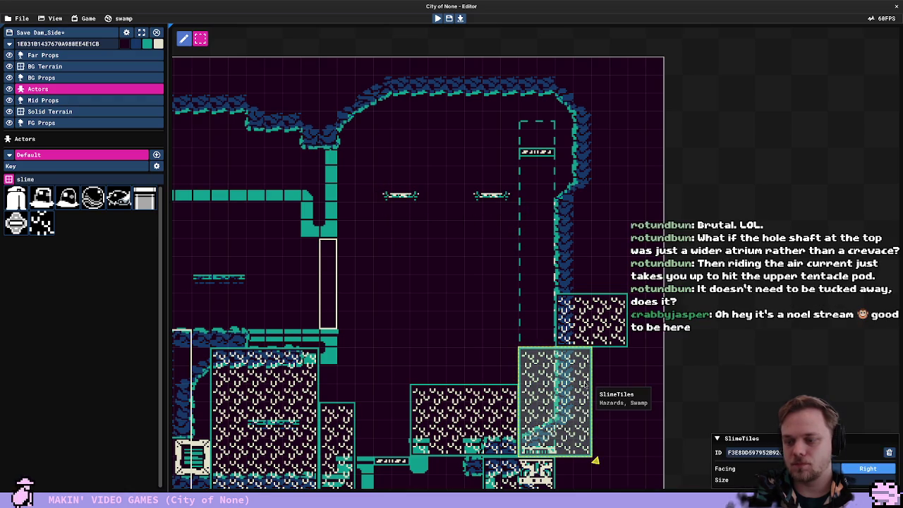
click(595, 460)
scroll(489, 319, down, 3)
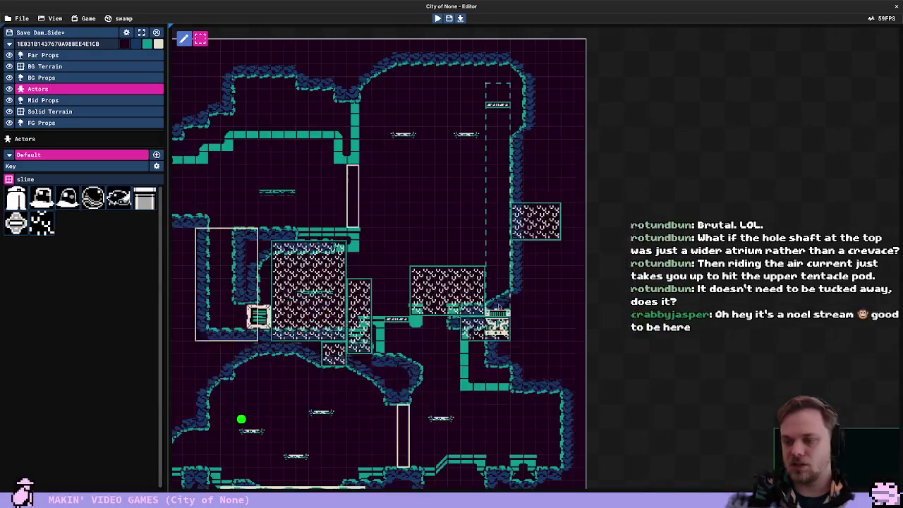
right_click(488, 319)
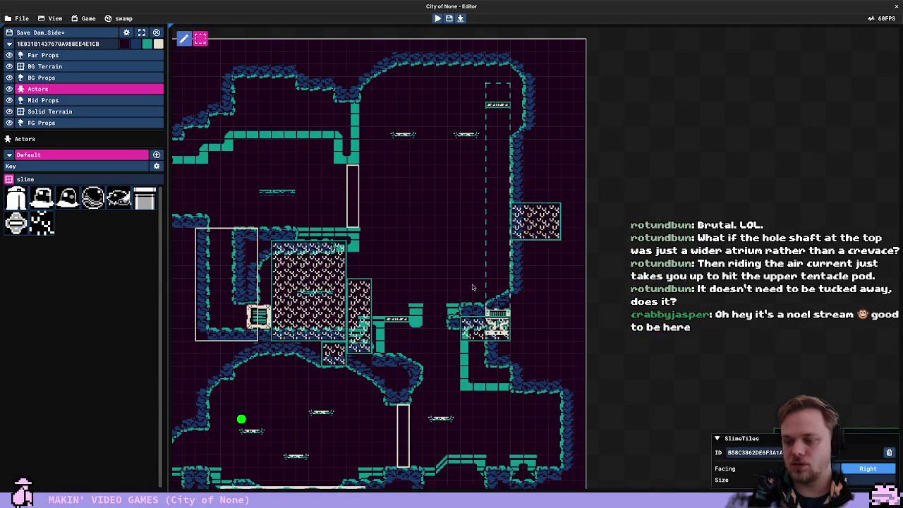
right_click(545, 225)
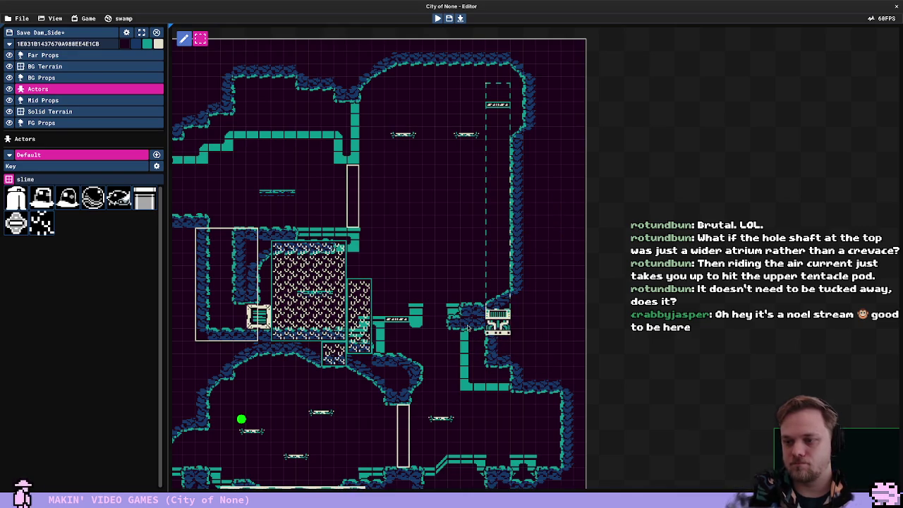
Paint a grate terrain tile at the wind emitter's position on the lower right ledge
click(498, 318)
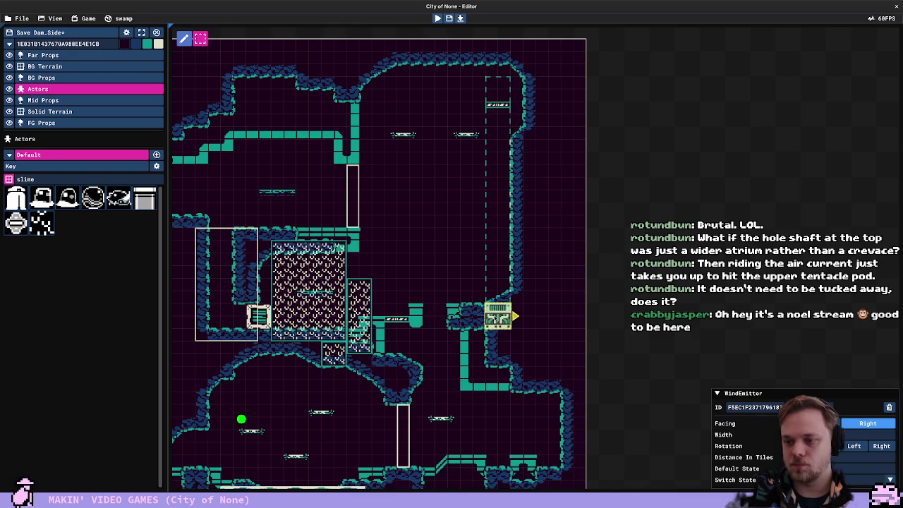
click(49, 111)
drag(492, 297, 501, 318)
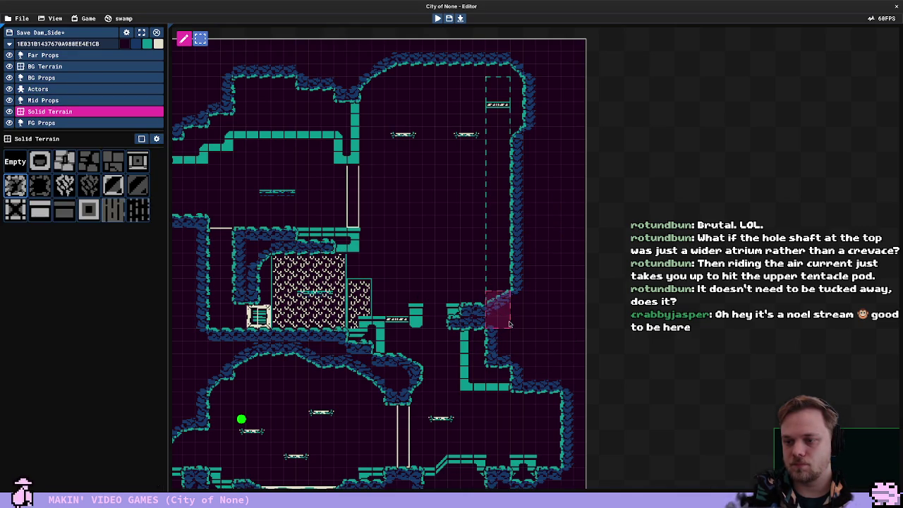
Paint teal terrain from the ledge across to the wind emitter's block, then return to actor editing
drag(423, 313, 455, 314)
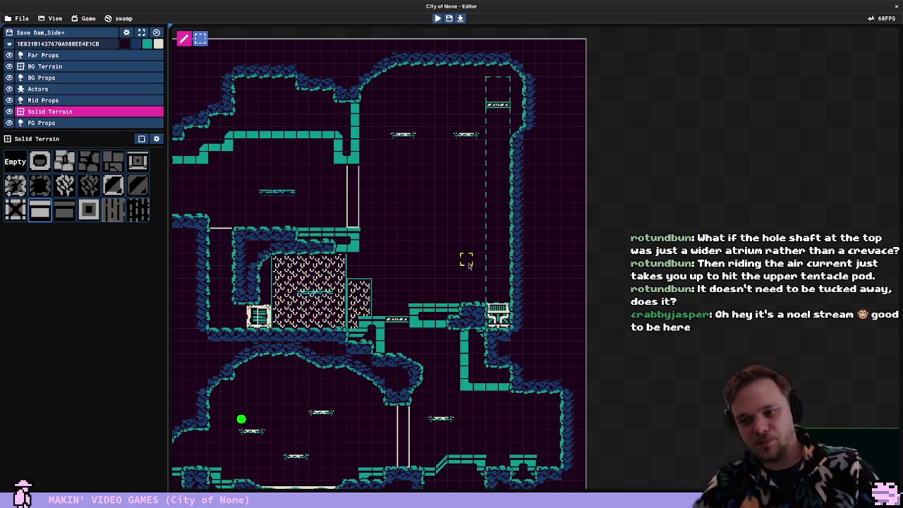
click(141, 89)
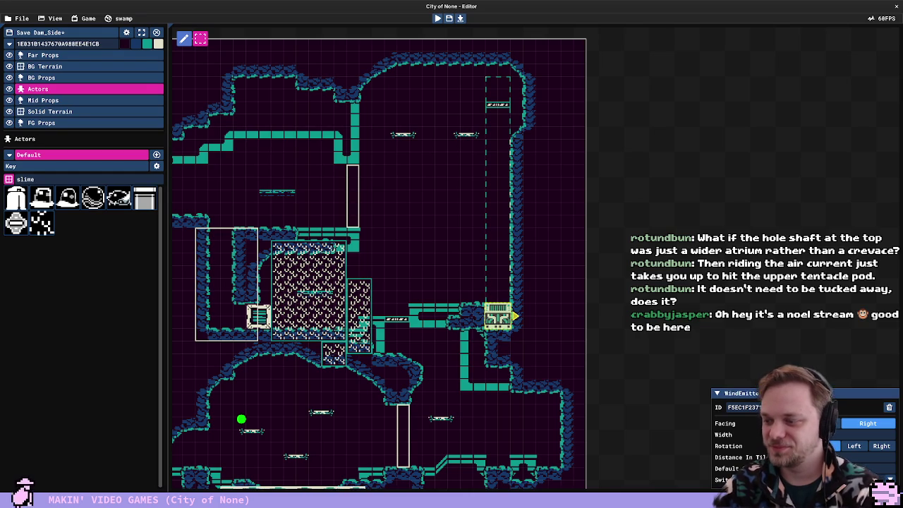
Pull EyeWall2's upper tentacle points lower in the atrium
click(467, 137)
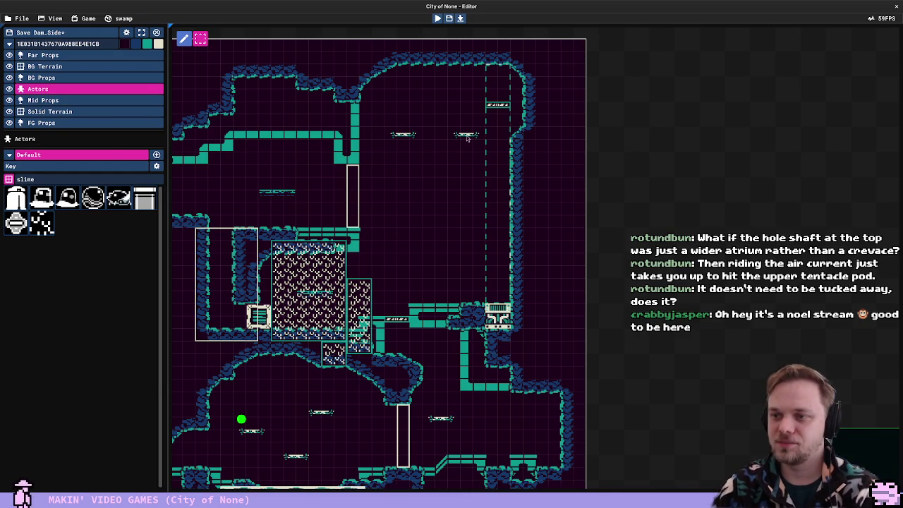
click(350, 199)
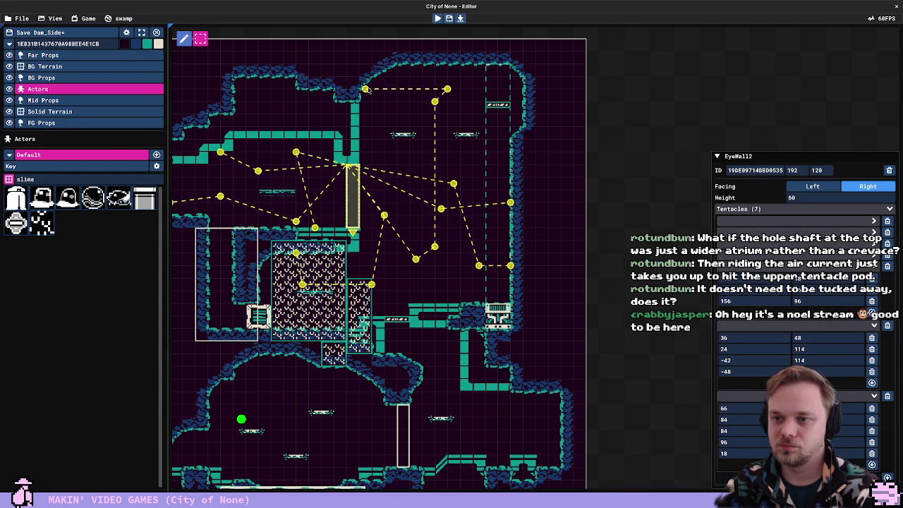
mouse_move(446, 89)
mouse_down()
mouse_move(446, 114)
mouse_move(435, 113)
mouse_up()
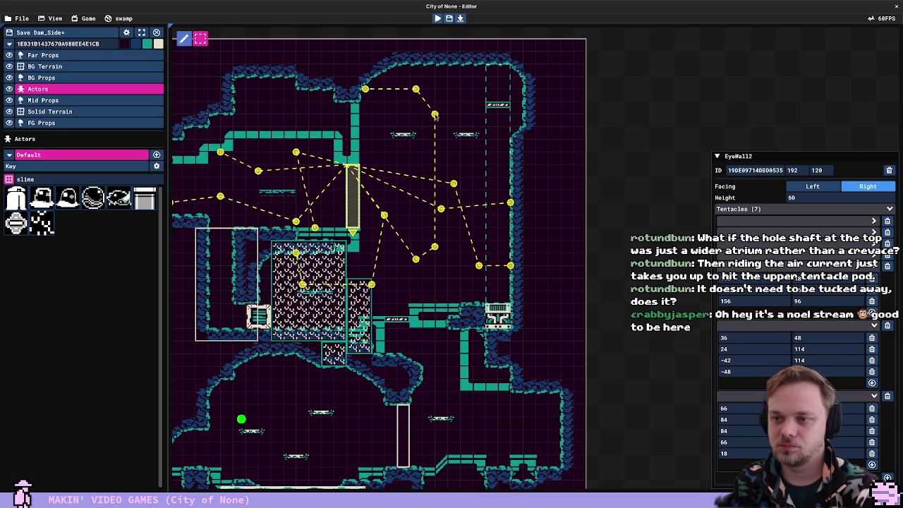
Fill the gap in the atrium's top wall with solid terrain
key(Down)
key(Down)
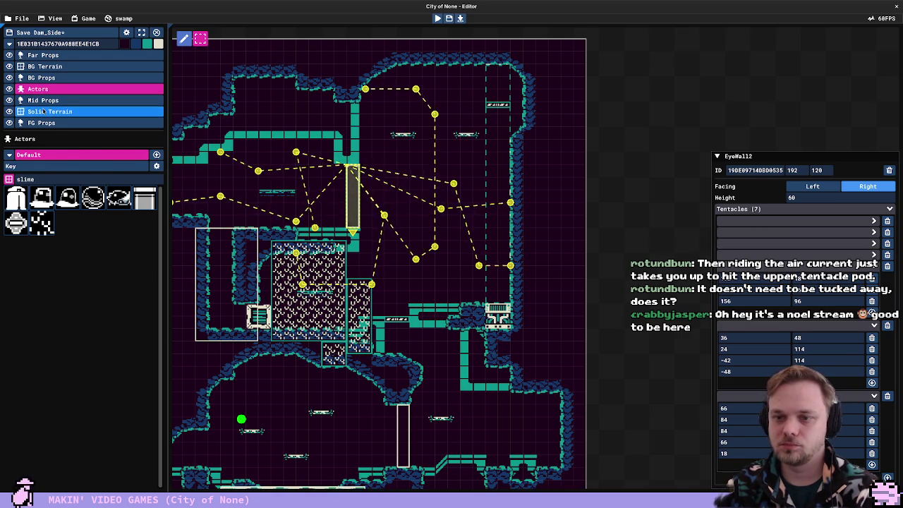
mouse_move(367, 77)
mouse_down()
mouse_move(420, 56)
mouse_move(446, 62)
mouse_up()
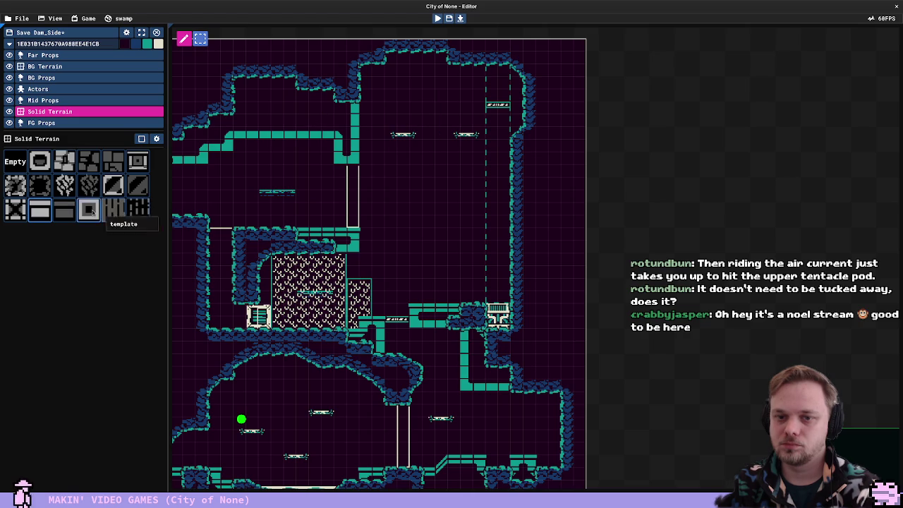
click(15, 185)
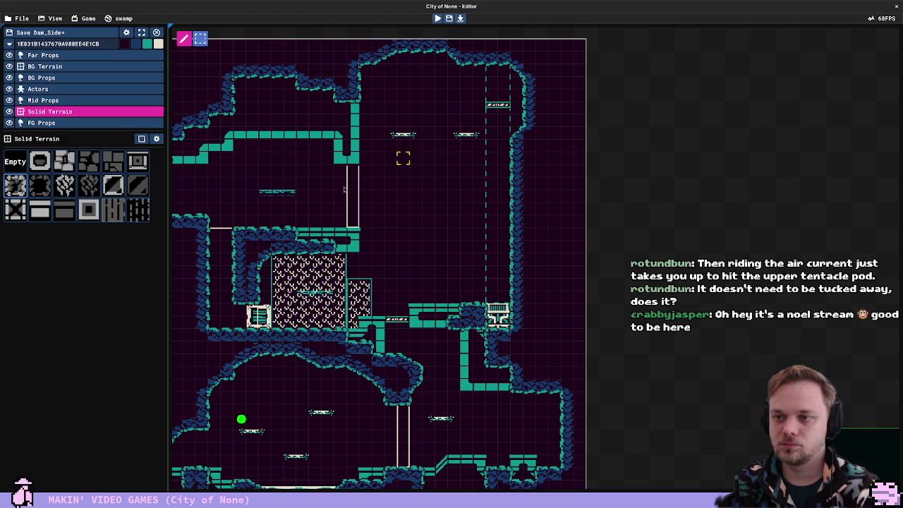
Drag an EyeWall2 tentacle end toward the ledge and carve the right wall into a wider alcove
click(351, 191)
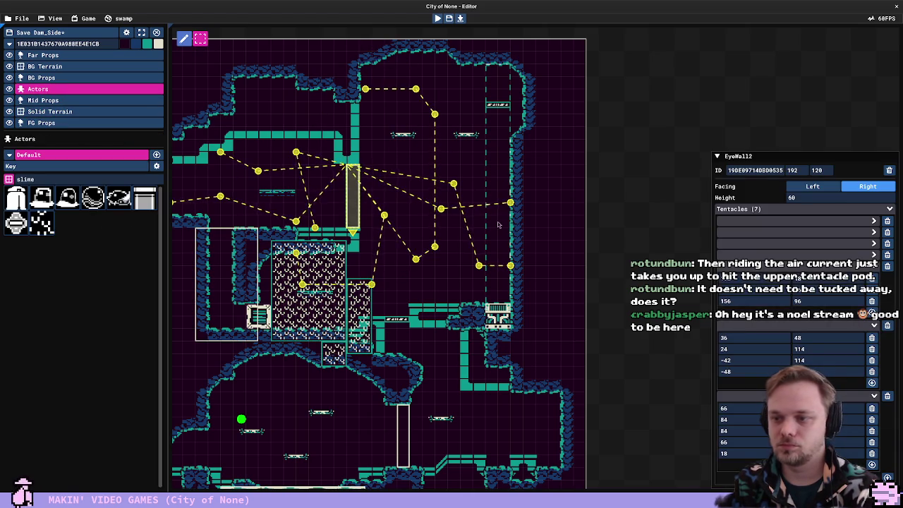
drag(510, 265, 466, 304)
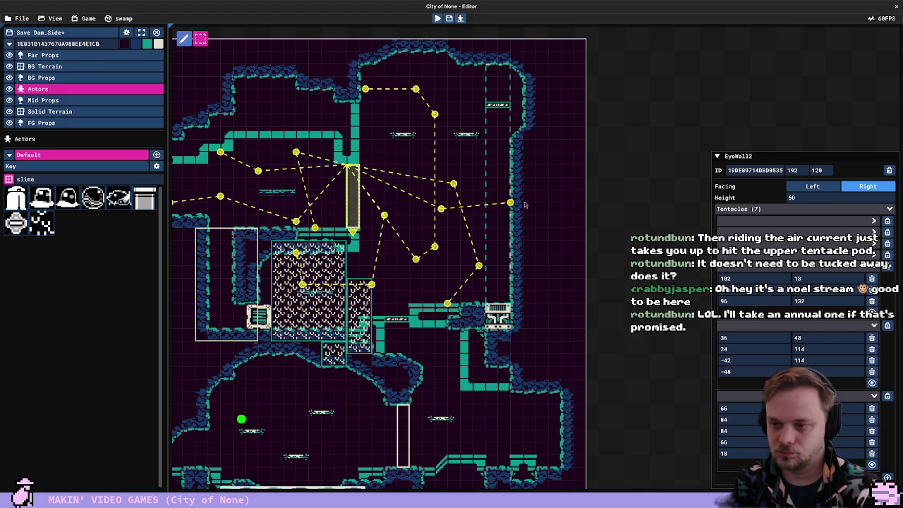
click(50, 112)
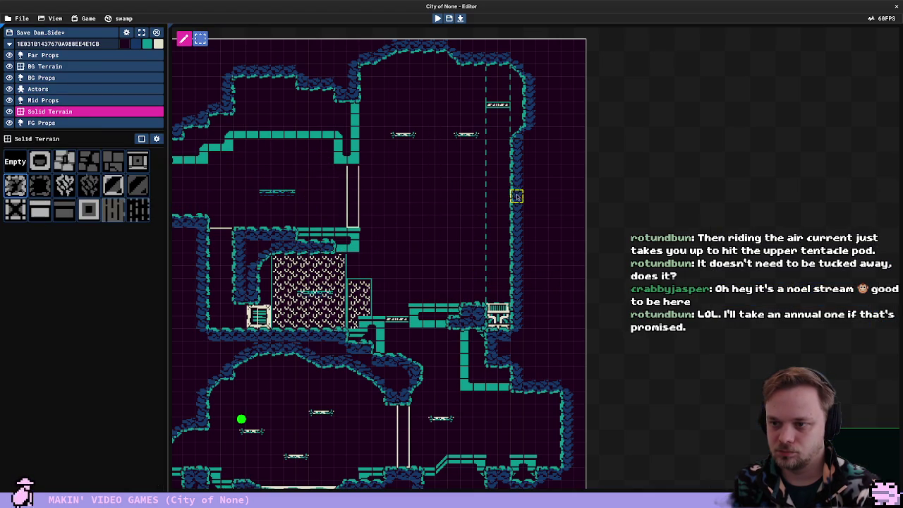
drag(517, 196, 560, 265)
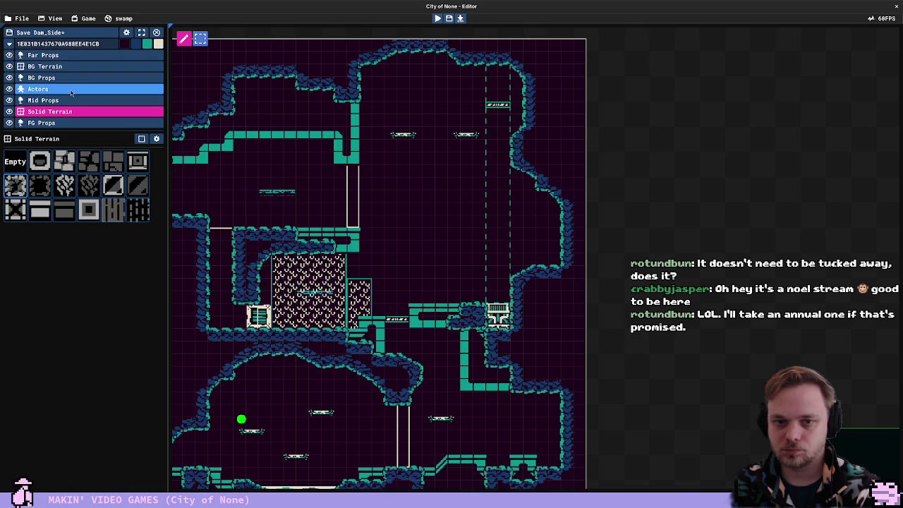
click(37, 89)
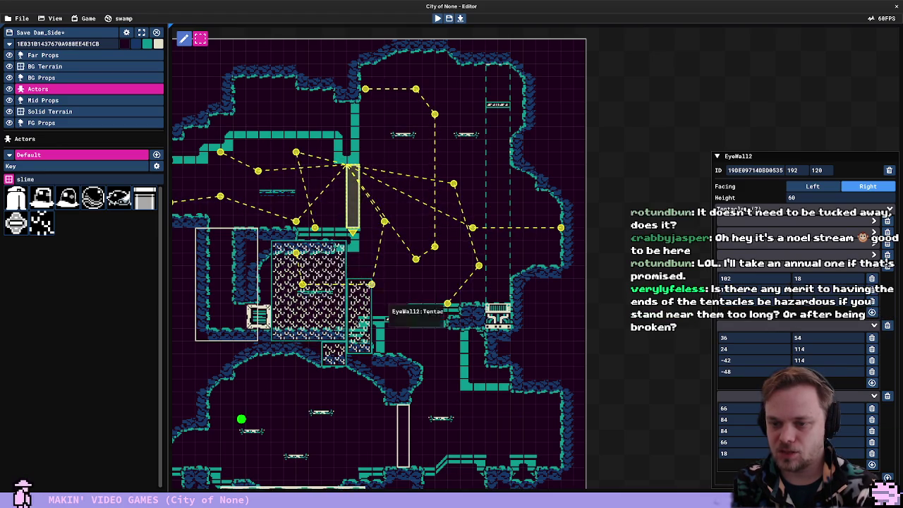
Run a quick playtest, then delete EyeWall2 from the atrium
key(F5)
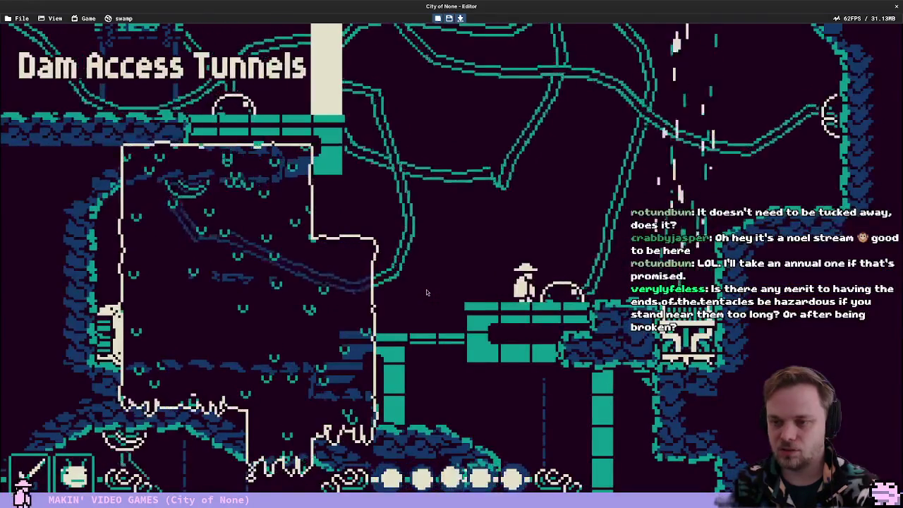
key(Right)
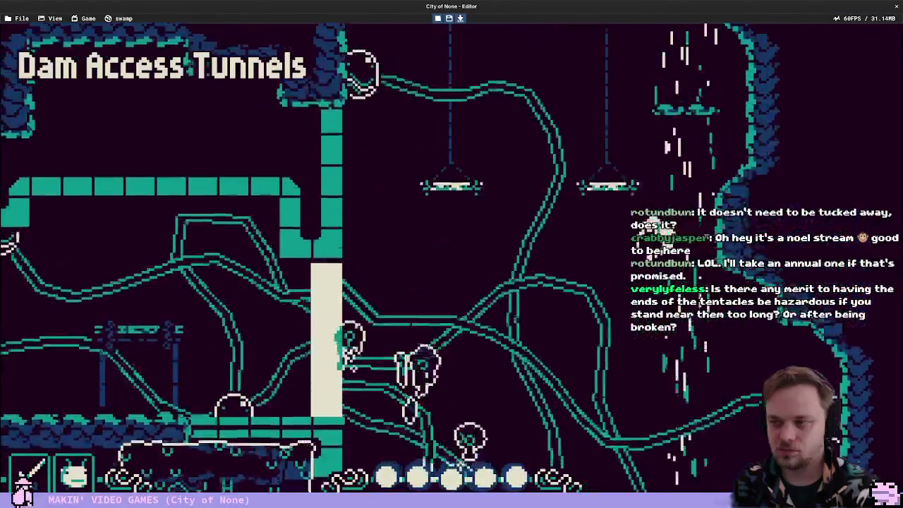
key(F5)
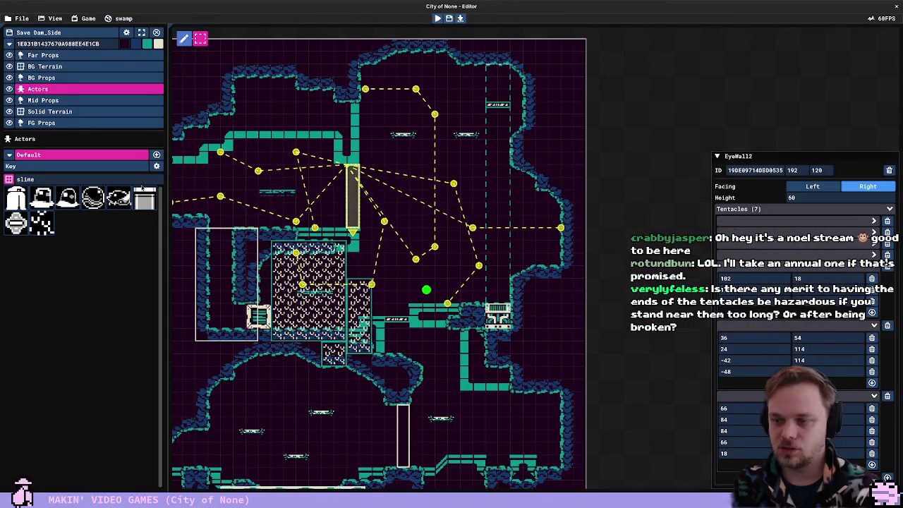
right_click(505, 106)
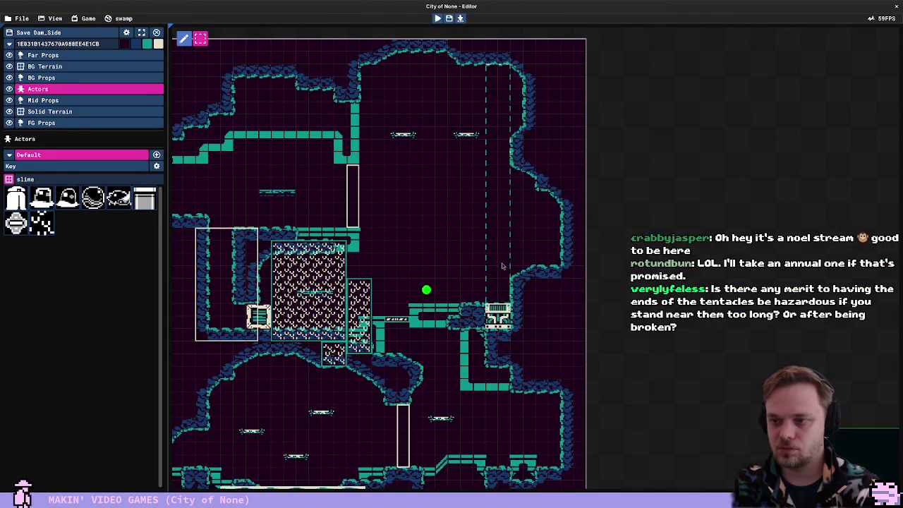
key(F5)
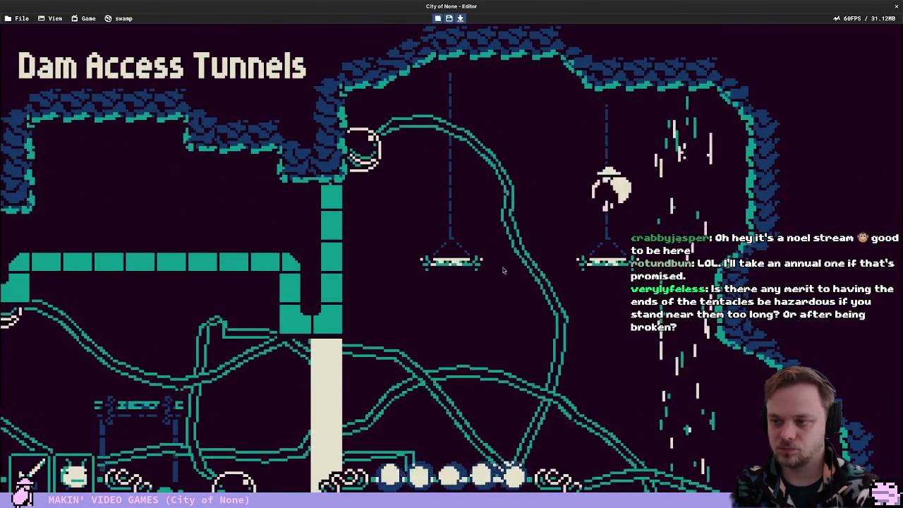
key(Left)
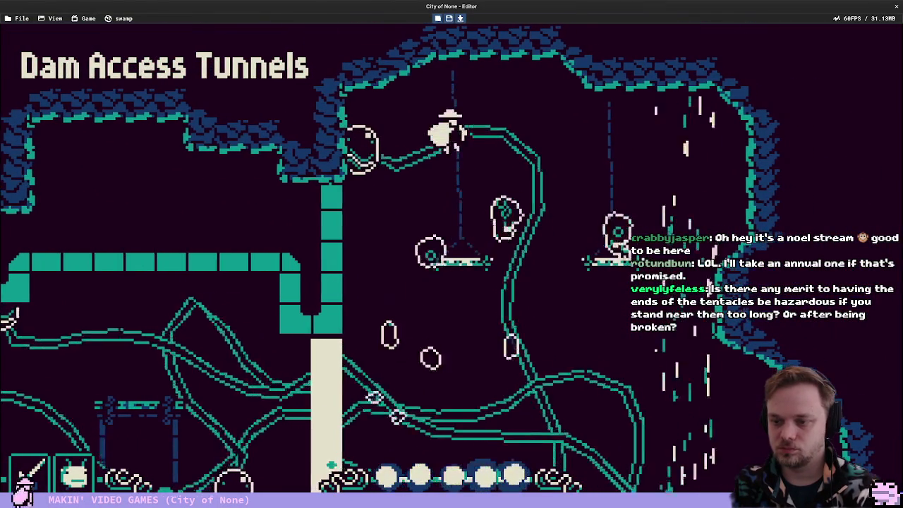
key(Down)
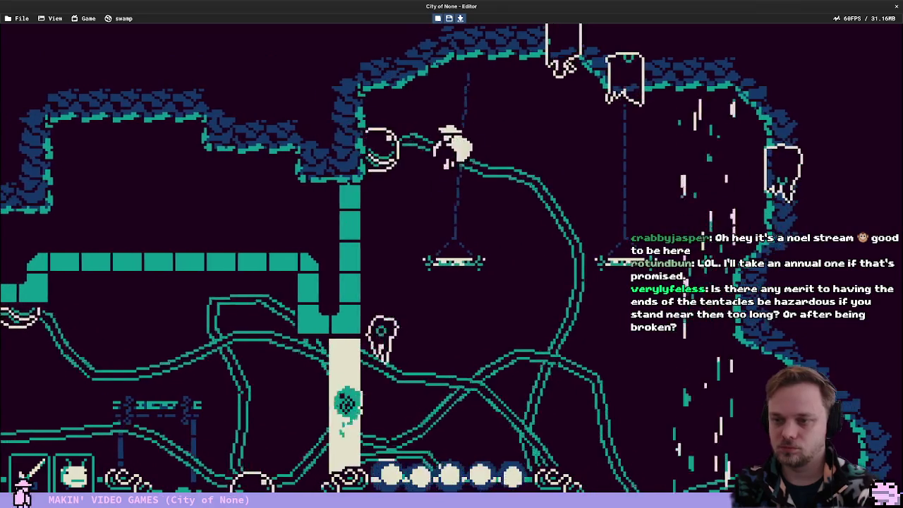
key(Down)
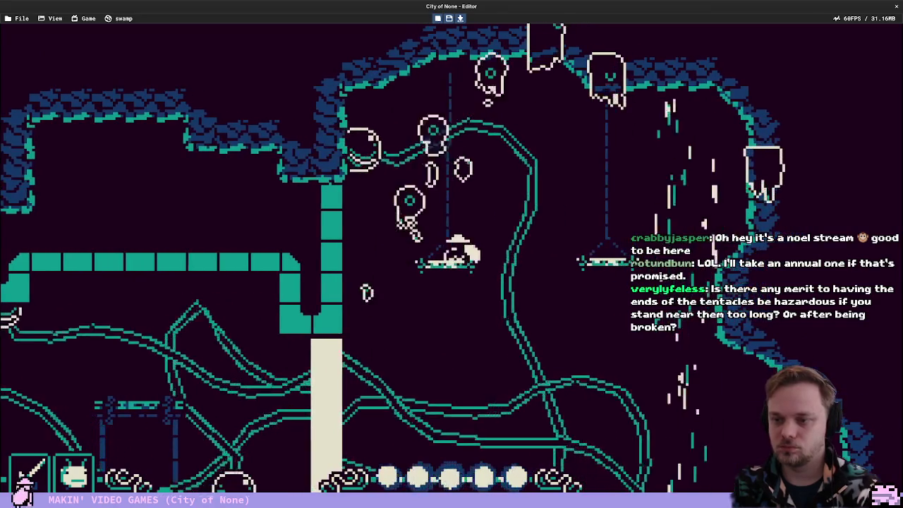
key(c)
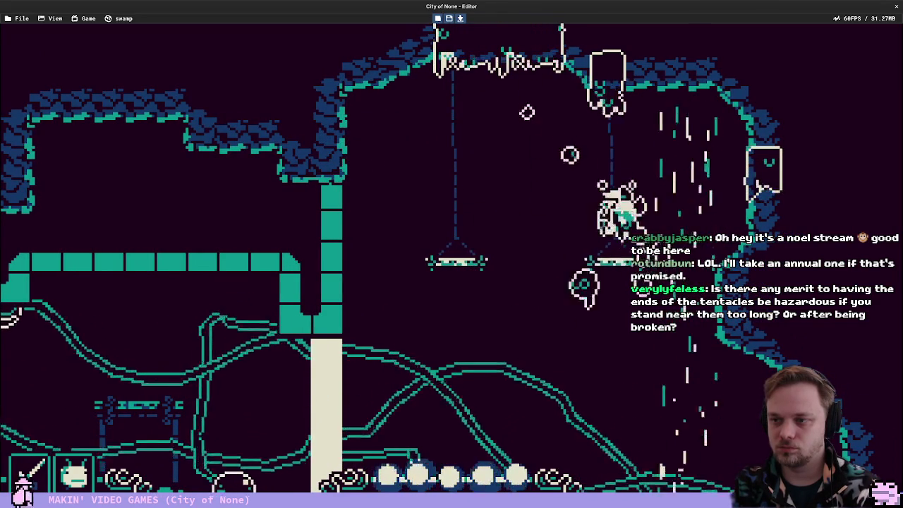
key(Left)
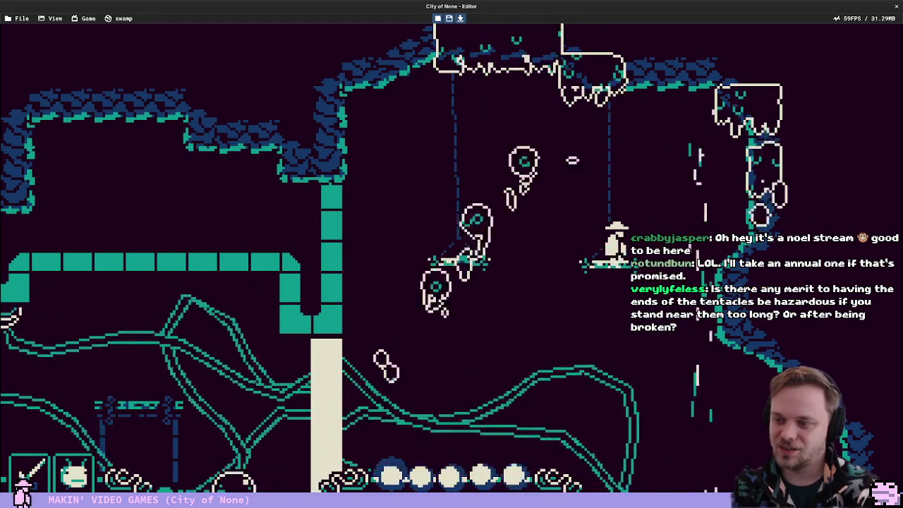
key(Left)
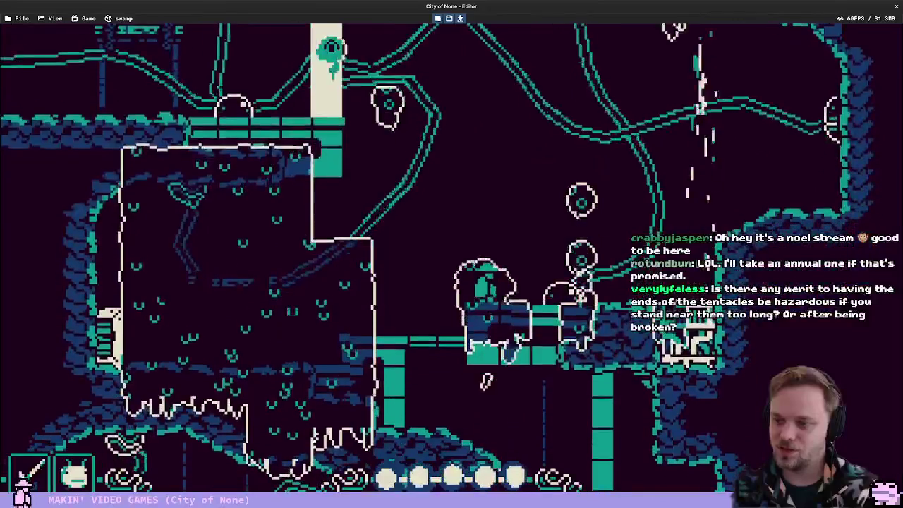
key(Left)
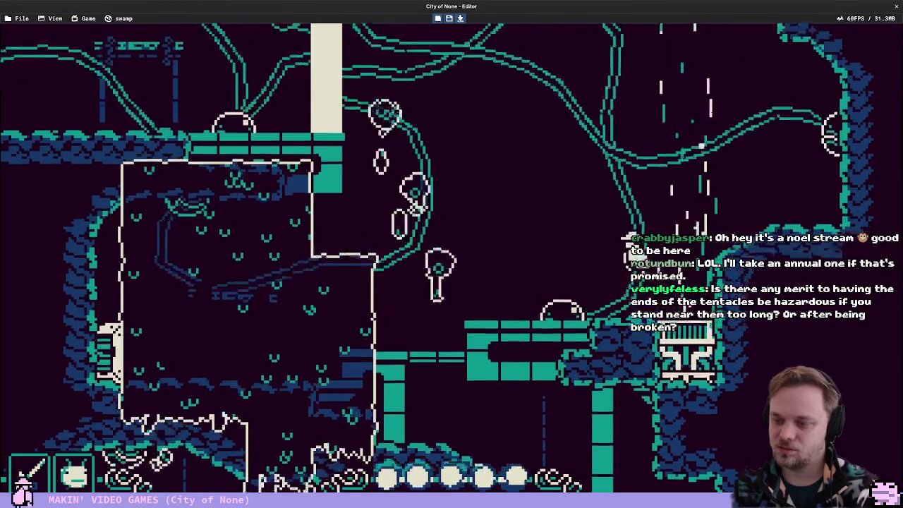
key(Left)
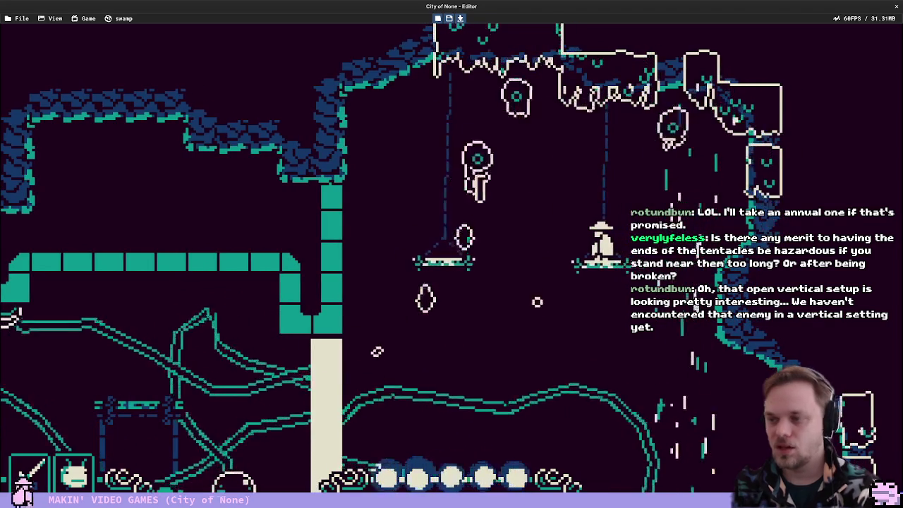
key(Escape)
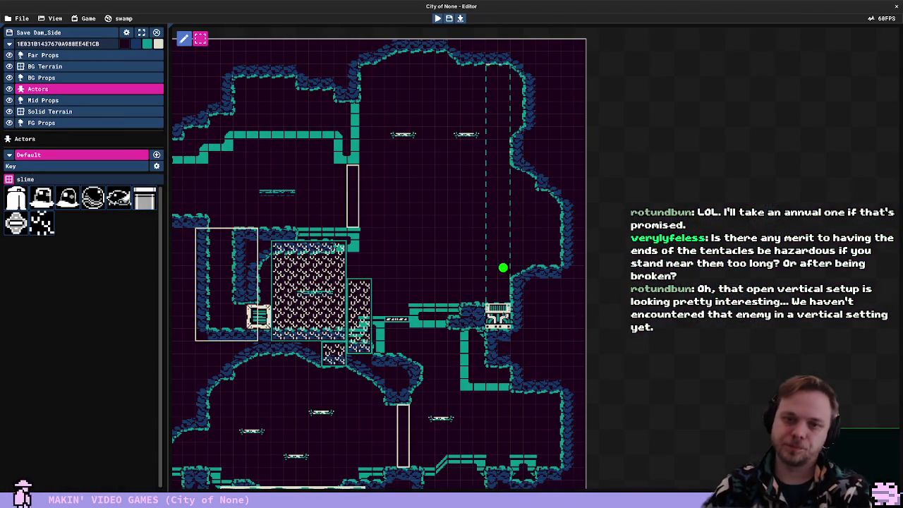
Nudge the slime tile block near the wind emitter up slightly
click(501, 314)
scroll(451, 204, up, 2)
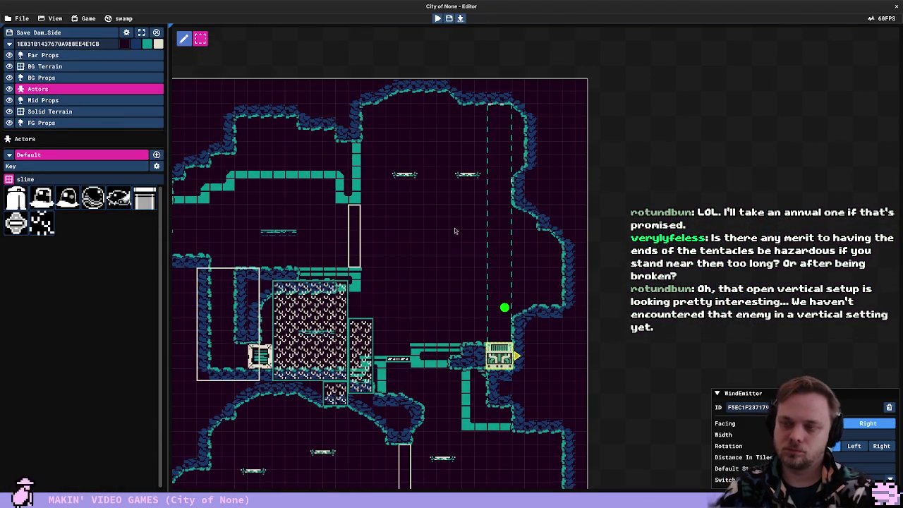
click(437, 340)
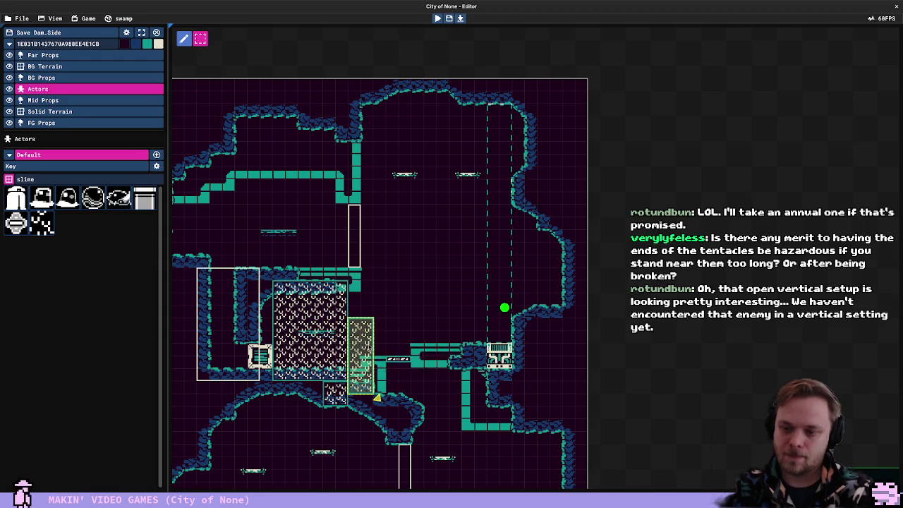
drag(378, 397, 377, 386)
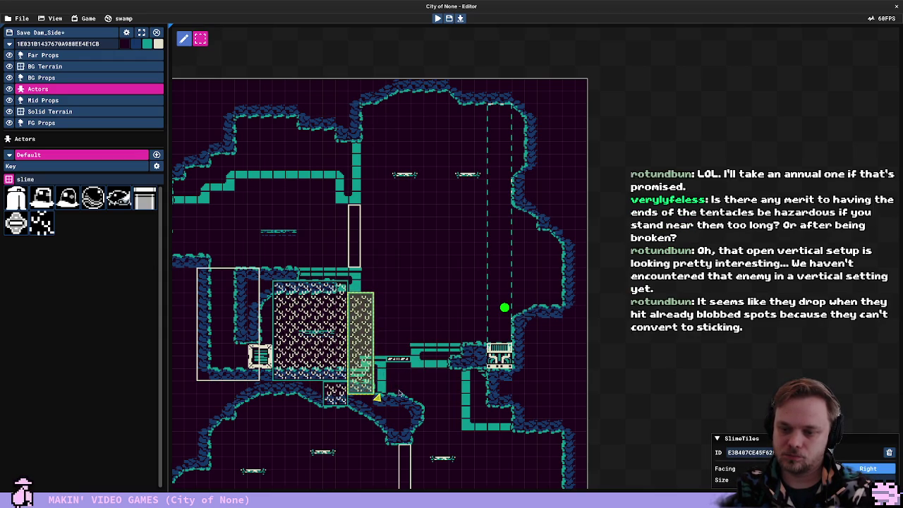
Playtest the Dam_Side atrium three times, returning to the editor after each run
key(F5)
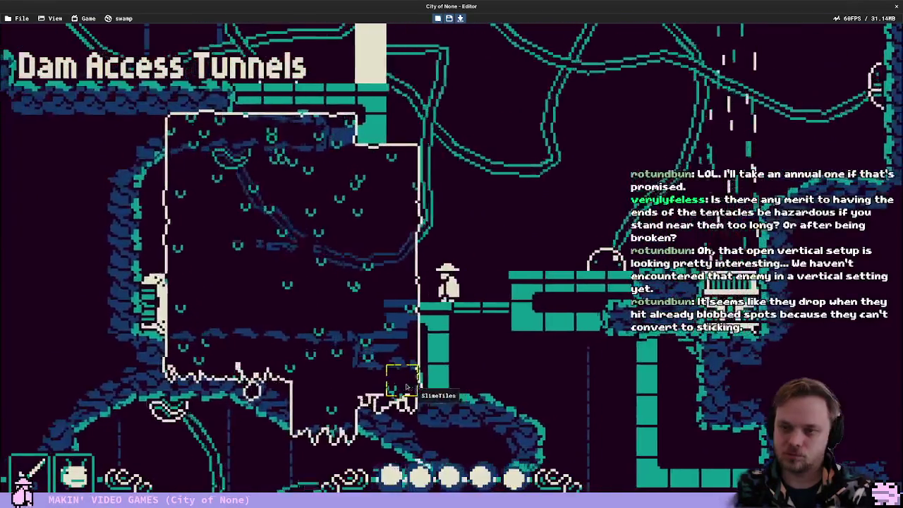
key(F5)
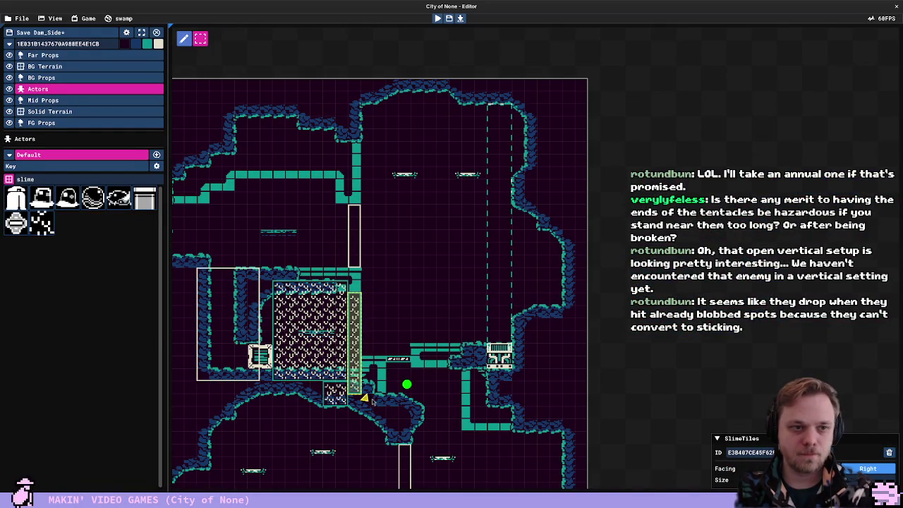
key(F5)
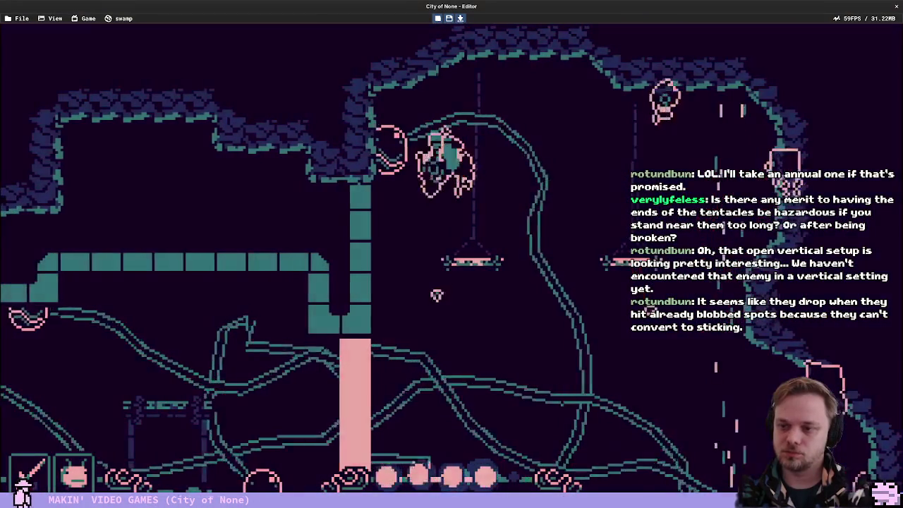
key(Escape)
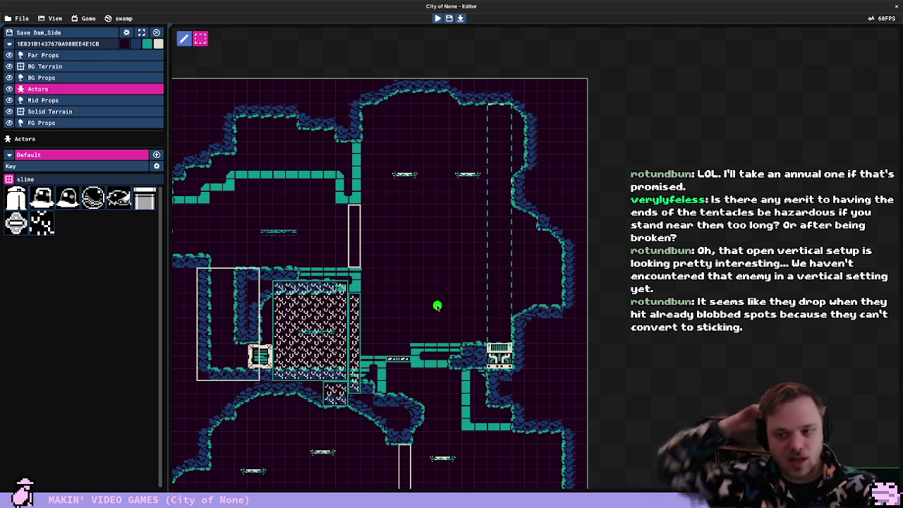
key(F5)
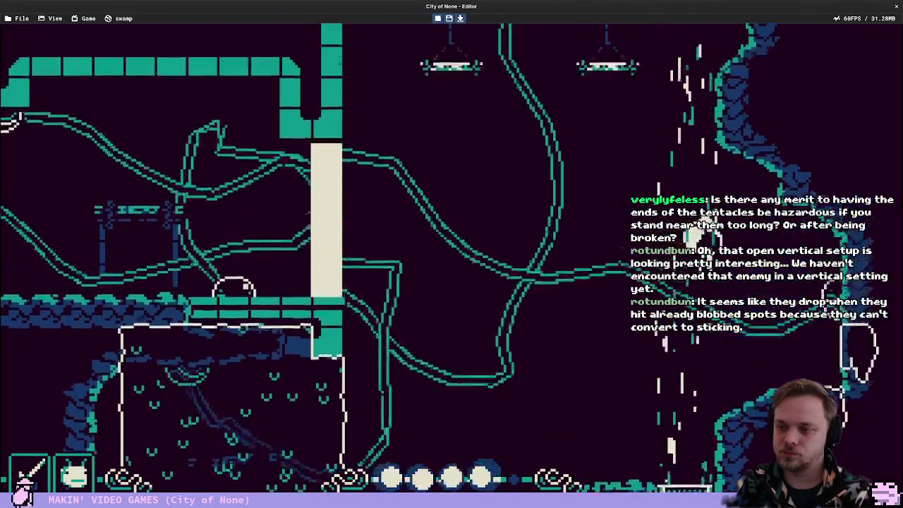
key(Escape)
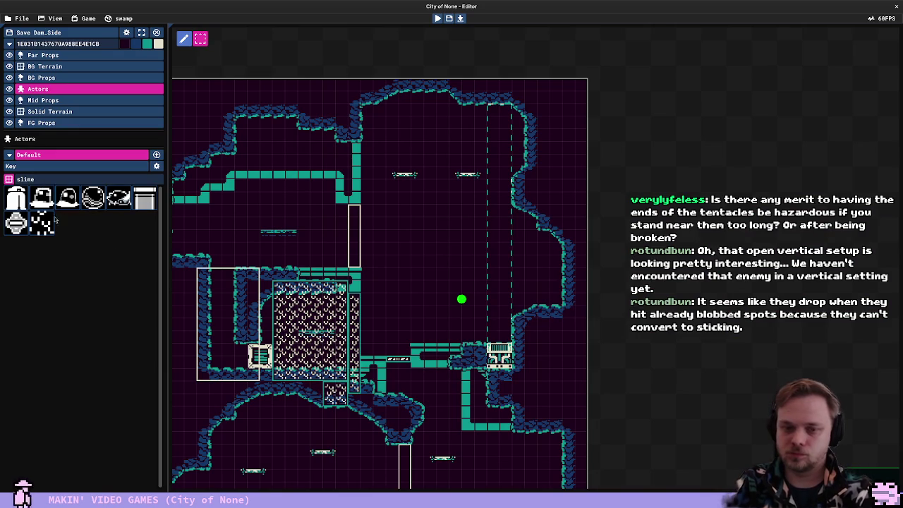
Add a second slime tile block beside the one by the wind emitter
click(466, 340)
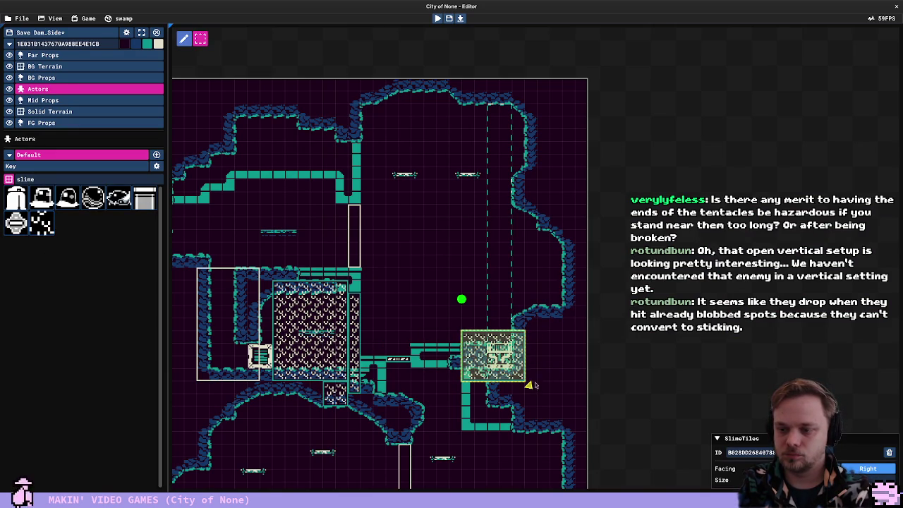
mouse_move(526, 385)
mouse_down()
mouse_move(536, 392)
mouse_move(578, 375)
mouse_move(556, 334)
mouse_up()
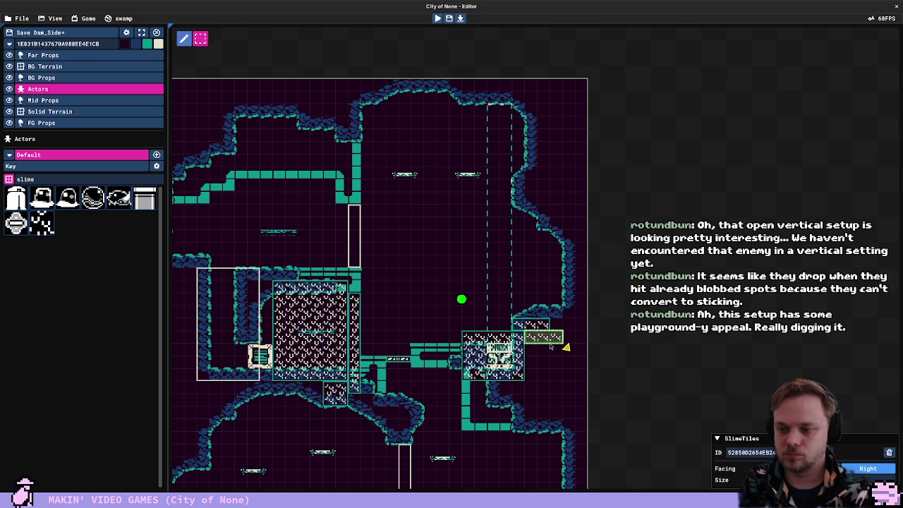
click(526, 385)
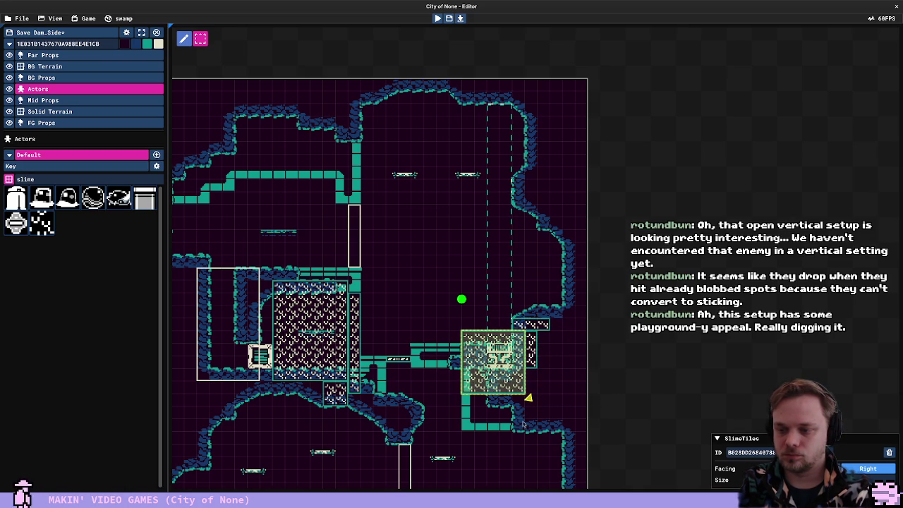
Move the narrow slime strip left toward the walkway and choose the SlimeRegrower actor
click(533, 366)
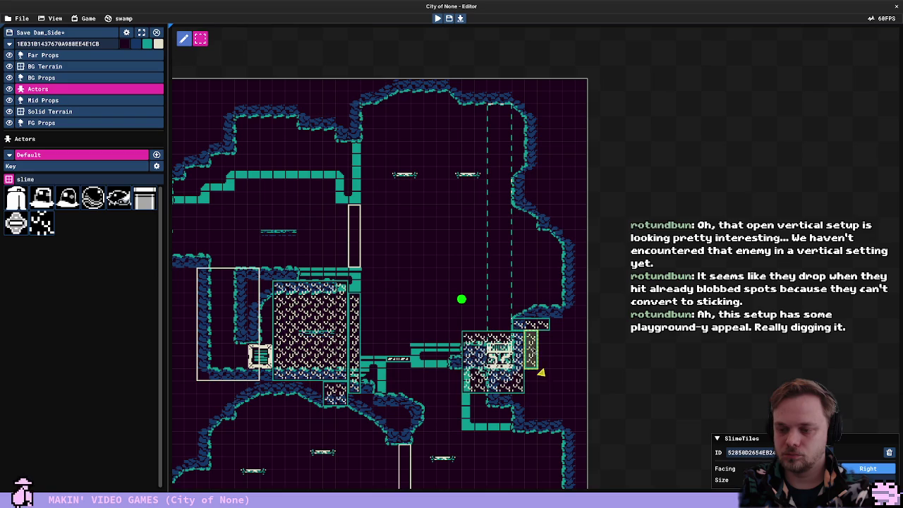
mouse_move(554, 385)
mouse_down()
mouse_move(440, 385)
mouse_move(452, 385)
mouse_up()
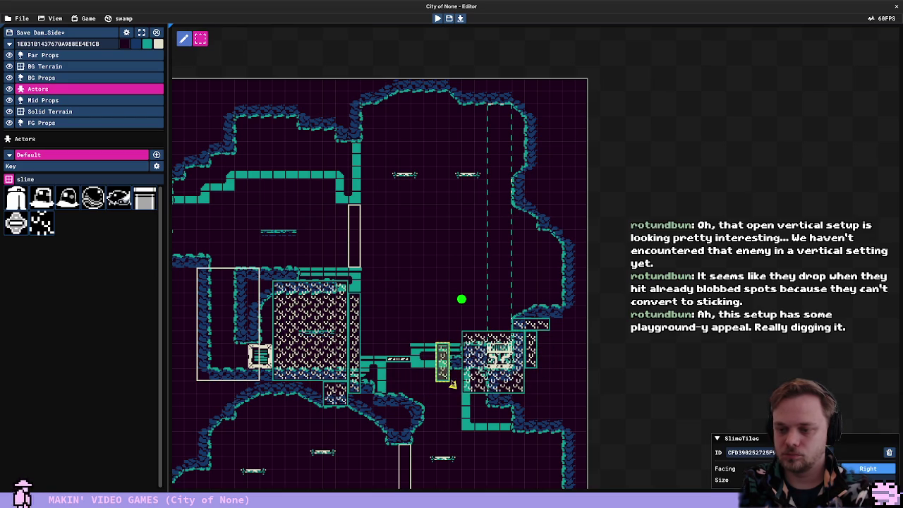
click(15, 223)
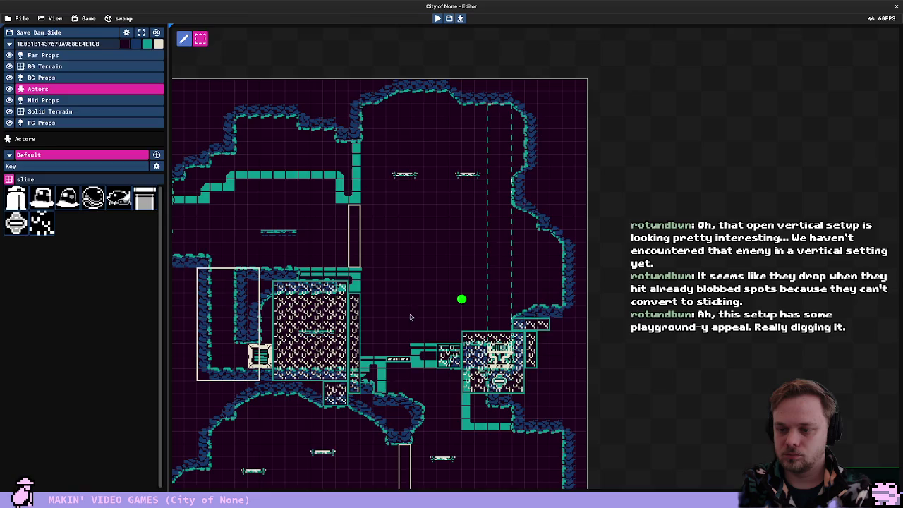
key(F5)
key(Right)
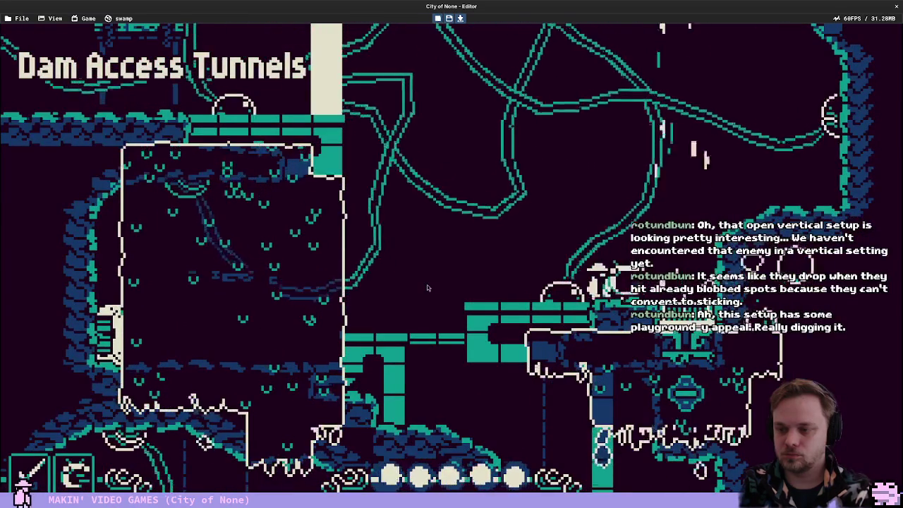
key(Right)
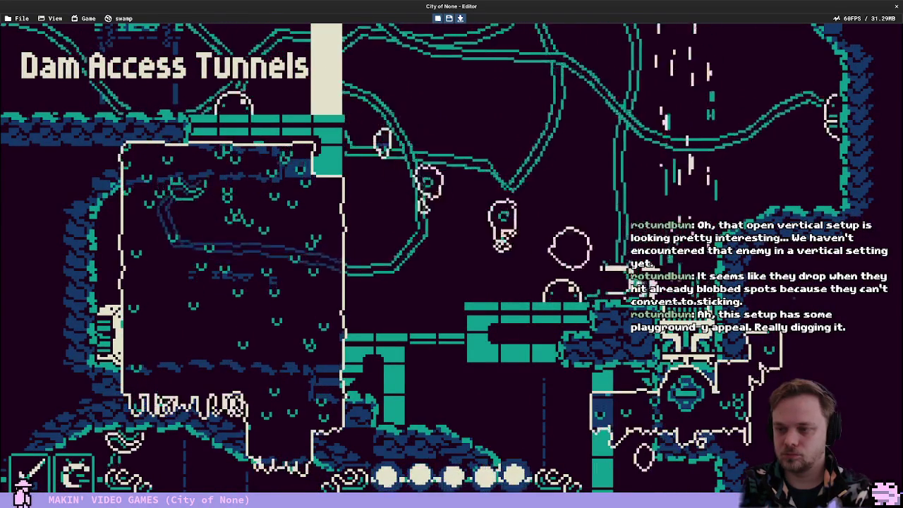
key(Left)
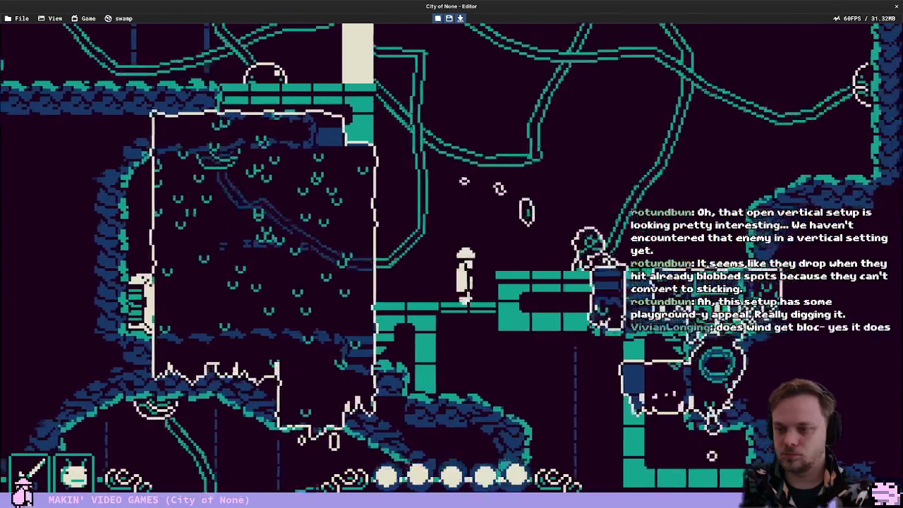
key(Right)
key(space)
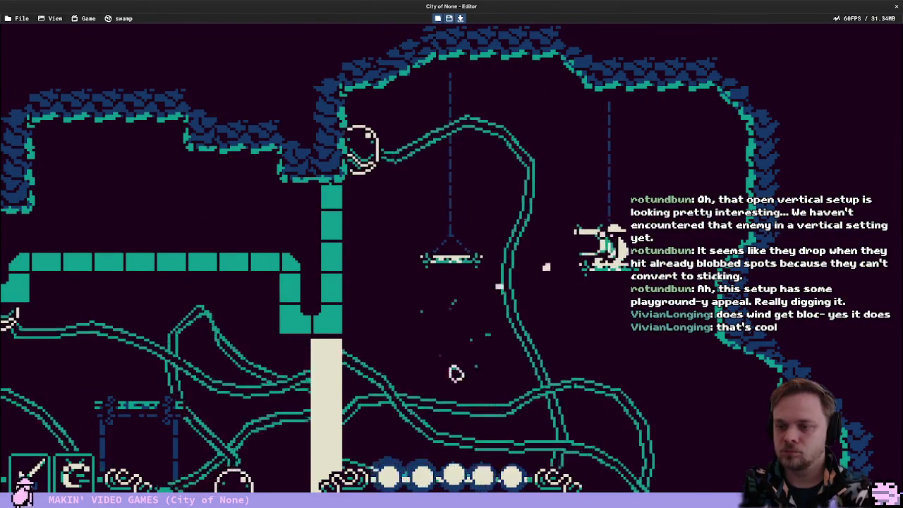
key(space)
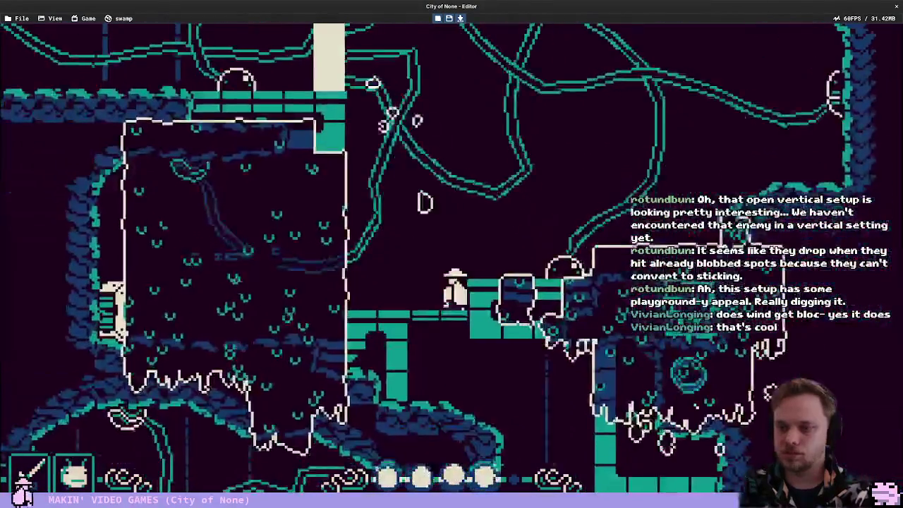
key(space)
key(Right)
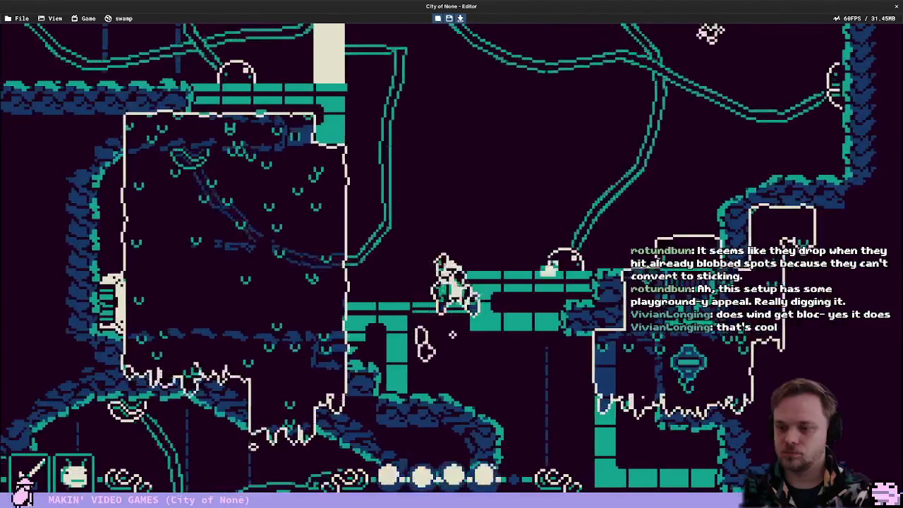
key(Right)
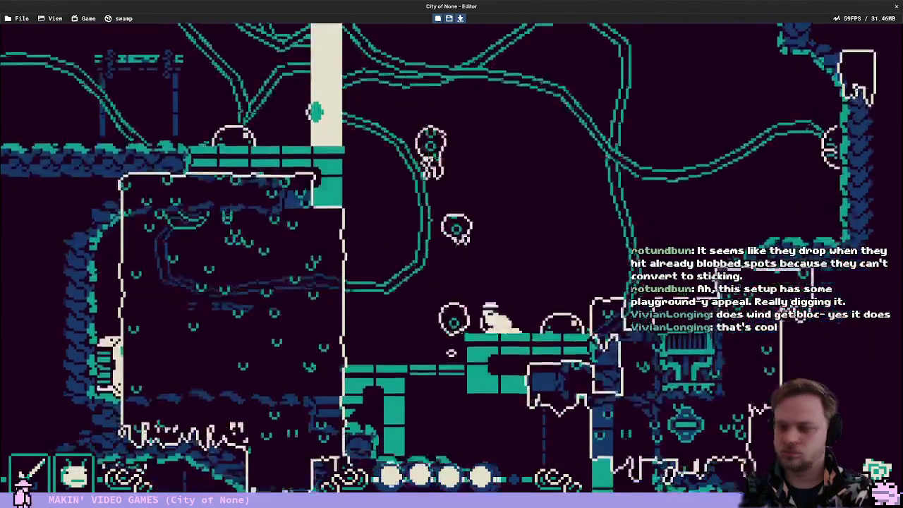
key(Left)
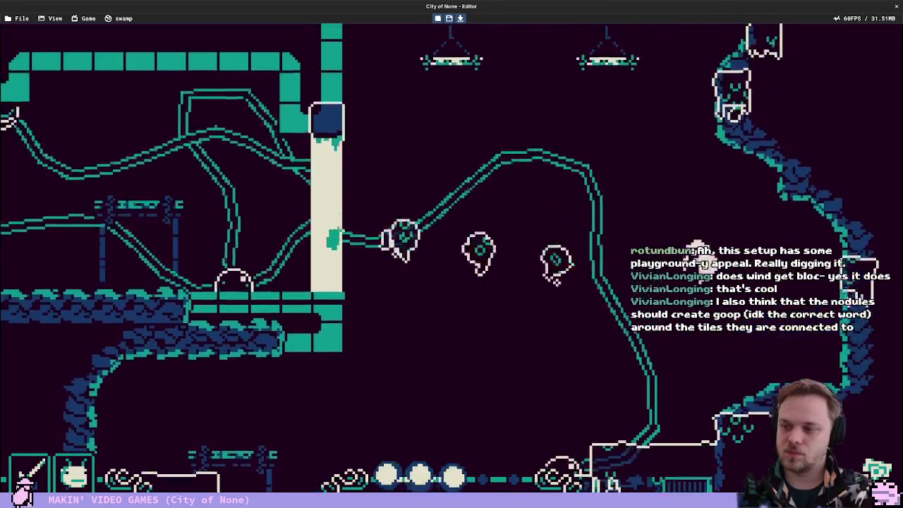
key(Escape)
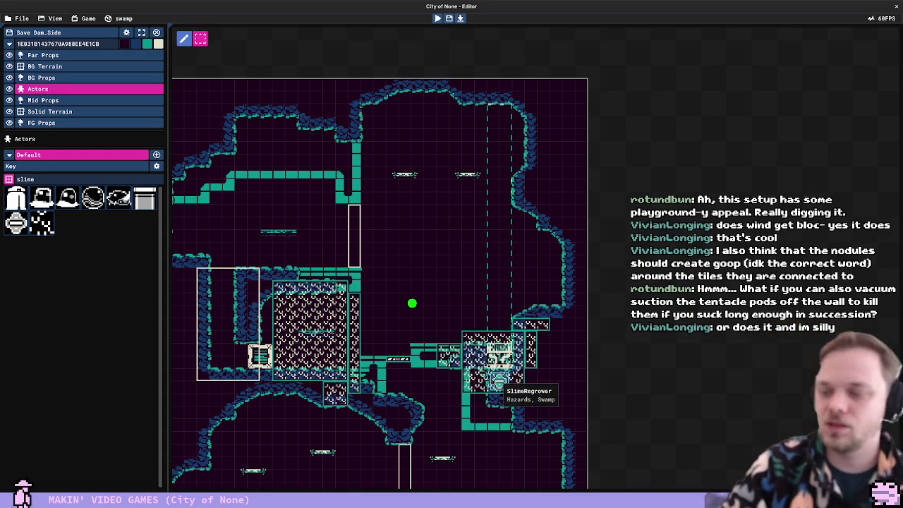
Playtest the atrium by running and jumping across the central platforms, then relaunch the game
key(F5)
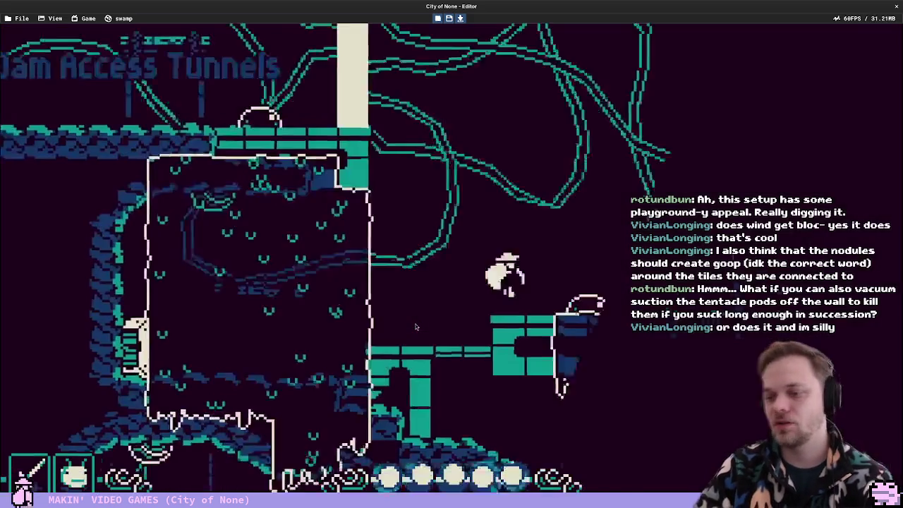
key(Right)
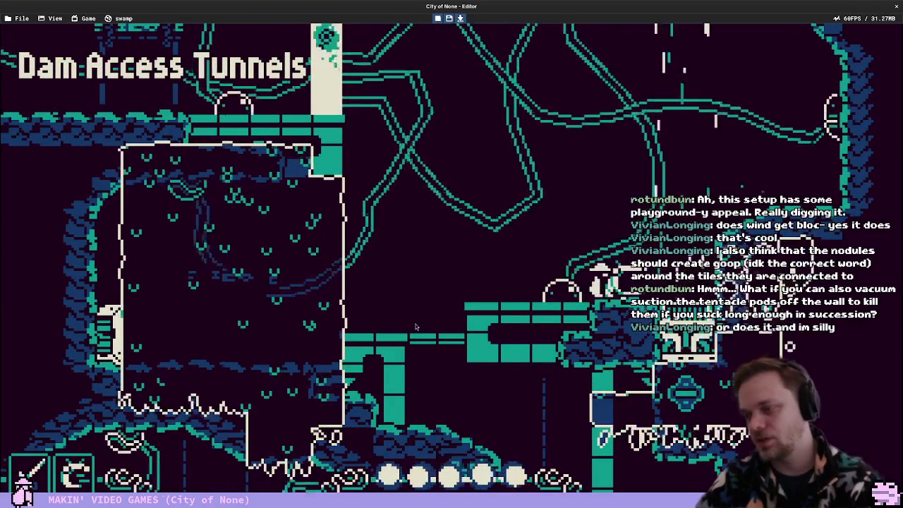
key(Left)
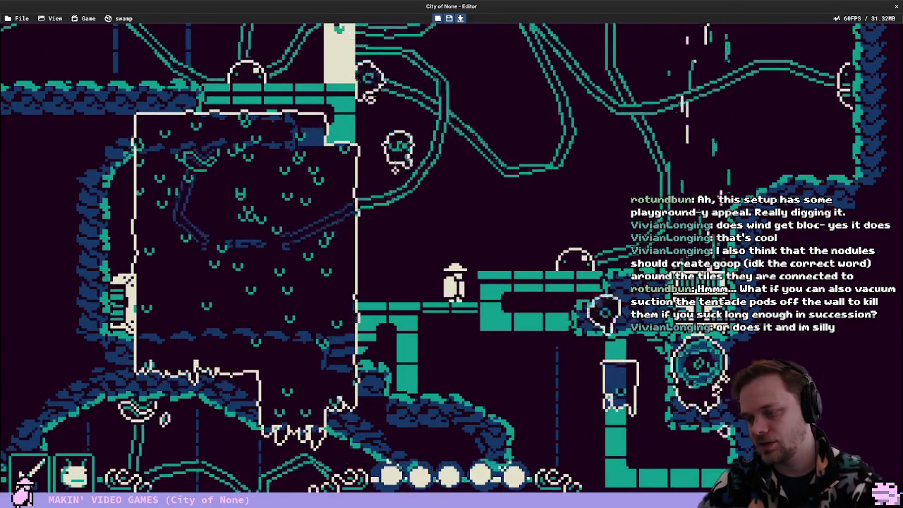
key(space)
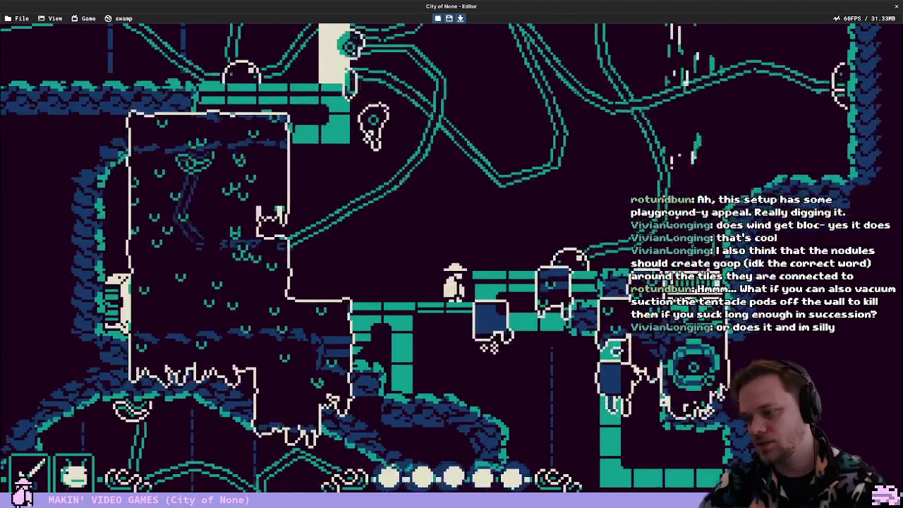
key(space)
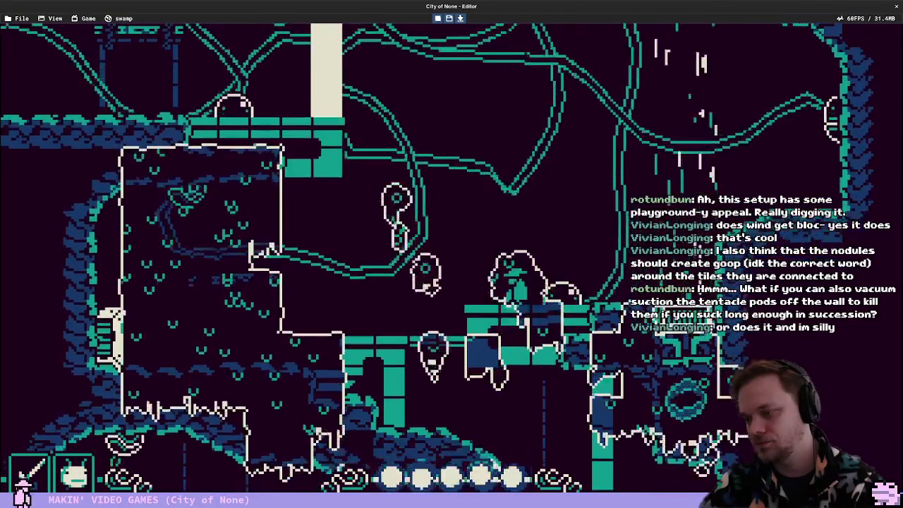
key(space)
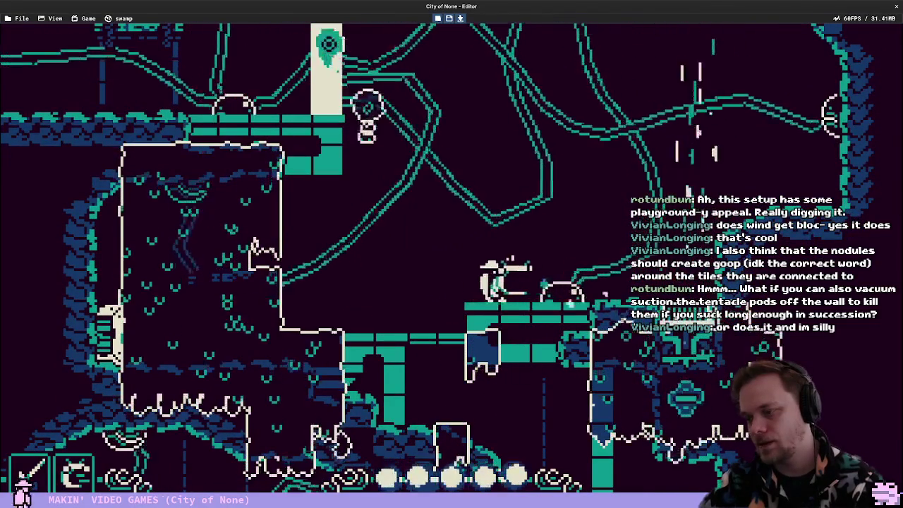
key(space)
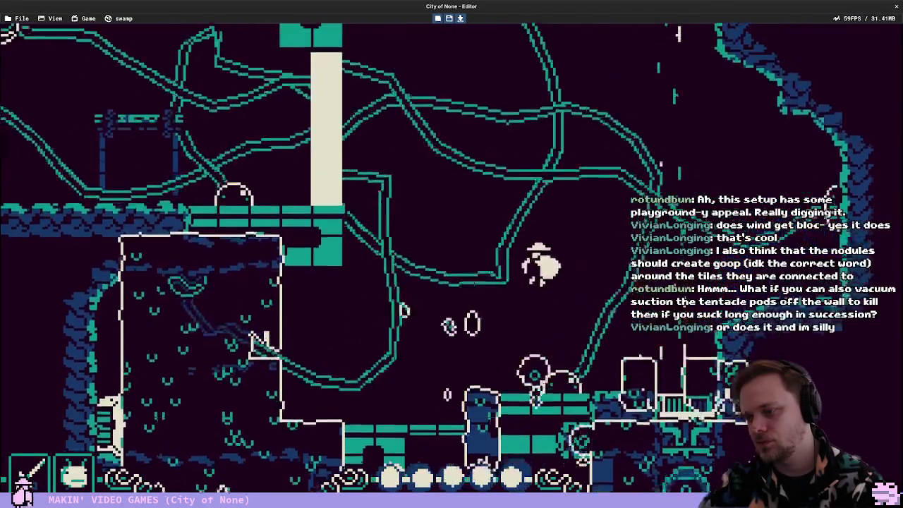
key(space)
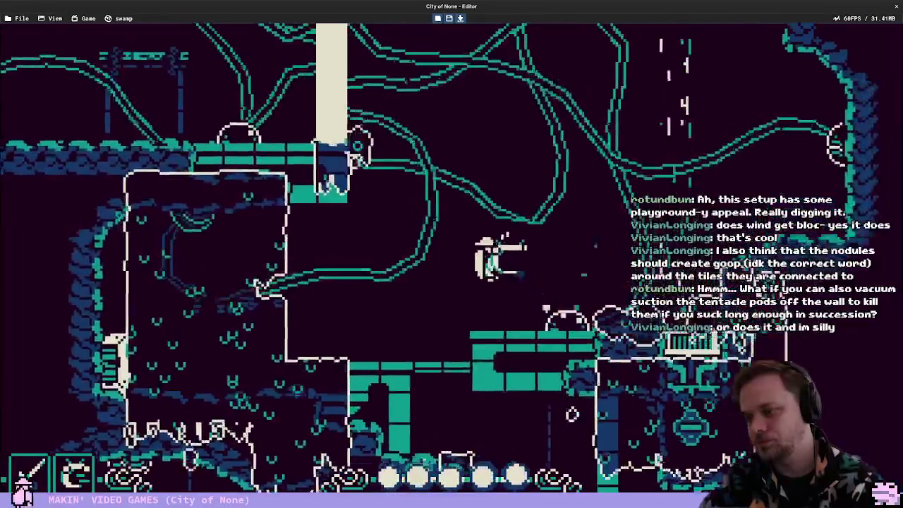
key(Escape)
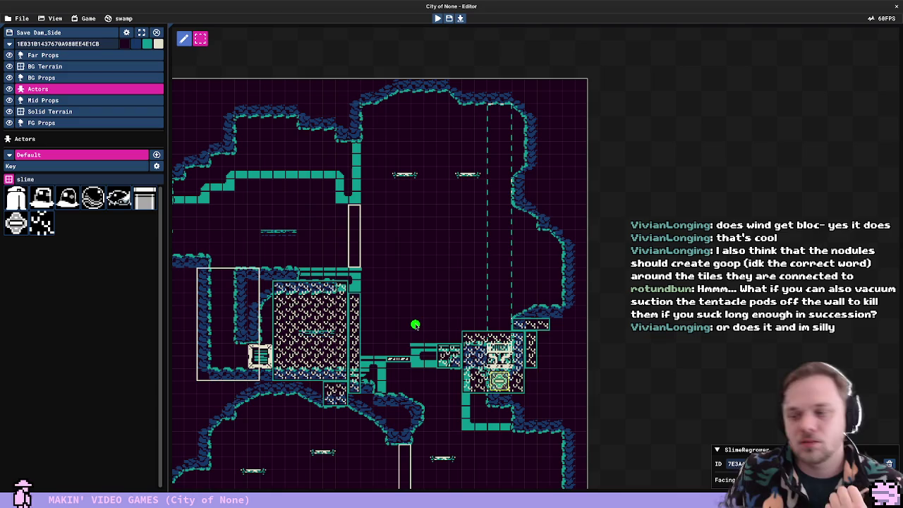
key(F5)
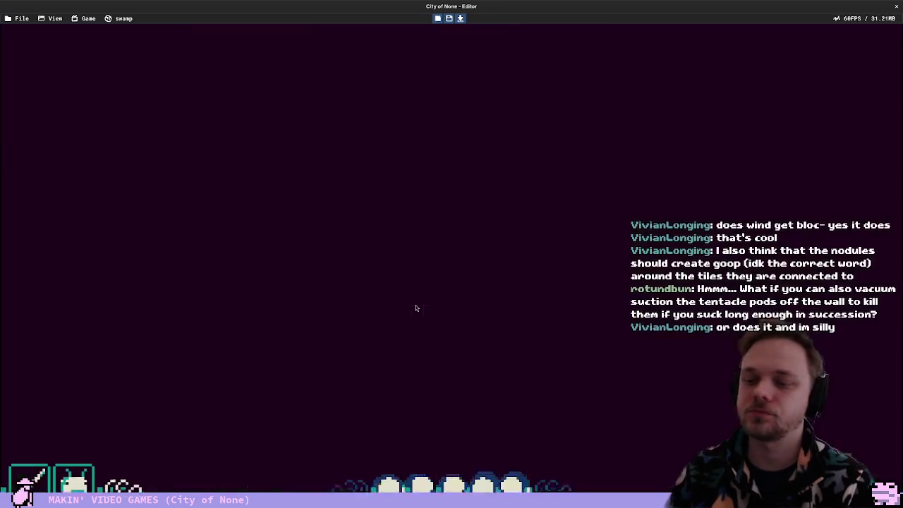
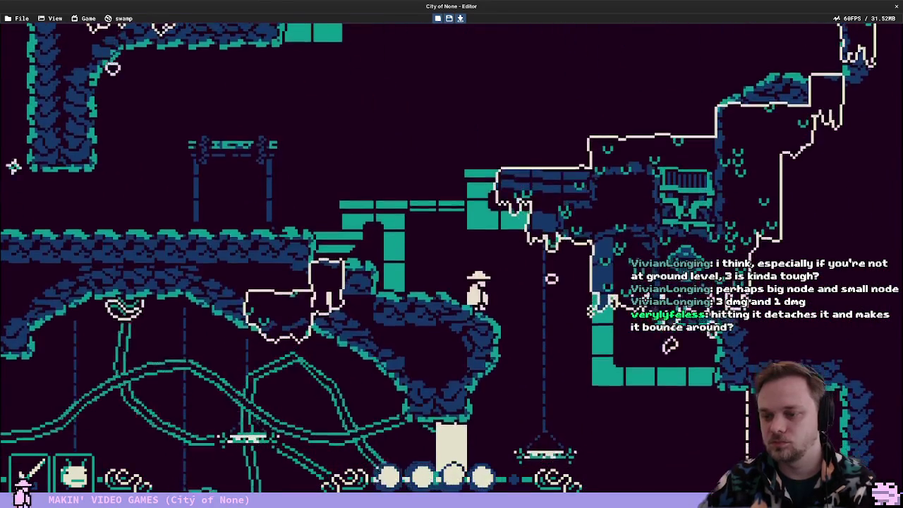
End the tentacle-wall playtest and switch back to EyeWall2.cs in Visual Studio Code
key(F1)
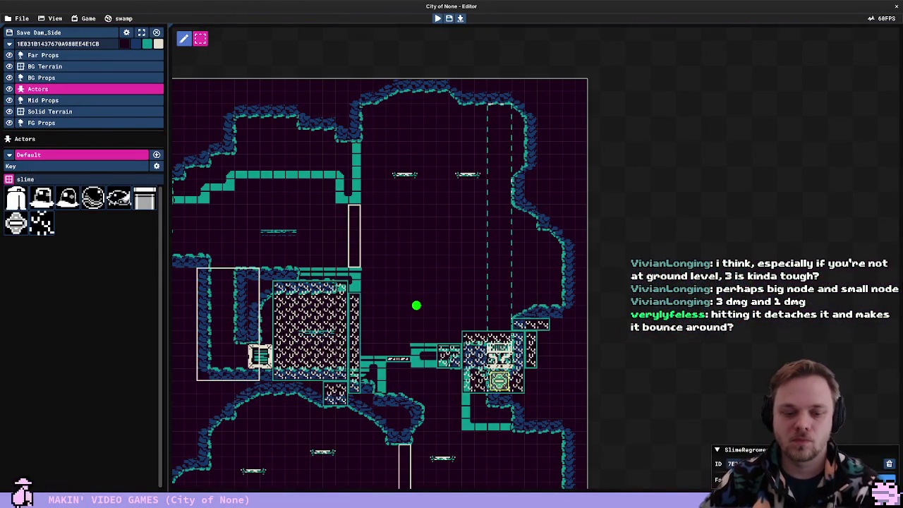
key(alt+Tab)
Move the 'yield return 2' wait from before the shooting loop to after it
click(150, 165)
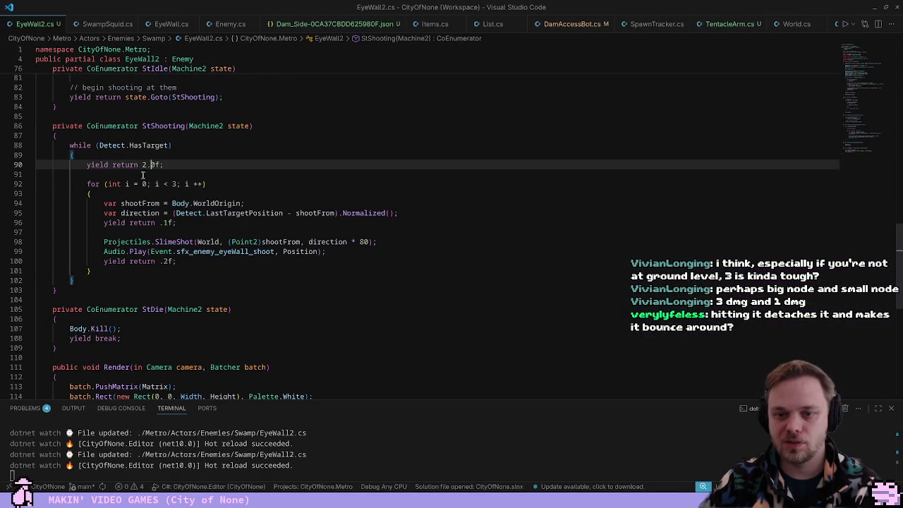
click(92, 289)
click(126, 270)
key(Return)
key(Return)
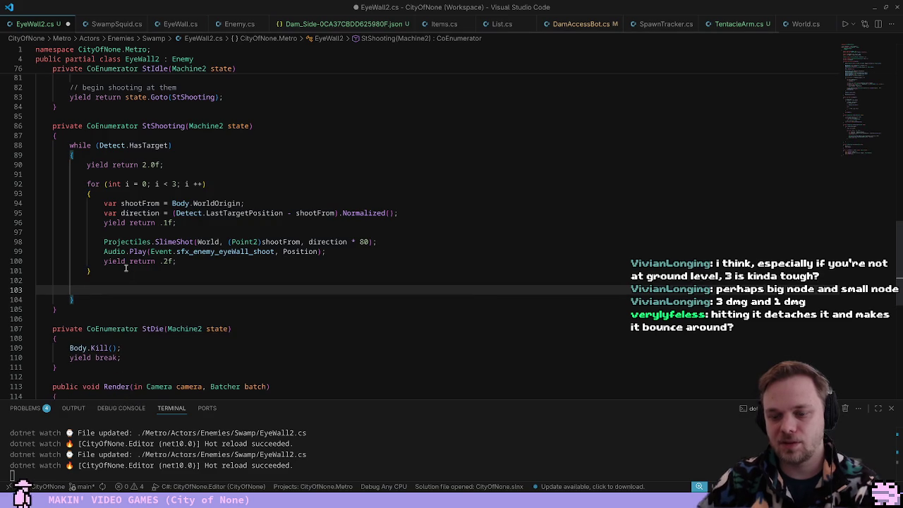
text(yield retu)
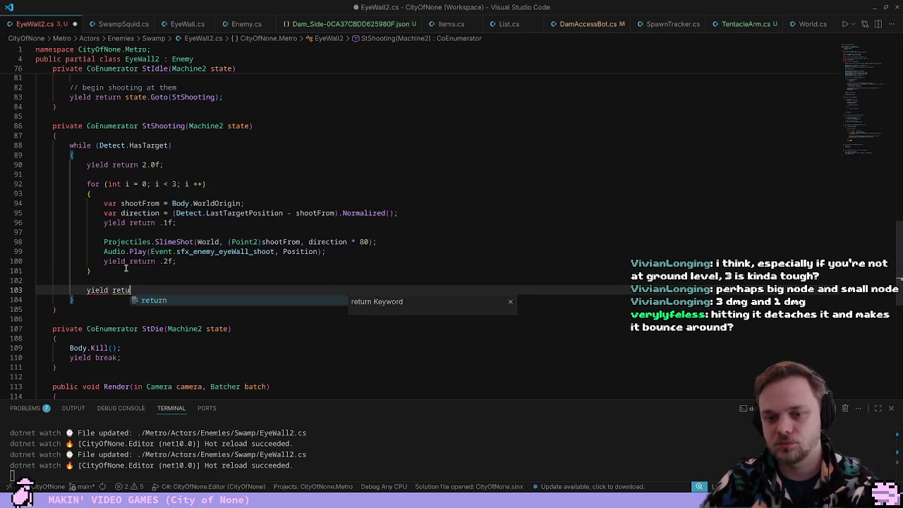
text(rn 2f;)
click(146, 178)
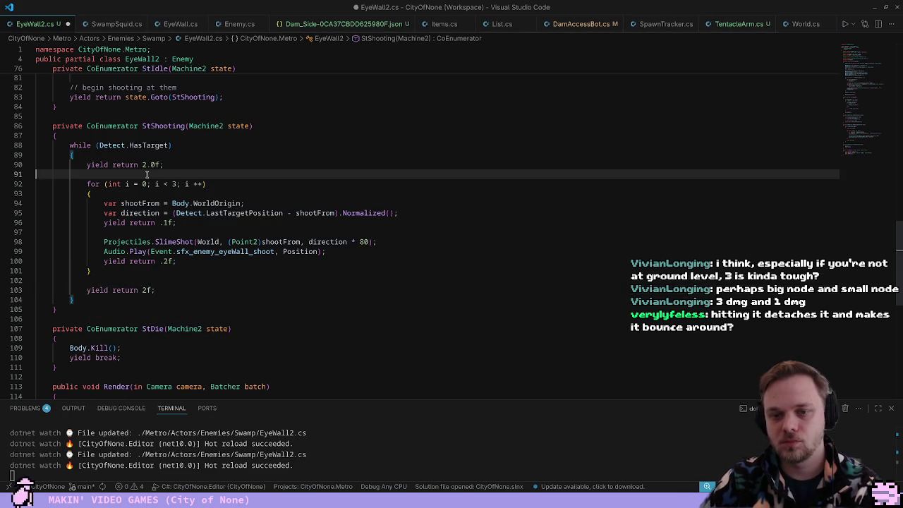
key(shift+Up)
key(shift+Up)
key(BackSpace)
Add 'Detect.HoldTime = 5;' below the Sightline setting and save EyeWall2.cs
click(139, 164)
scroll(147, 174, up, 4)
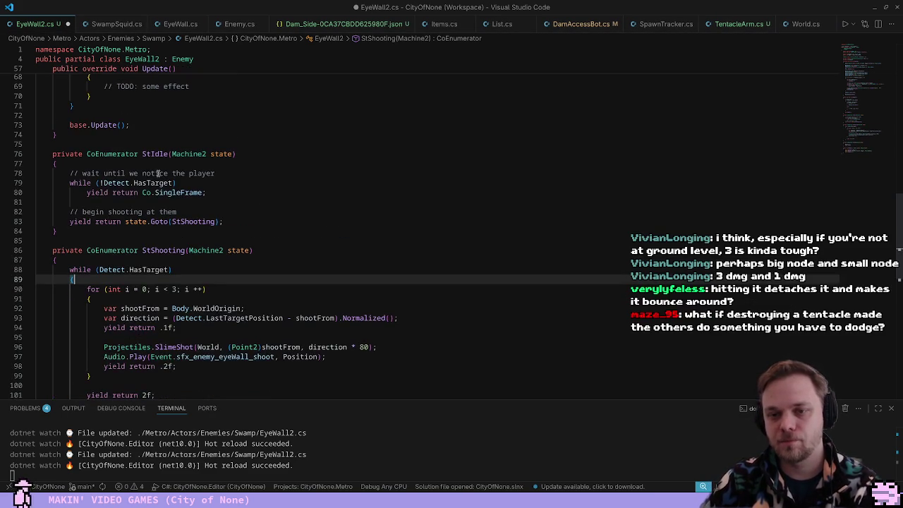
scroll(158, 254, up, 10)
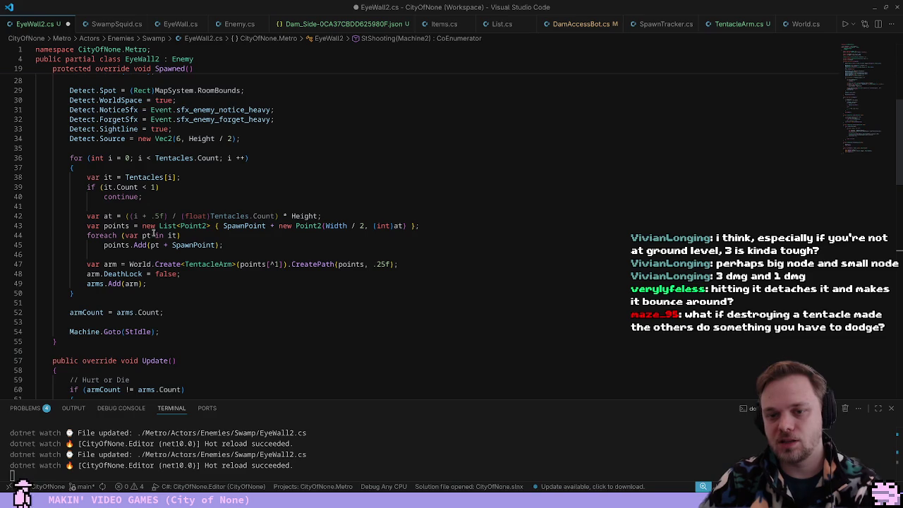
click(121, 129)
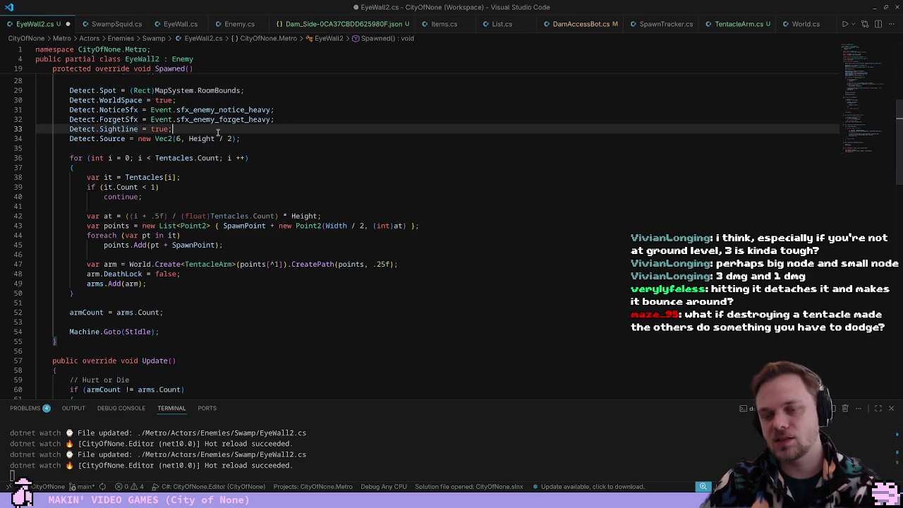
key(Return)
text(Detect.Hold)
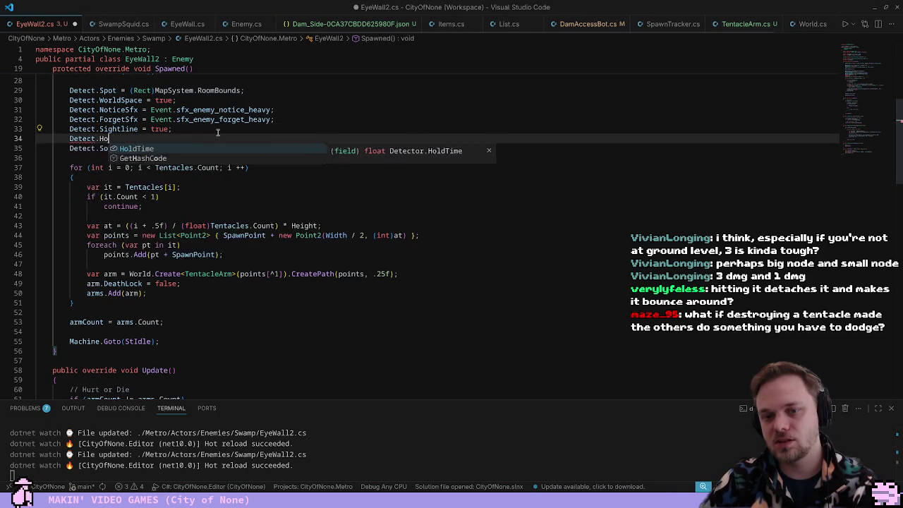
key(Tab)
text(= 5;)
key(ctrl+s)
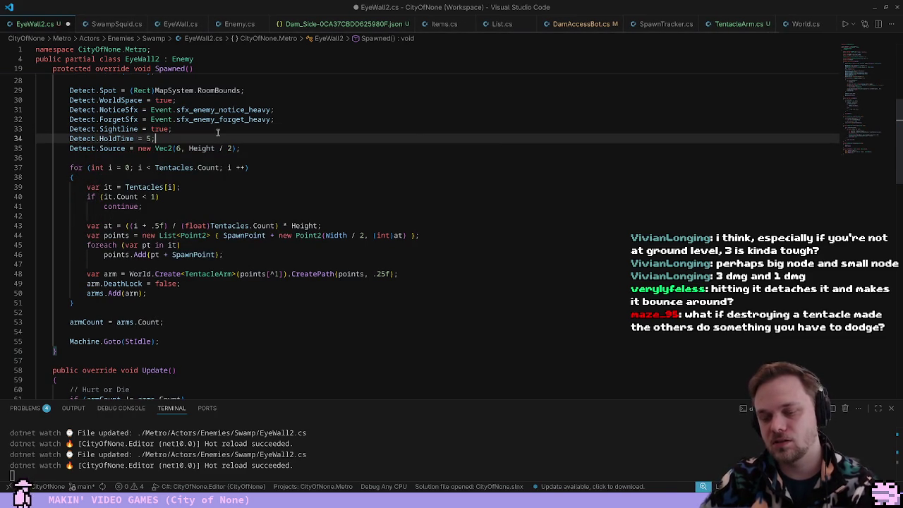
Switch to City of None Editor and run two short playtests of the level
key(alt+Tab)
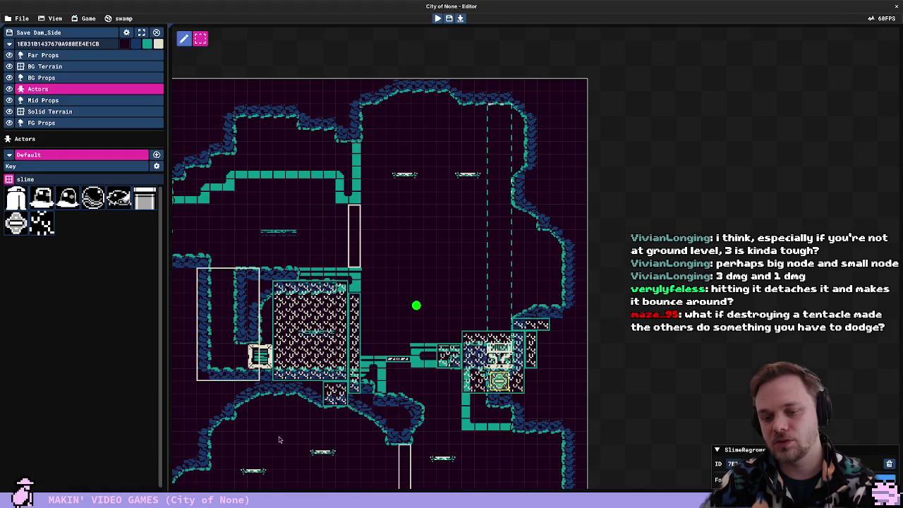
key(F5)
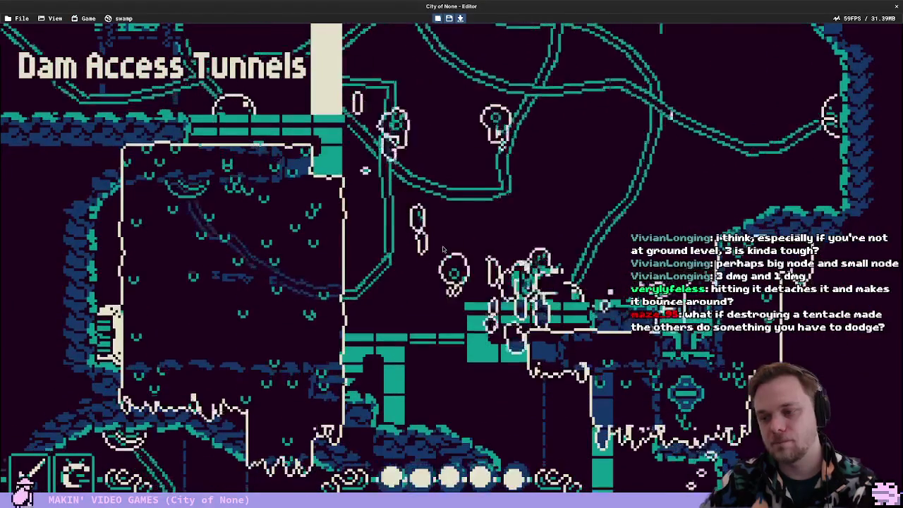
key(Escape)
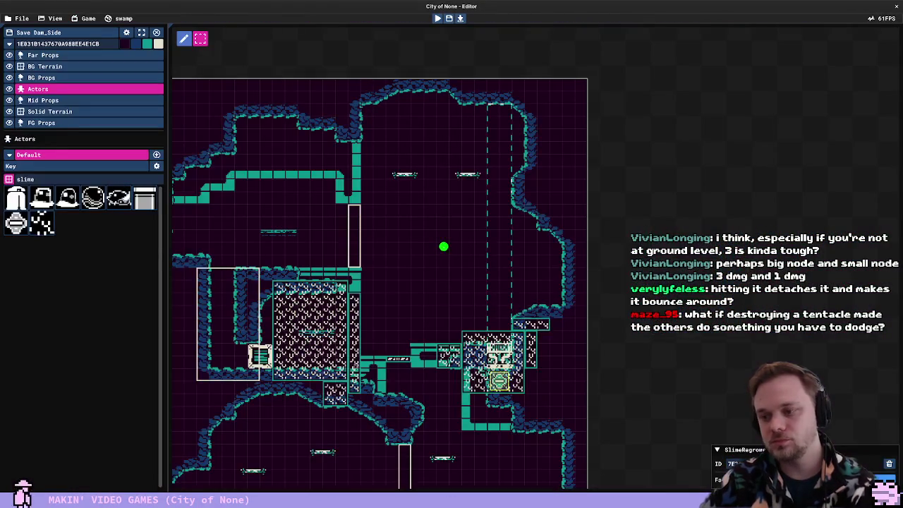
scroll(295, 311, up, 3)
key(F5)
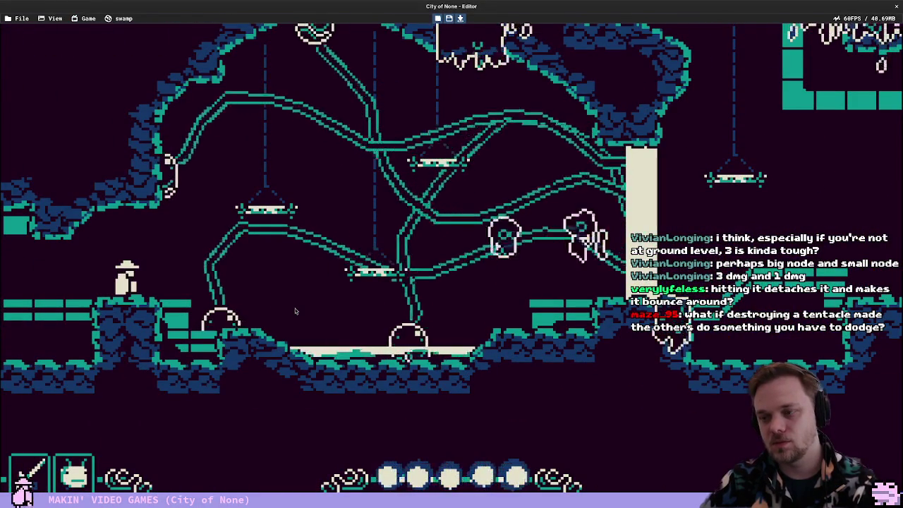
key(Escape)
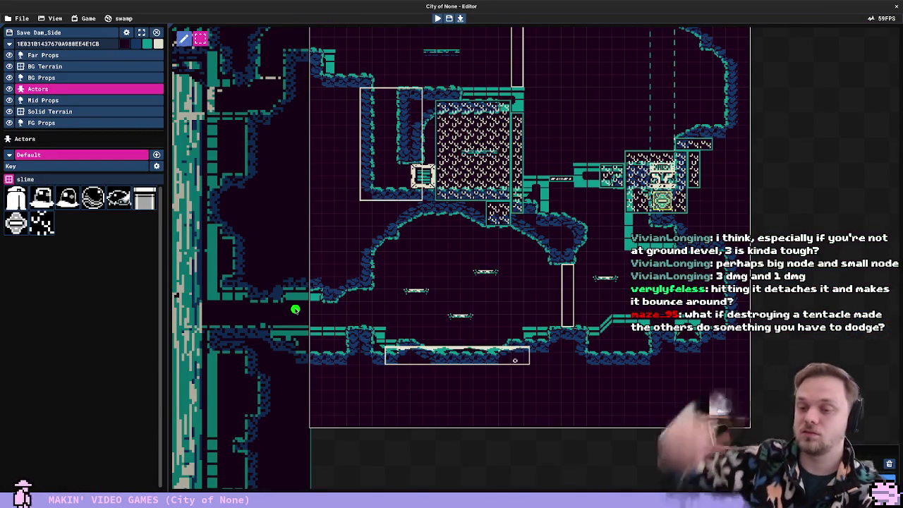
Playtest again, jumping toward the hanging platforms by the tentacles, then return to VS Code
key(F5)
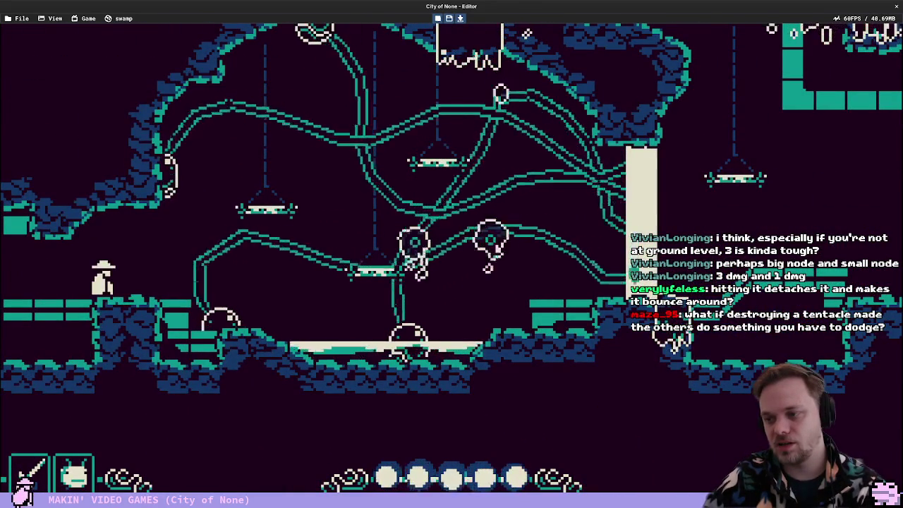
key(Right)
key(space)
key(Right)
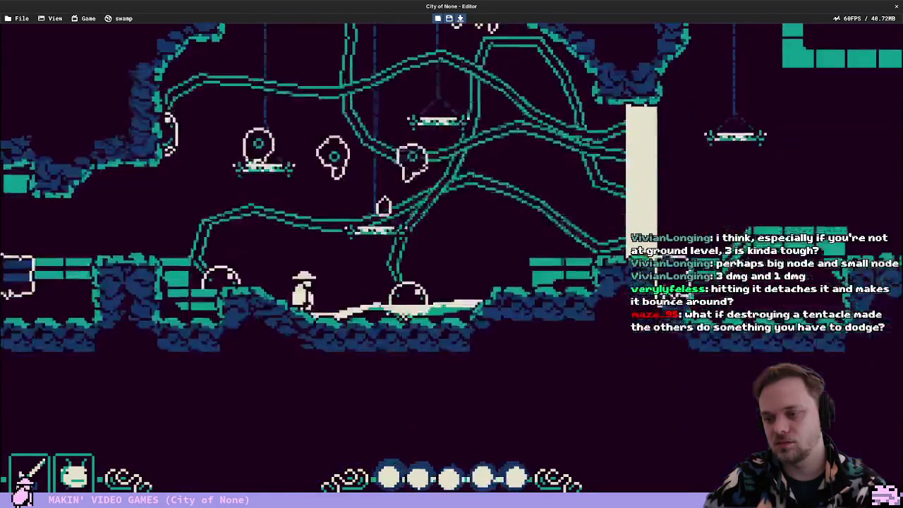
key(Escape)
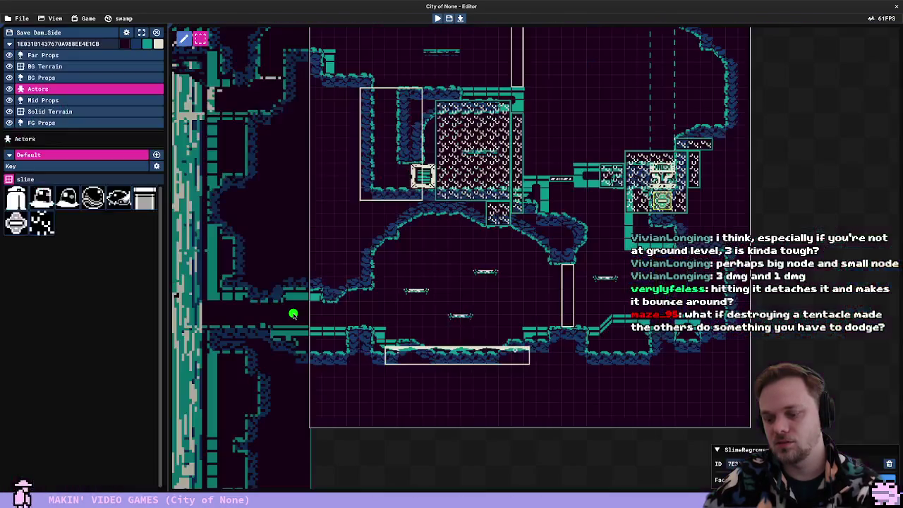
key(alt+Tab)
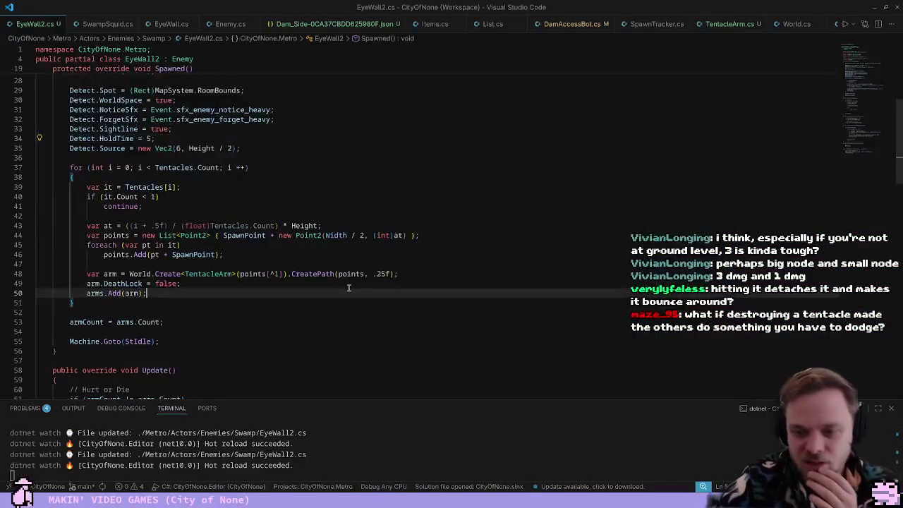
Look up LastTargetPosition's definition and step through its uses in the shooting code
scroll(247, 263, down, 15)
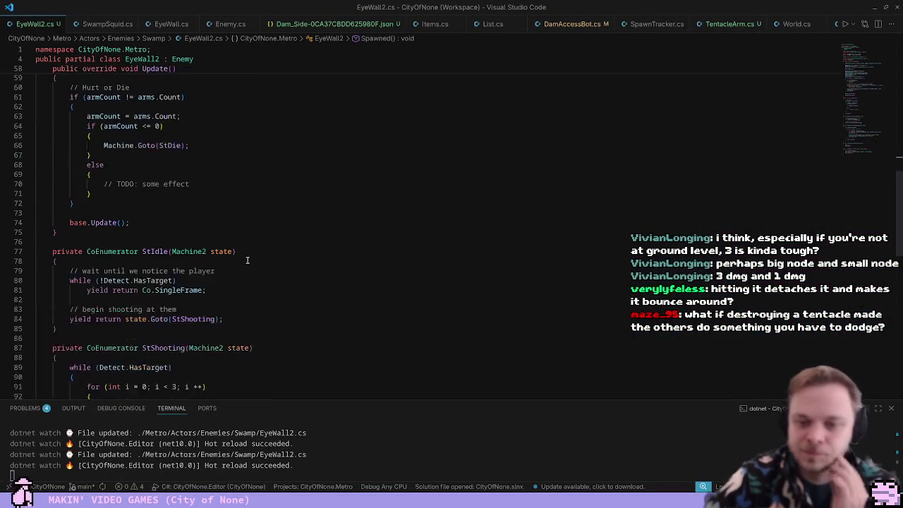
click(211, 303)
click(270, 255)
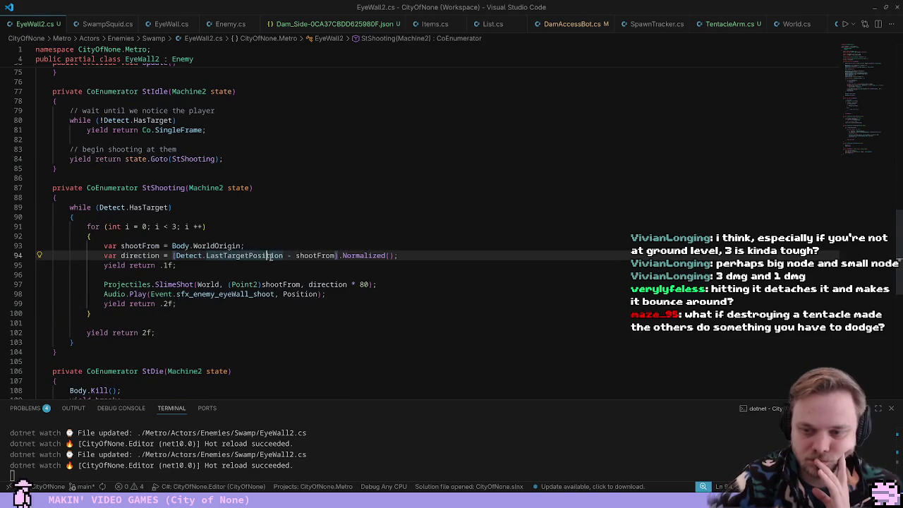
key(F12)
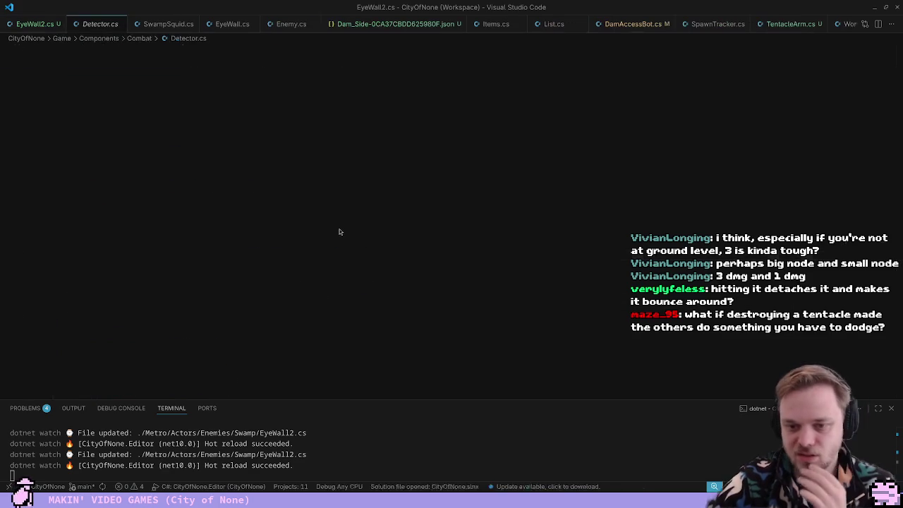
key(ctrl+d)
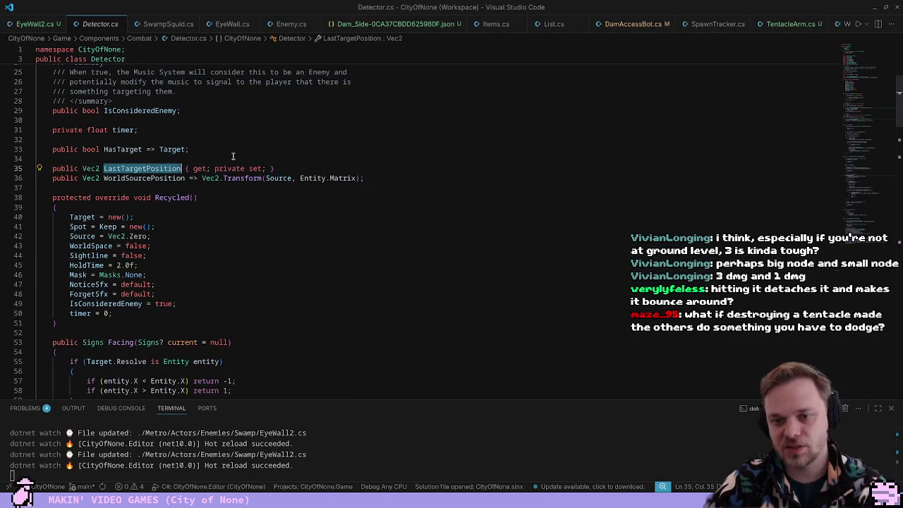
key(ctrl+f)
key(Return)
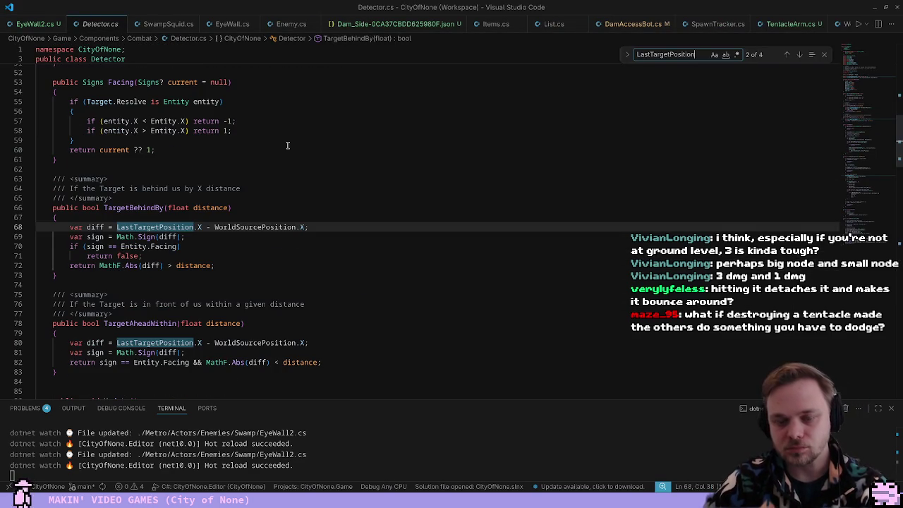
key(Return)
key(Return)
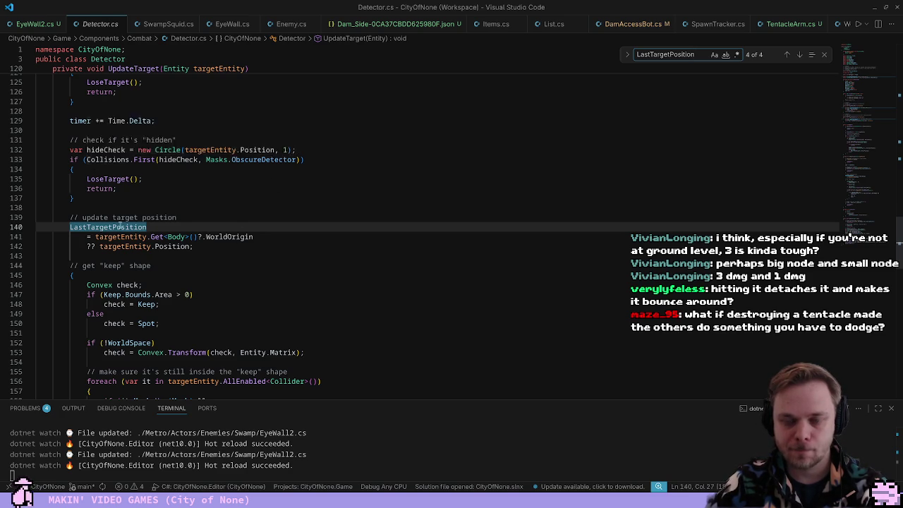
Inspect UpdateTarget and its targetEntity uses, selecting the UpdateTarget call on line 96
scroll(120, 225, up, 3)
right_click(156, 235)
click(71, 257)
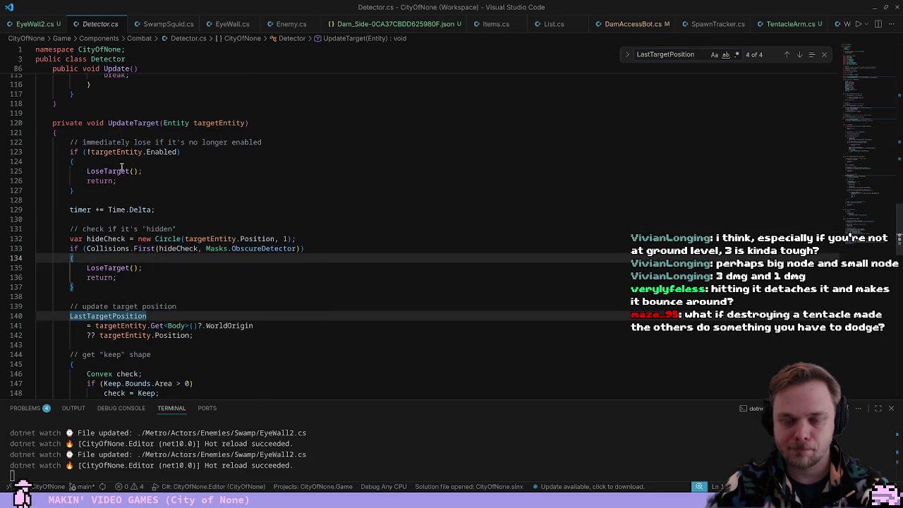
click(139, 123)
double_click(214, 123)
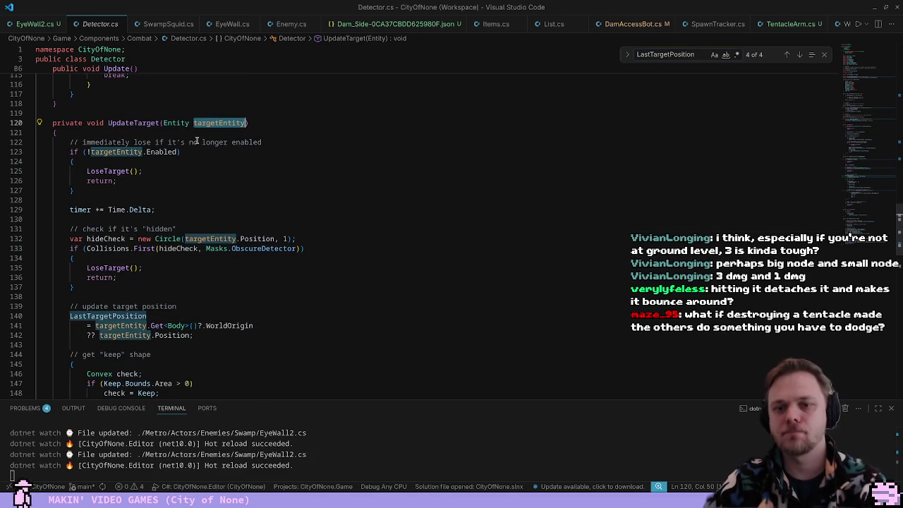
scroll(180, 285, down, 2)
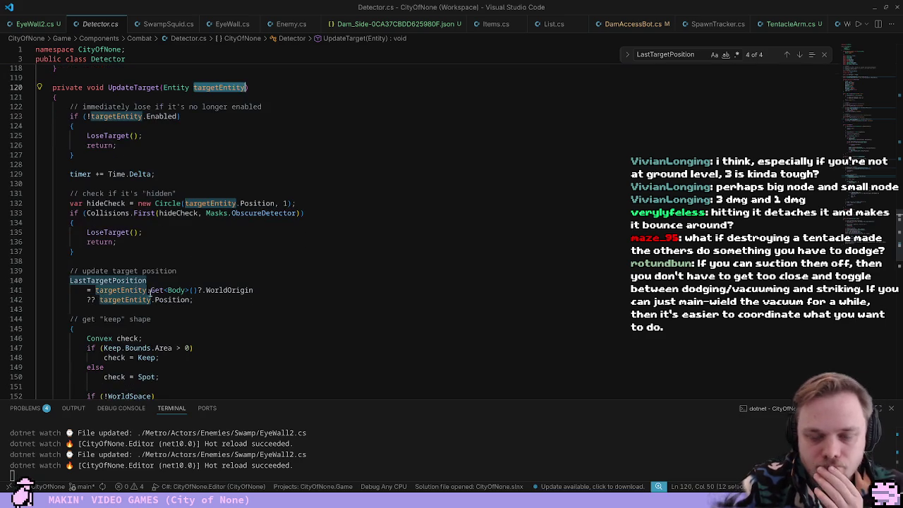
key(F3)
mouse_move(149, 111)
mouse_down()
mouse_move(163, 395)
mouse_move(180, 141)
mouse_move(184, 203)
mouse_up()
double_click(138, 195)
scroll(226, 288, up, 5)
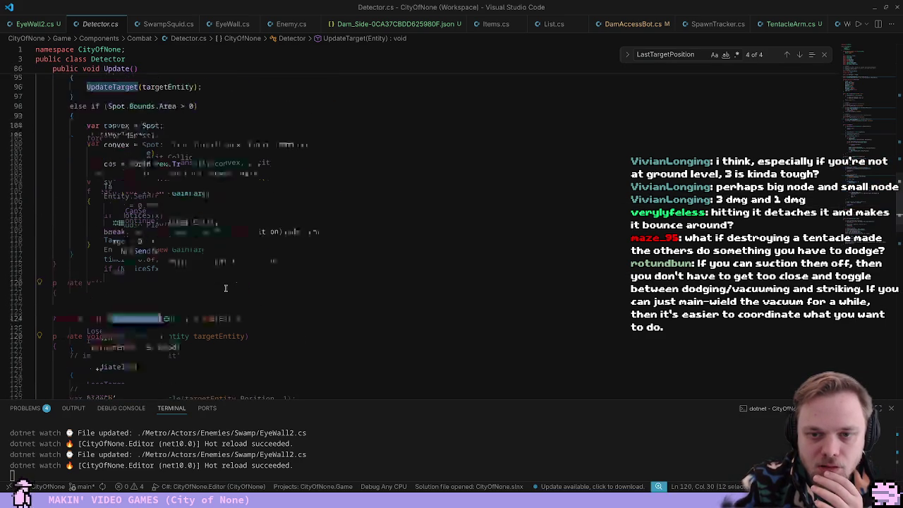
scroll(225, 288, up, 2)
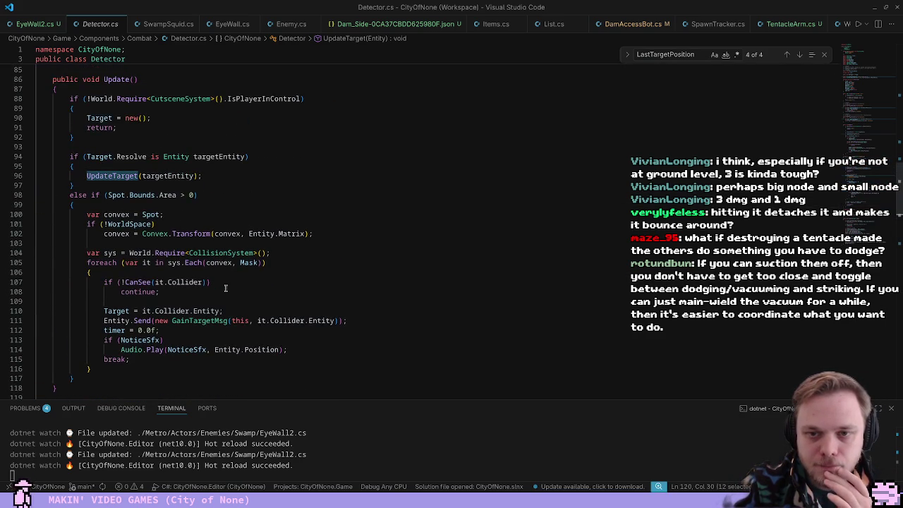
scroll(190, 321, down, 1)
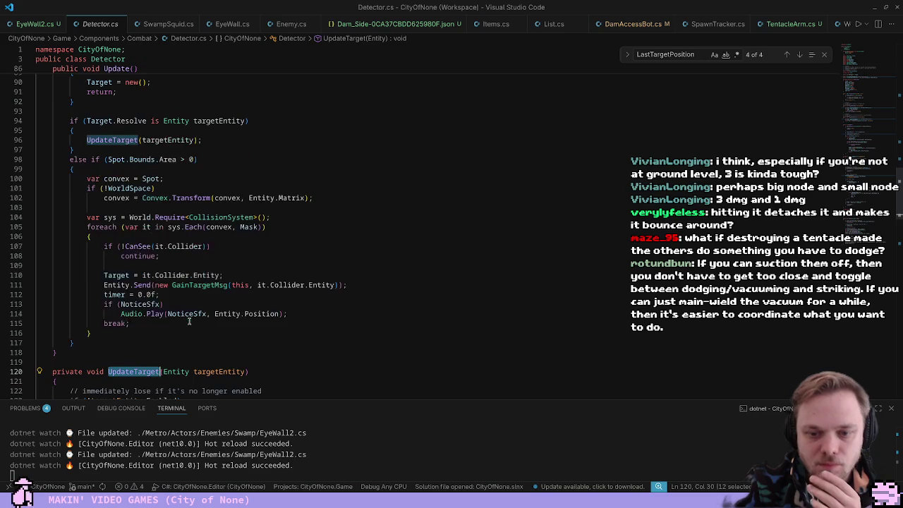
double_click(133, 140)
key(ctrl+c)
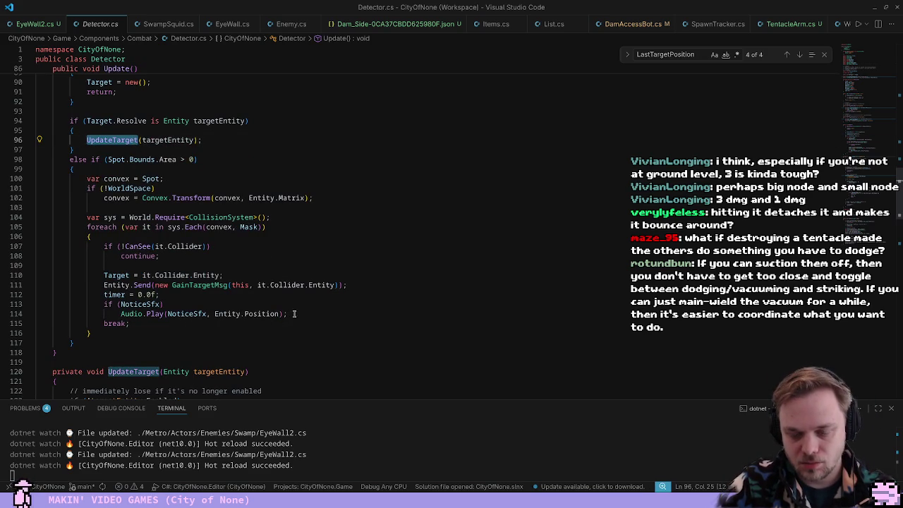
Add 'UpdateTarget(it.Collider.Entity);' after the notice sound line and save Detector.cs
click(295, 314)
key(Return)
key(ctrl+v)
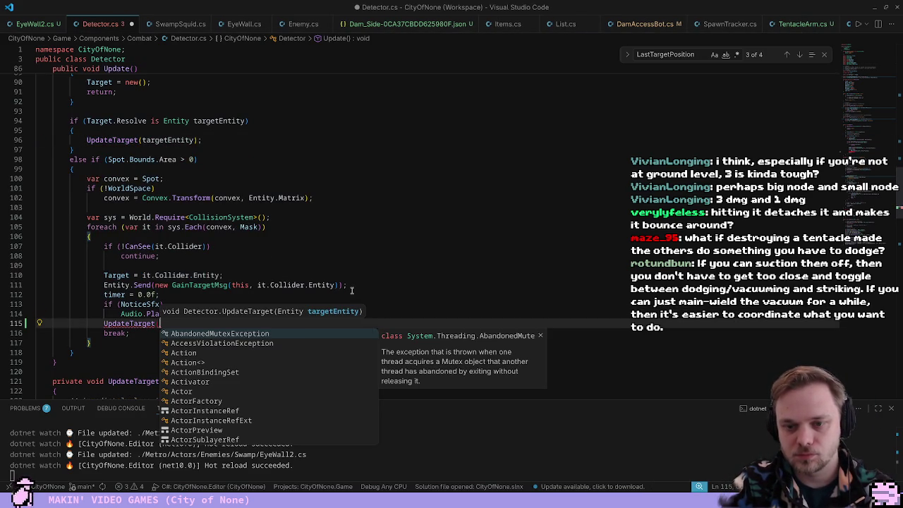
key(Escape)
key(Escape)
key(ctrl+space)
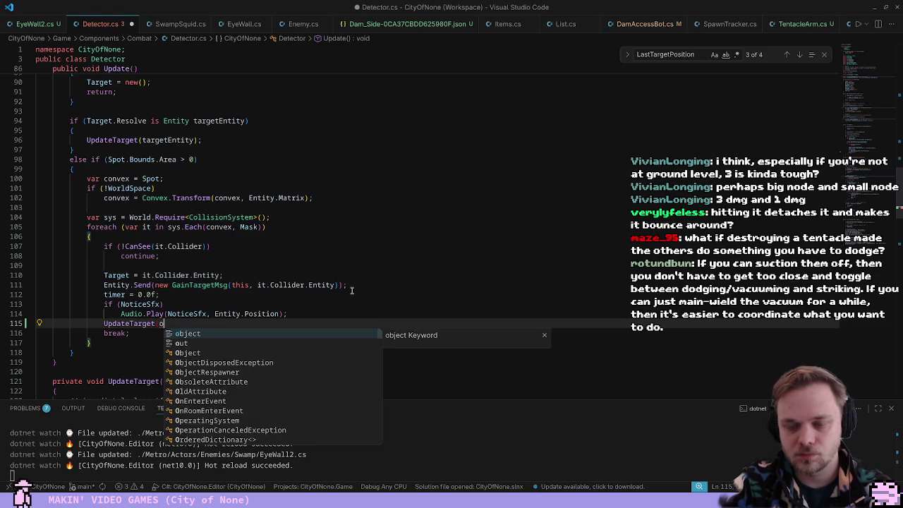
text(IRO)
key(Tab)
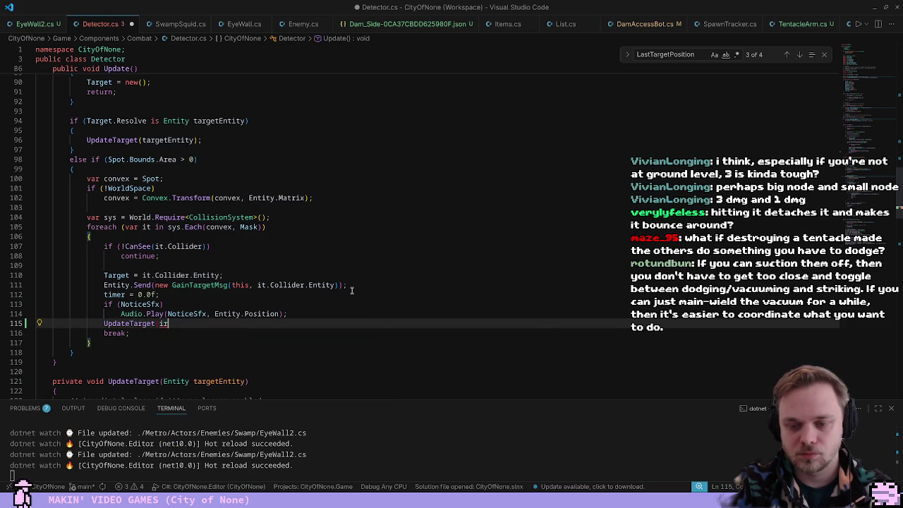
text(t.Collider.)
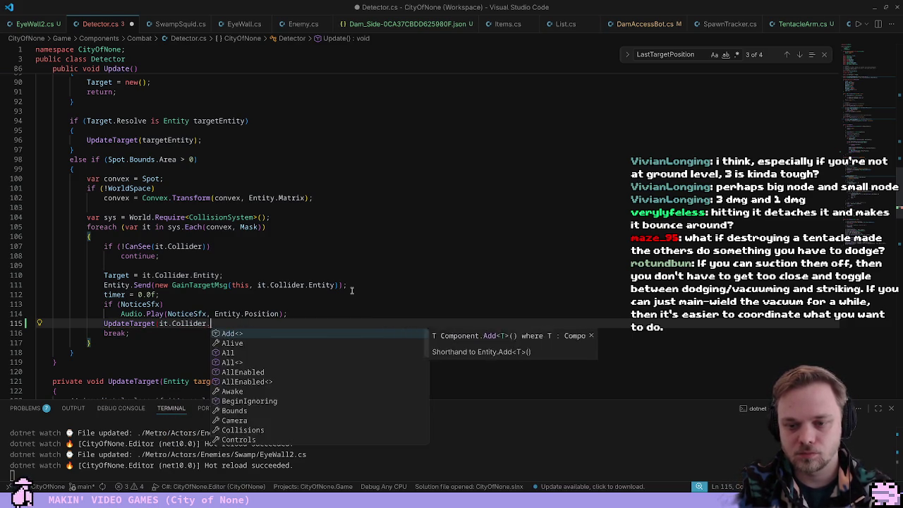
text(Ent)
key(Tab)
text();)
key(ctrl+s)
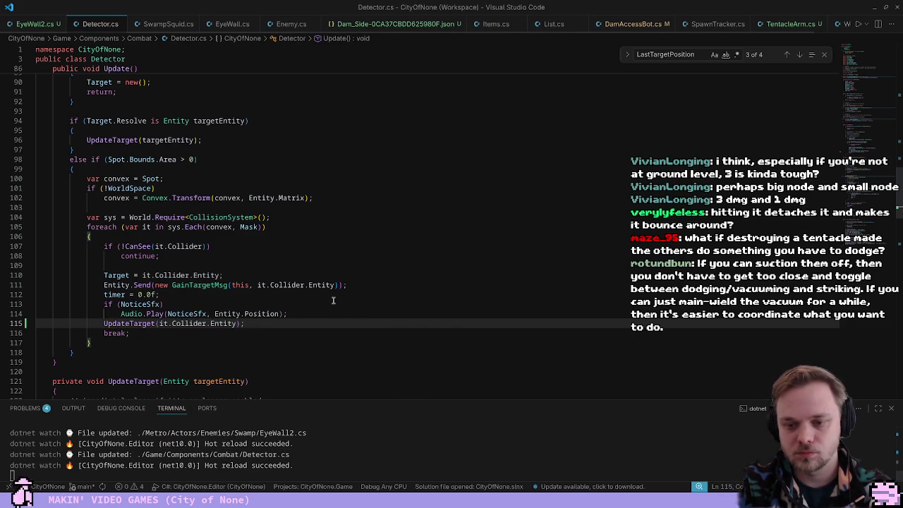
key(alt+Tab)
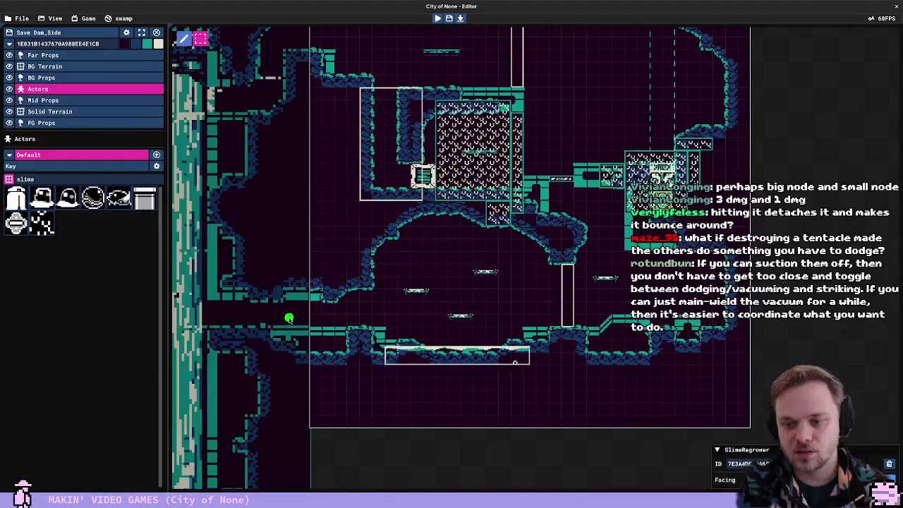
Run a quick playtest, stepping right onto the platform before stopping
key(F5)
key(Right)
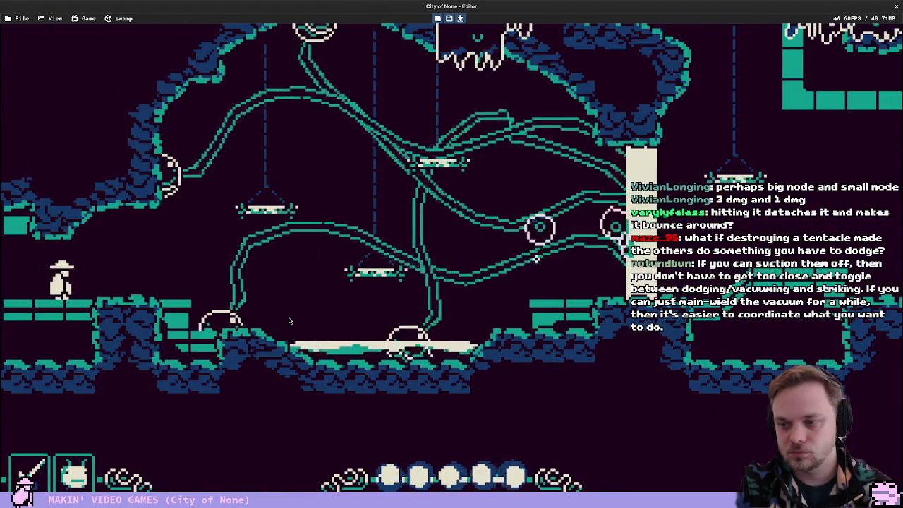
key(space)
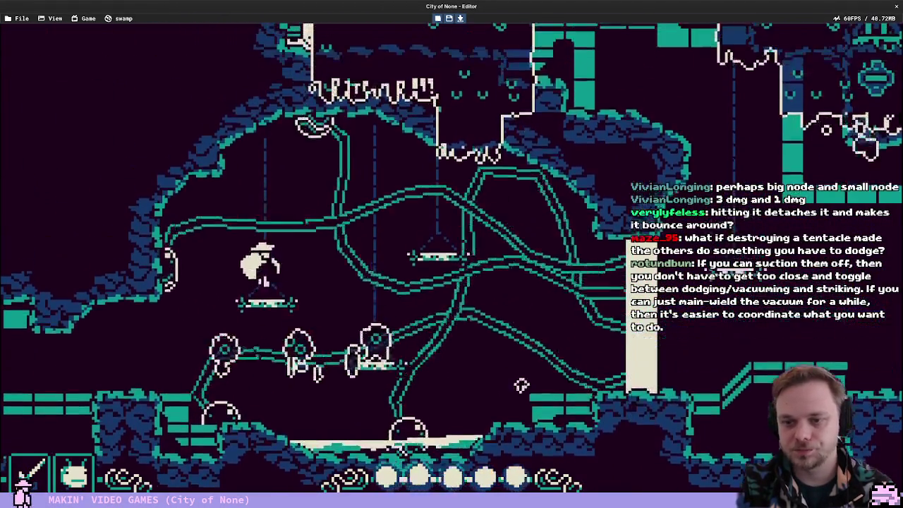
key(Escape)
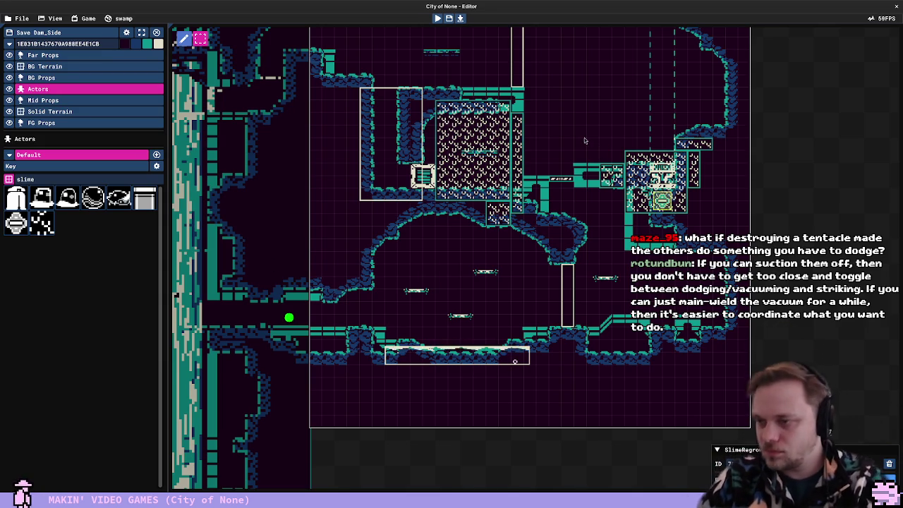
Playtest again, fighting the tentacles and vine enemies across the platforms, then stop
key(F5)
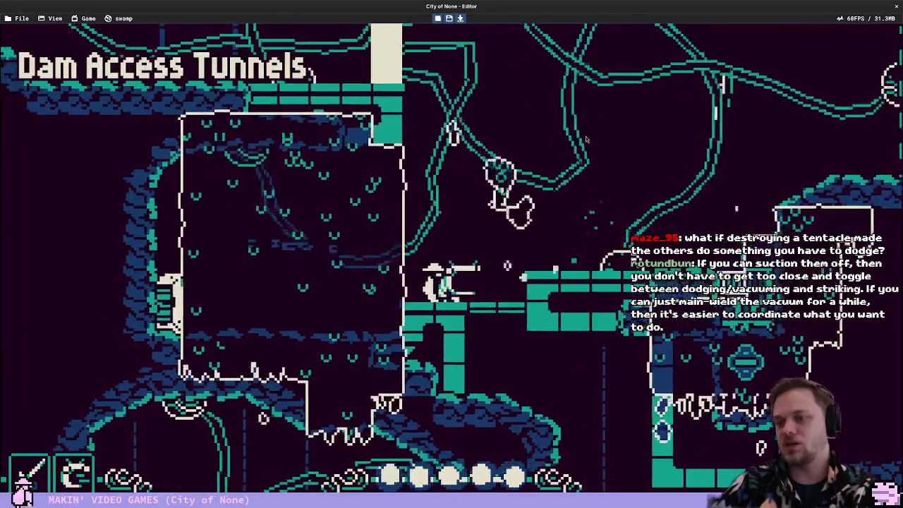
key(Right)
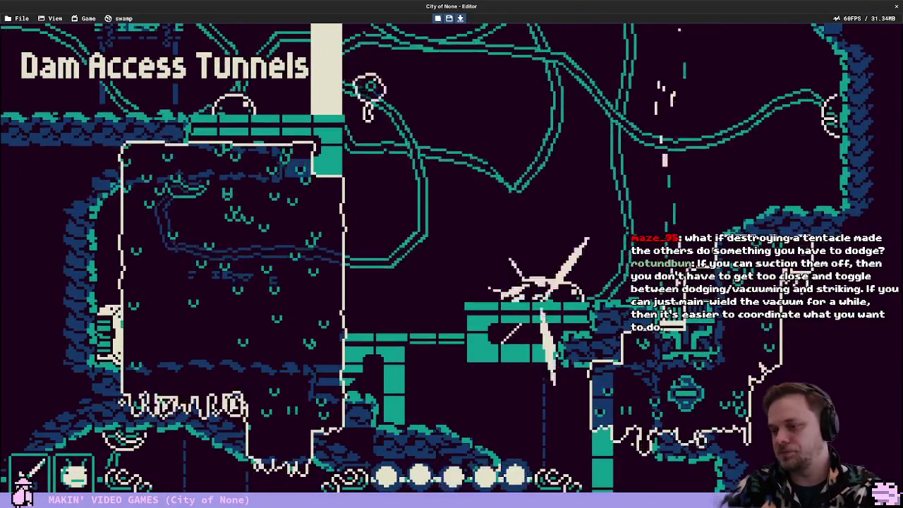
key(Right)
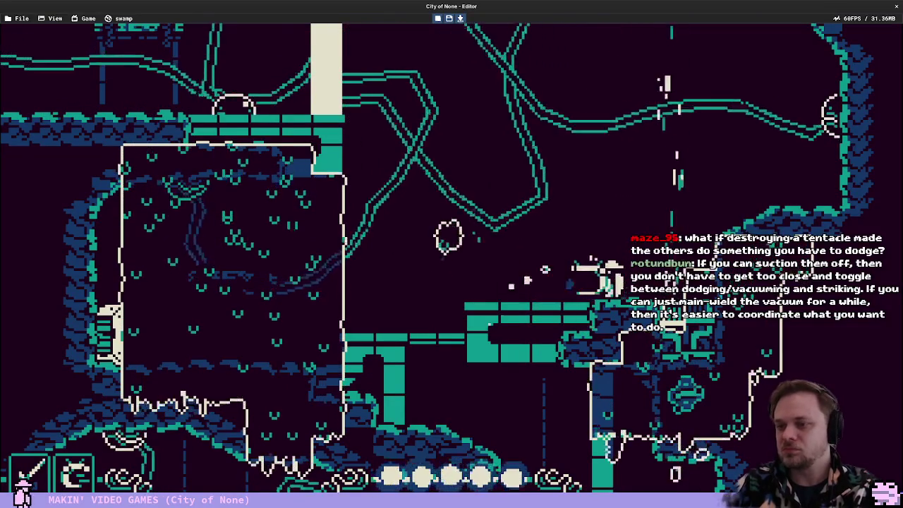
key(Left)
key(Right)
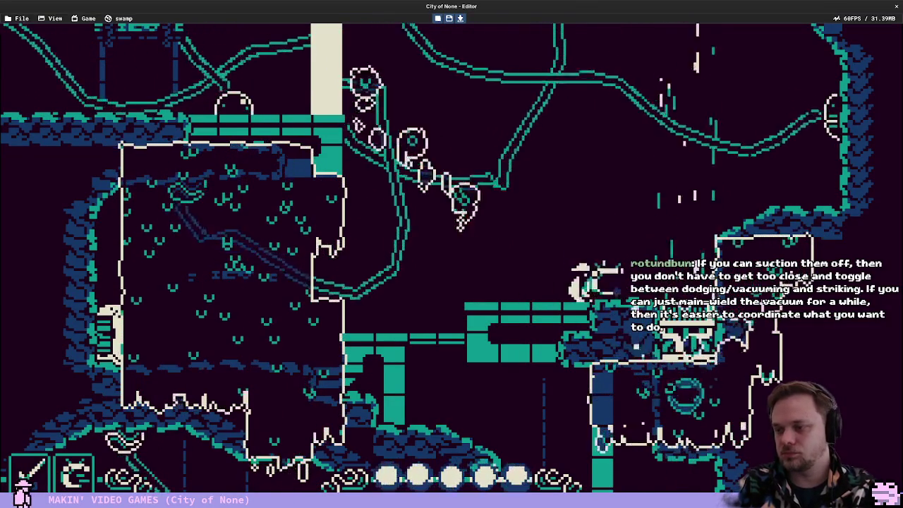
key(Left)
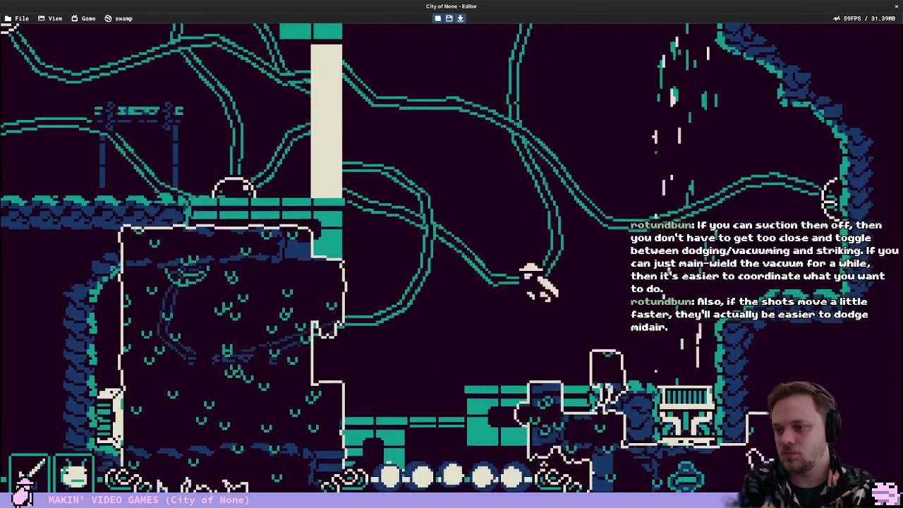
key(Right)
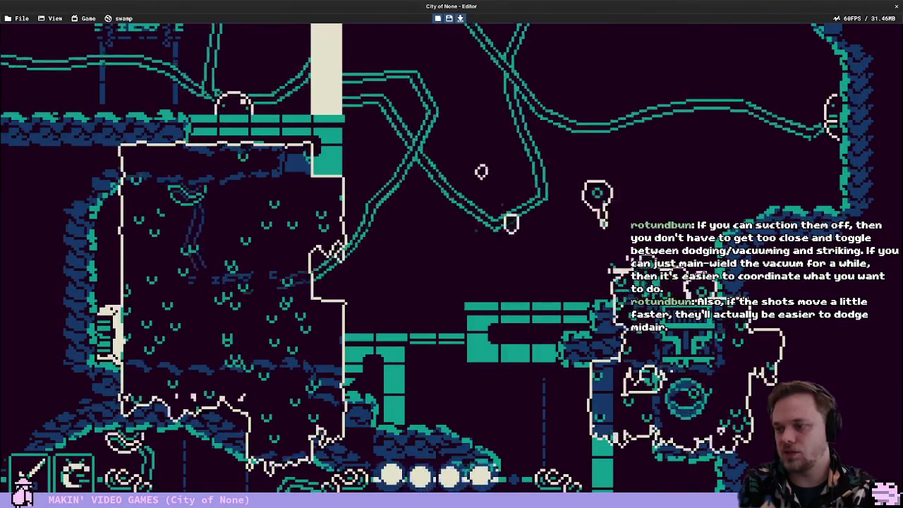
key(Left)
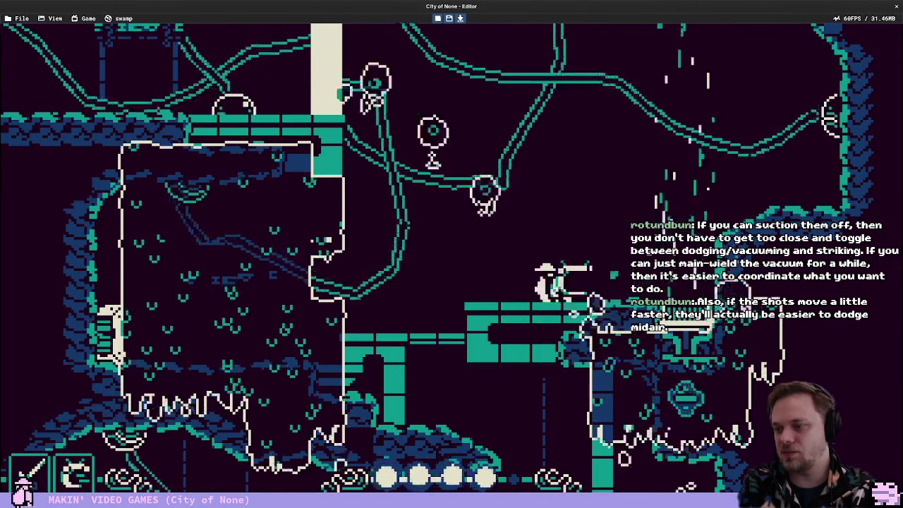
key(Right)
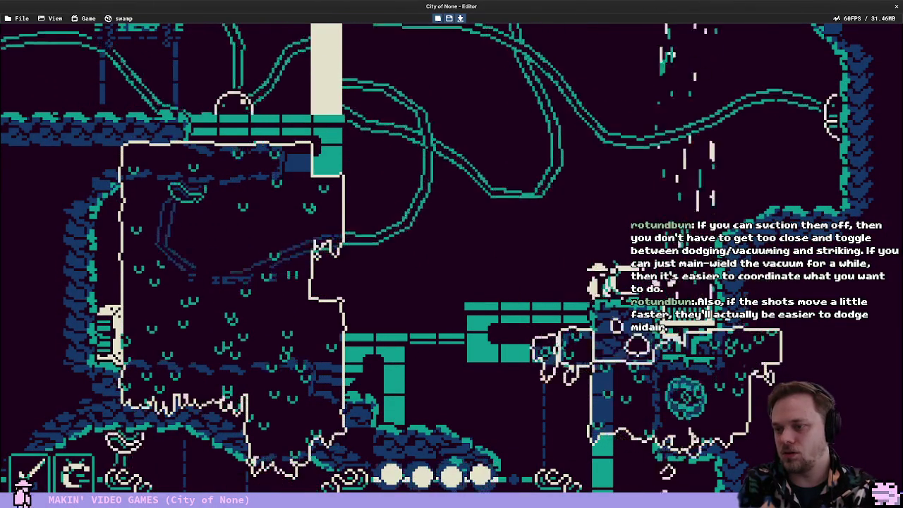
key(Up)
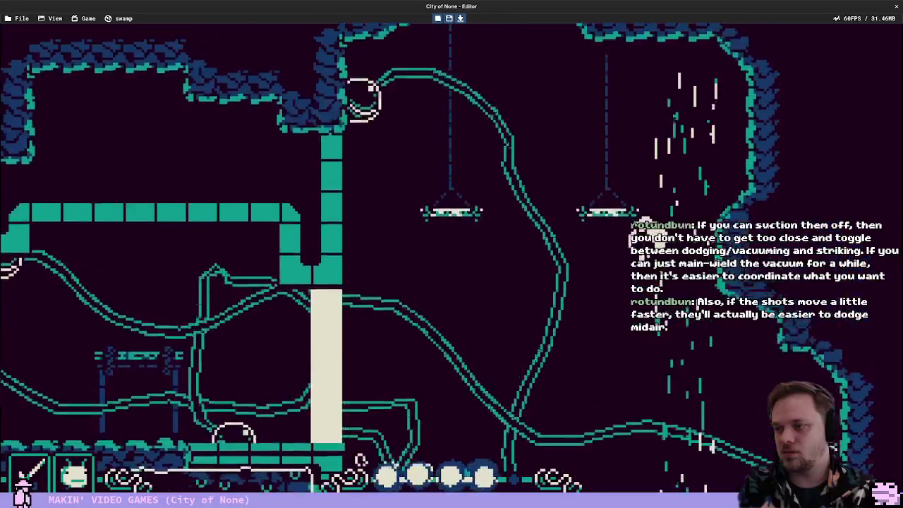
key(Left)
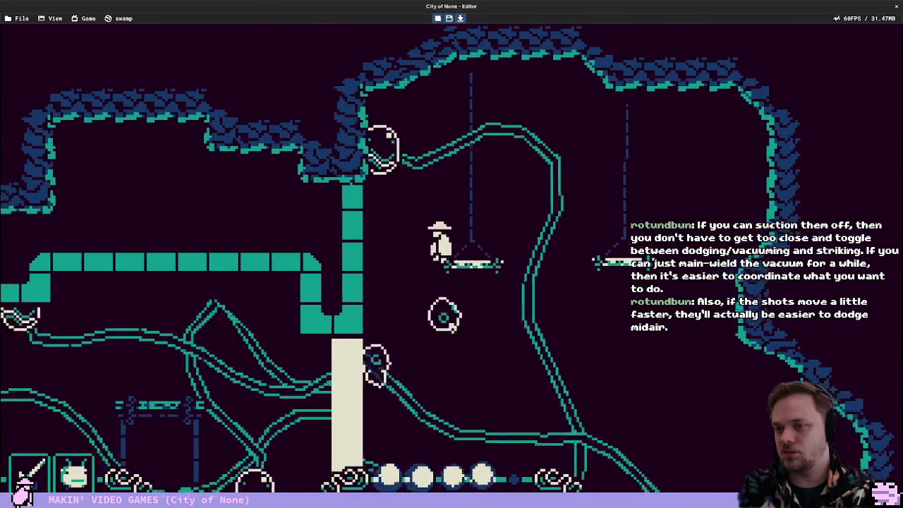
key(Escape)
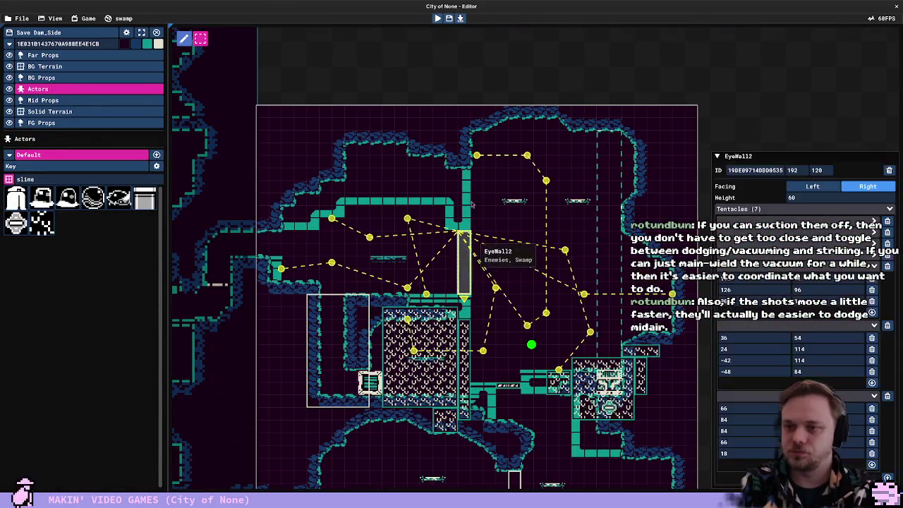
Reselect the EyeWall2 tentacle wall to retune its points to 36, 72 and 12
click(516, 126)
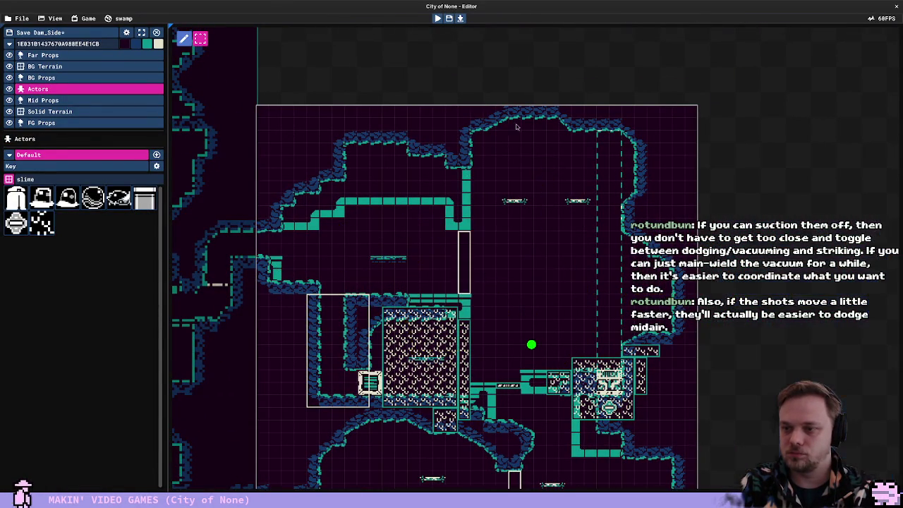
click(465, 244)
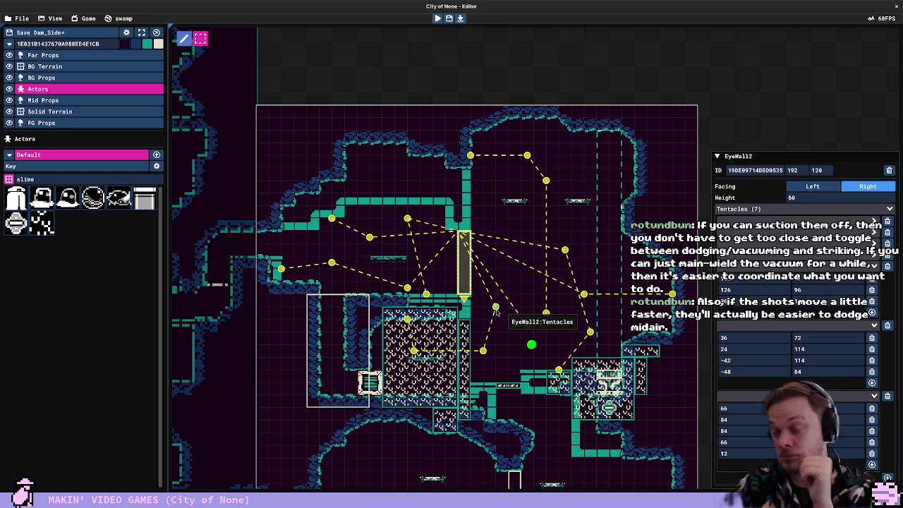
Playtest the retuned tentacle wall with a few jumps and attacks, then return to Detector.cs
key(F5)
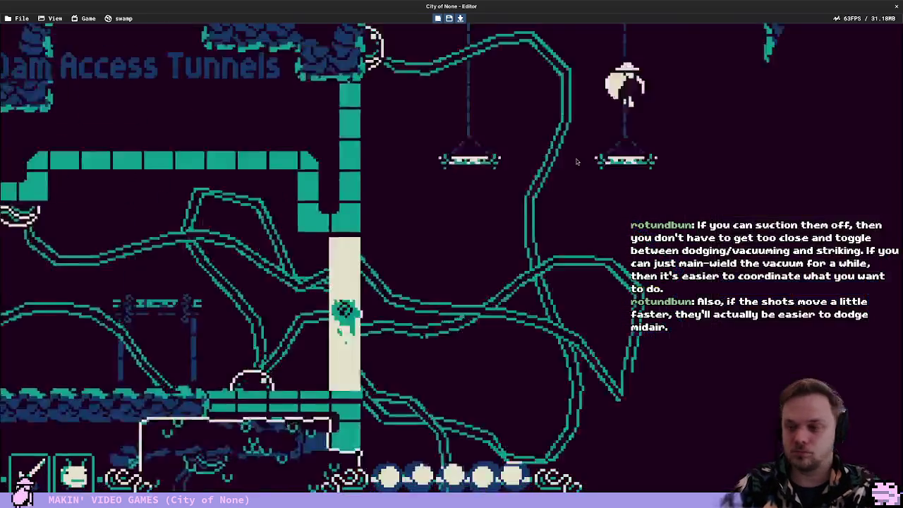
key(Left)
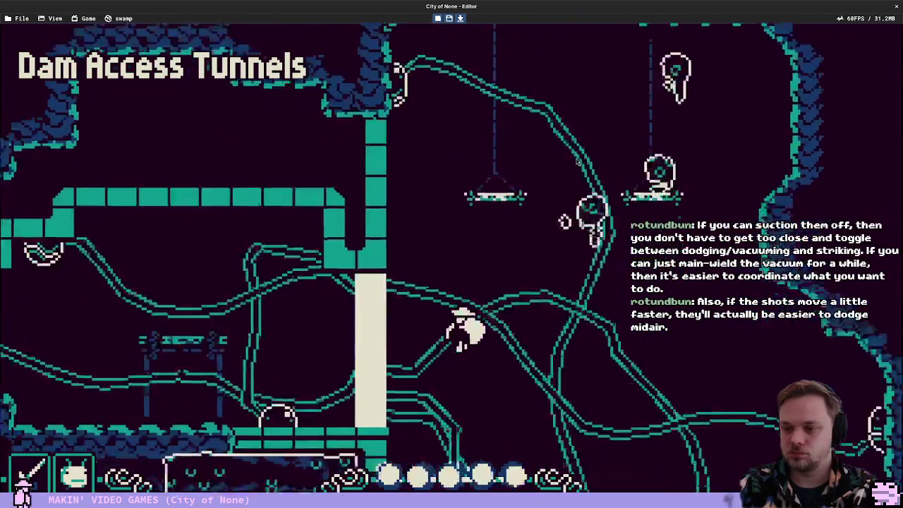
key(space)
key(Right)
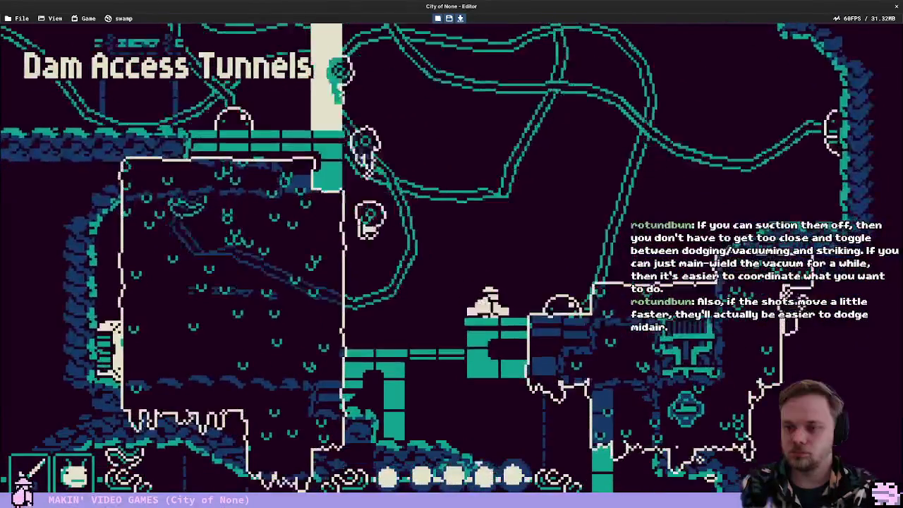
key(Left)
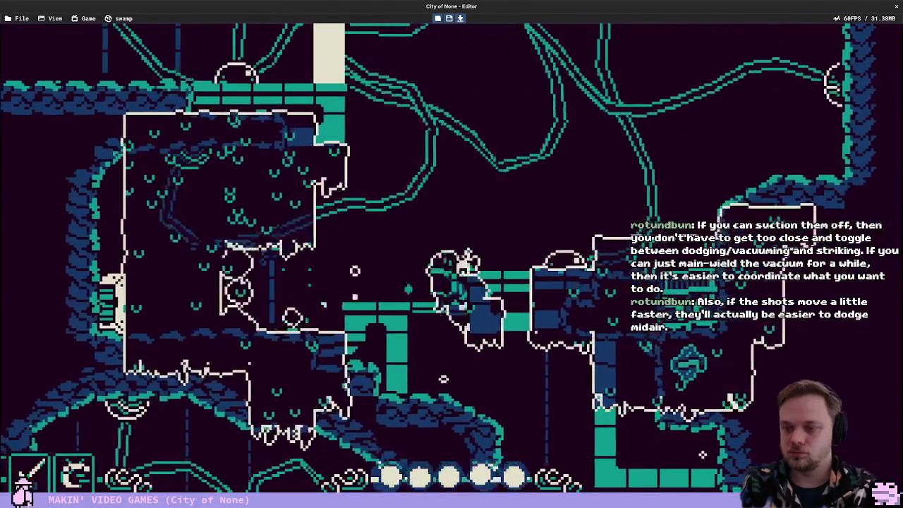
key(Escape)
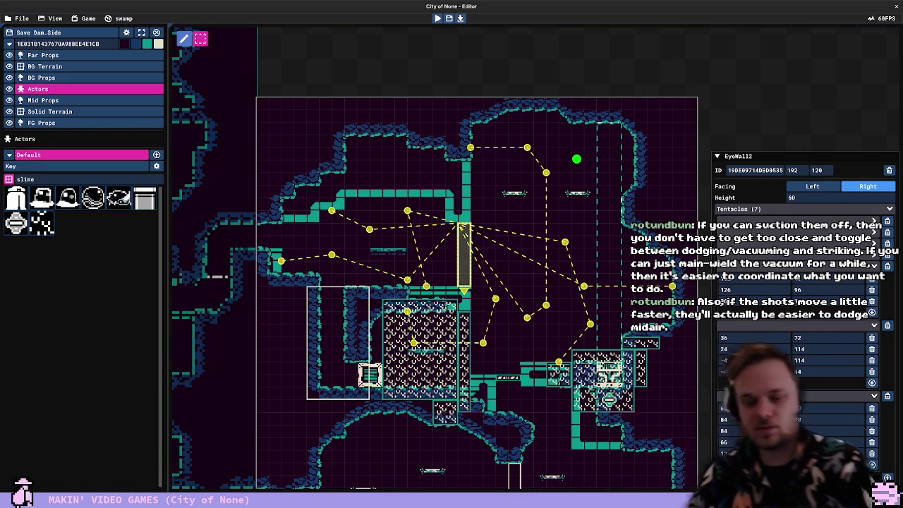
click(21, 502)
scroll(195, 177, down, 4)
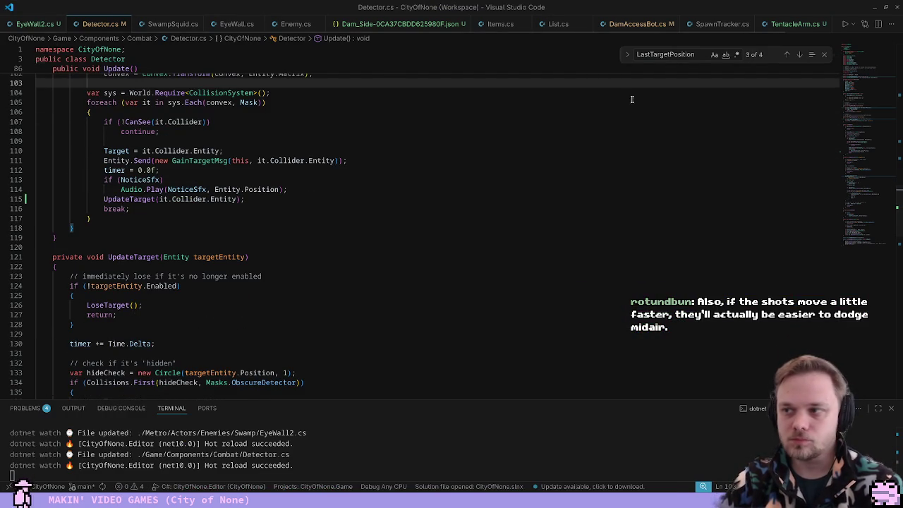
In TentacleArm.cs, insert a new line above Destroy() in the Die routine
click(795, 24)
click(476, 227)
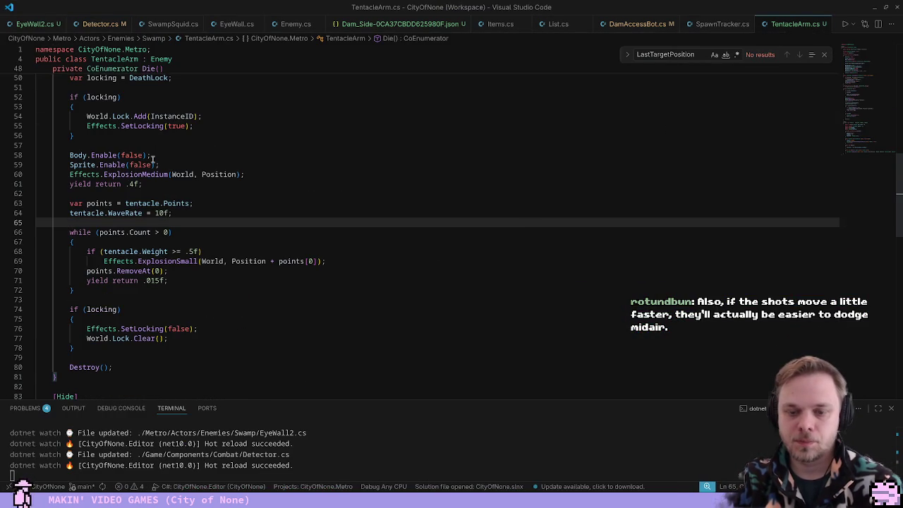
scroll(152, 158, down, 5)
click(112, 197)
key(Return)
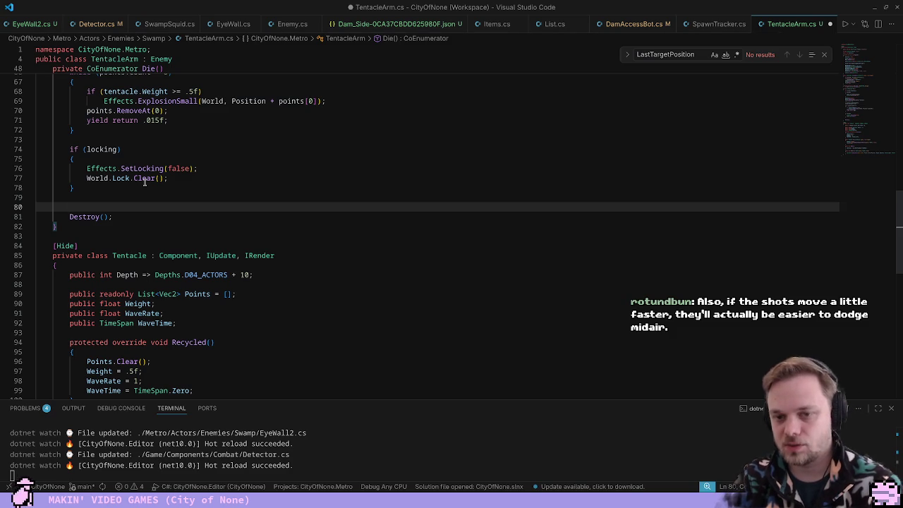
Write 'World.Create<FlyingSlimeball>(Position)' on the new line, correcting earlier typos
text(Add<)
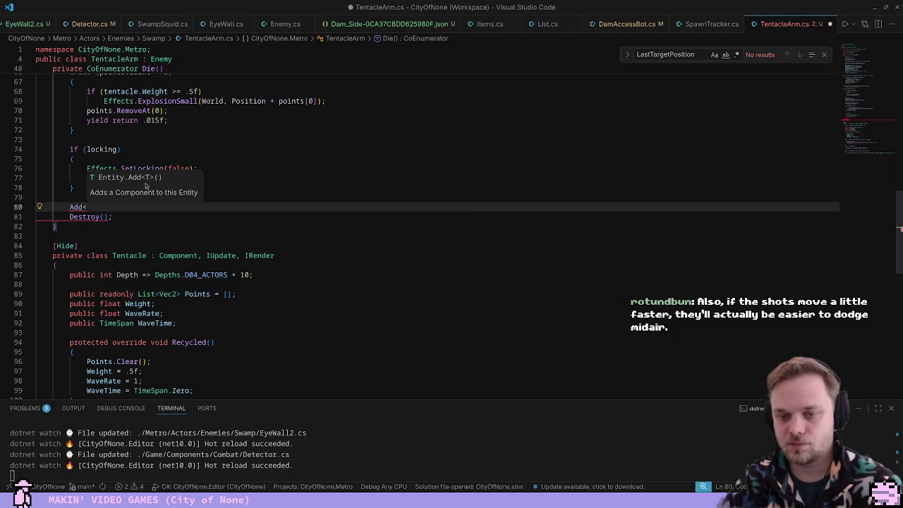
key(shift+Home)
text(wo0rld)
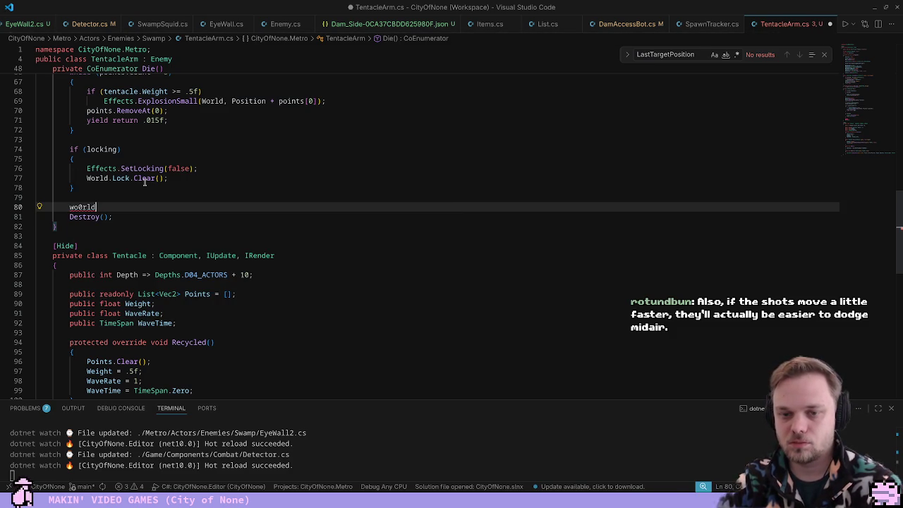
key(shift+Home)
text(World.Cr)
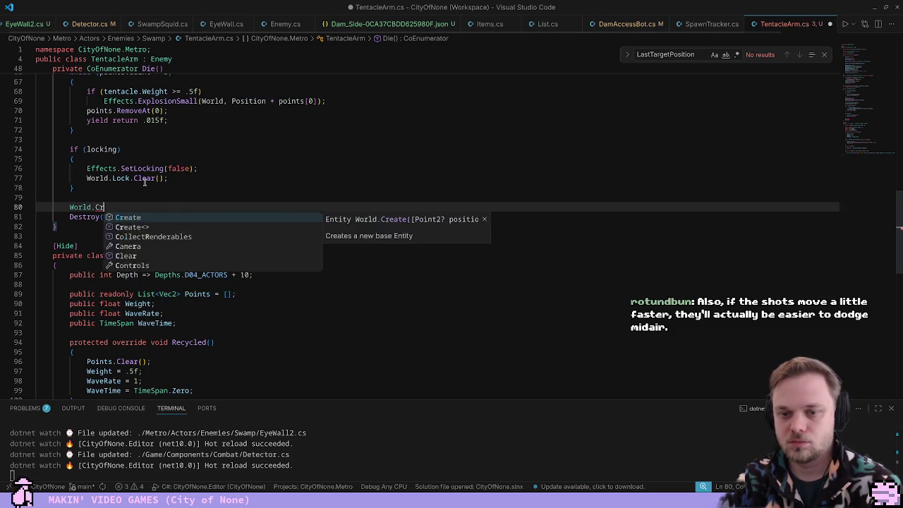
text(eate<Swamp)
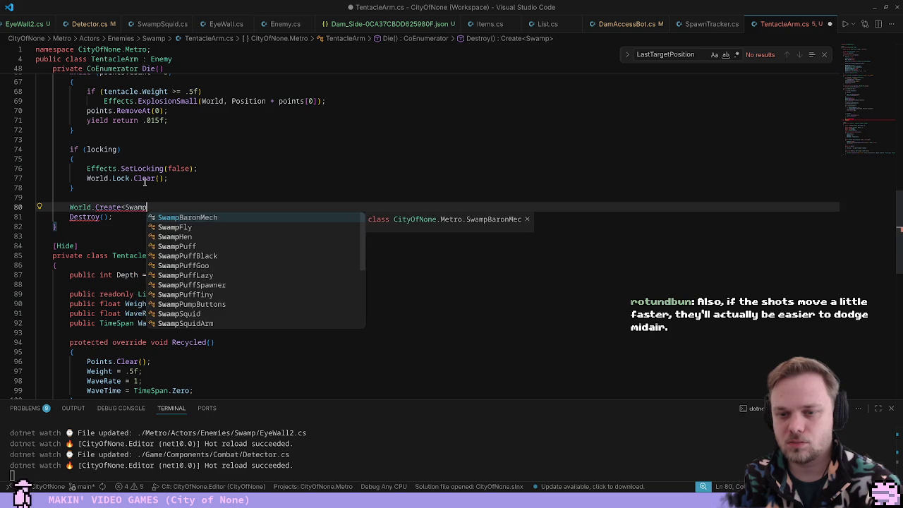
key(ctrl+BackSpace)
text(F)
key(BackSpace)
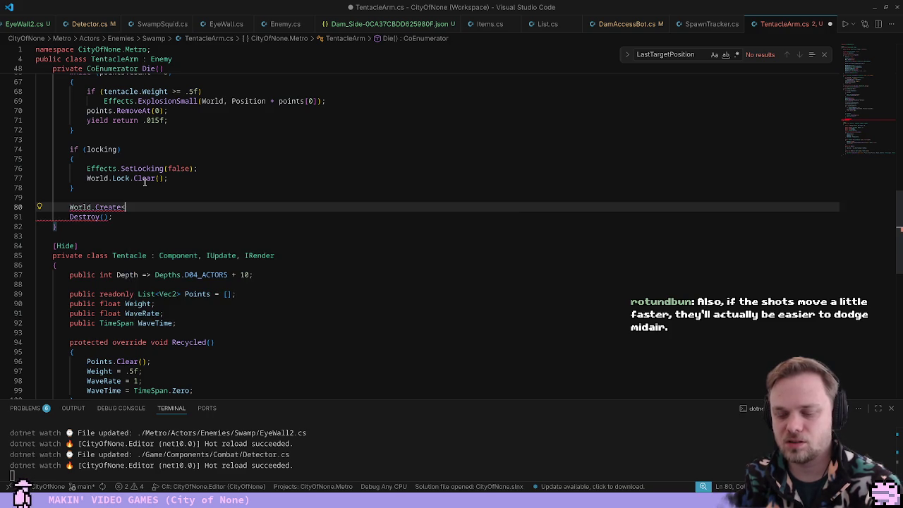
text(SlimeFly)
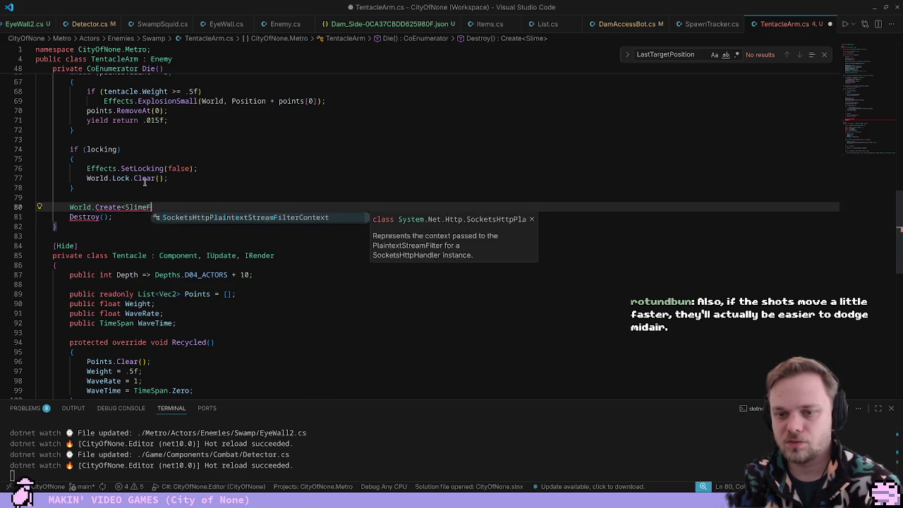
key(Escape)
key(ctrl+shift+Left)
text(FlyingSlimeball>)
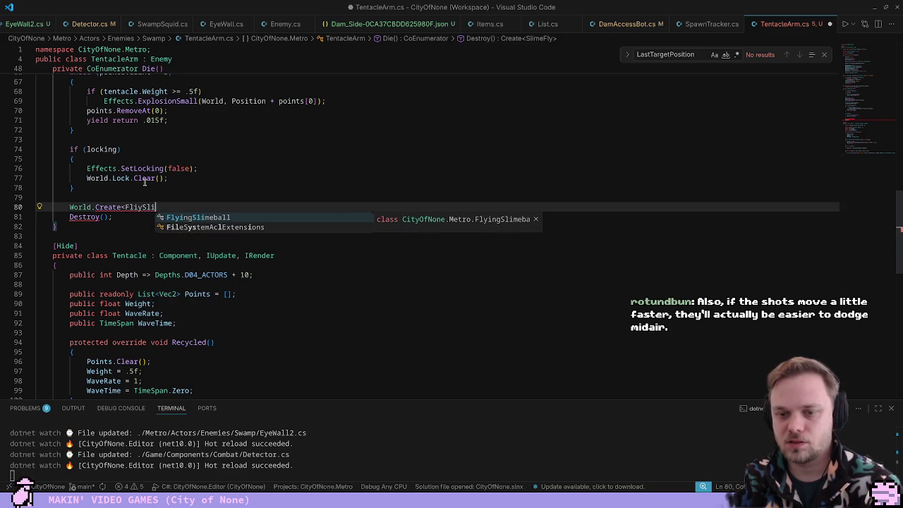
text((Position);)
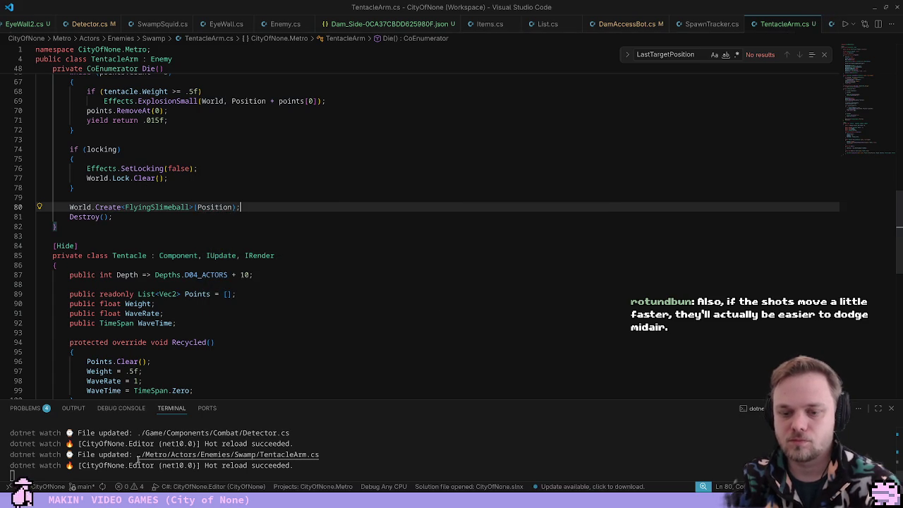
key(alt+Tab)
Fight the tentacle wall, watching slimeballs fly from destroyed arms, then stop play
click(532, 346)
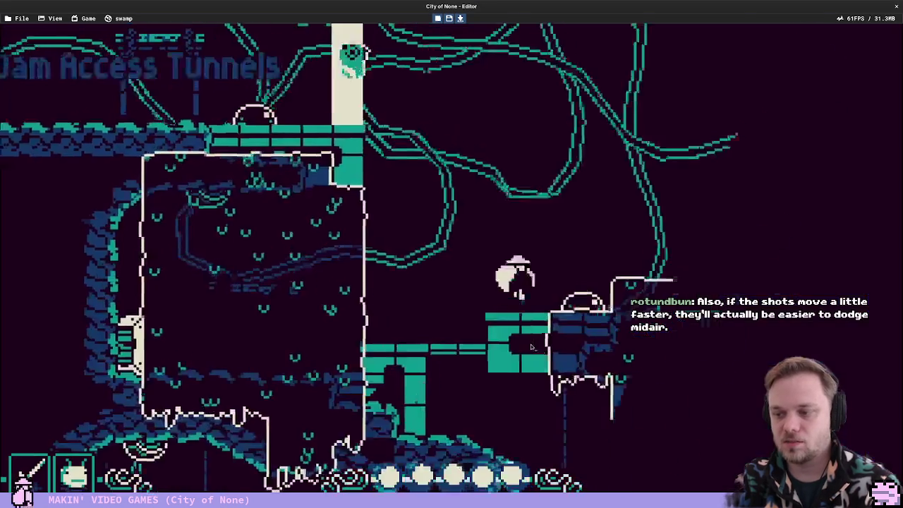
key(Left)
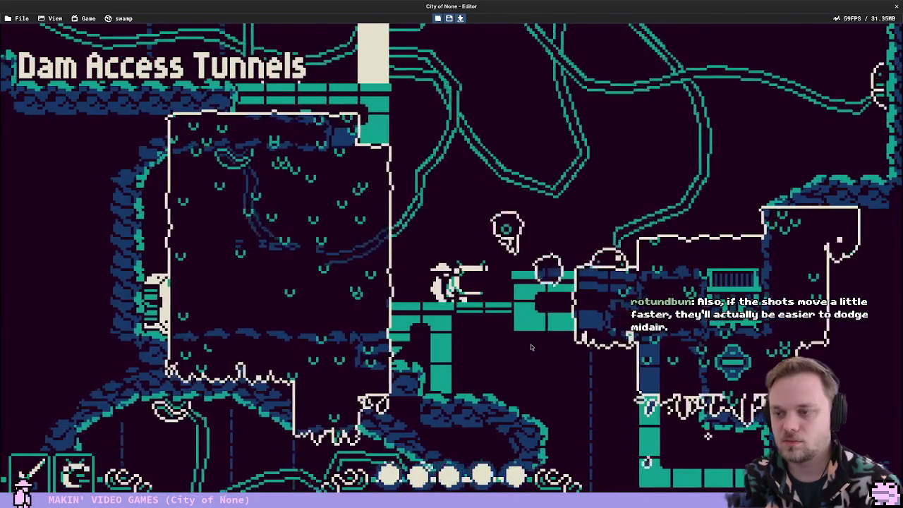
key(Right)
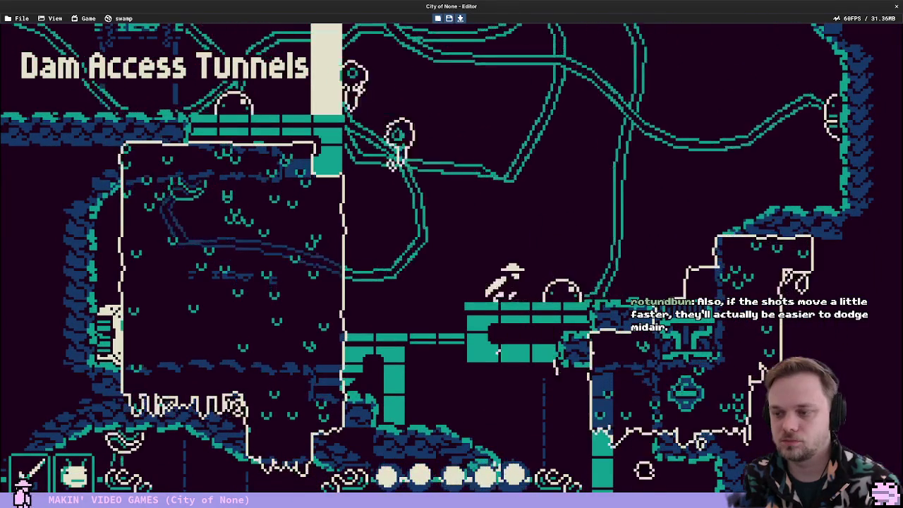
key(Left)
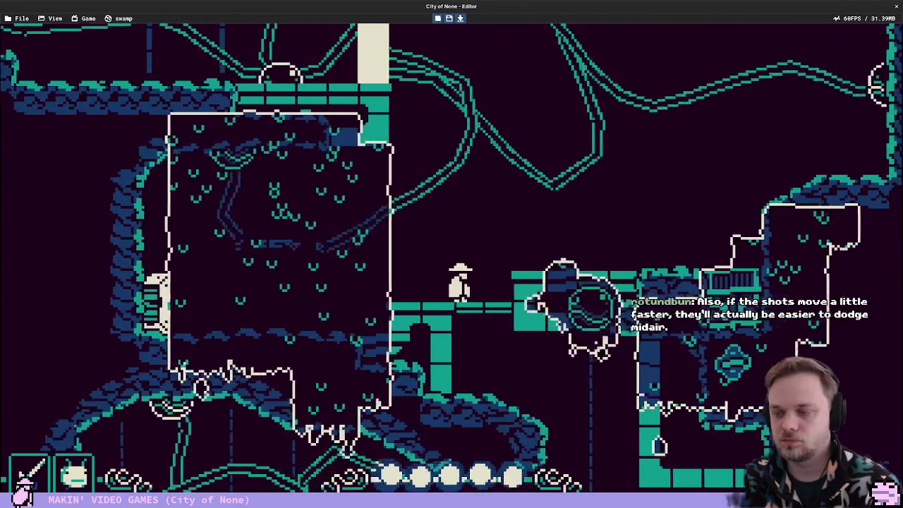
key(Up)
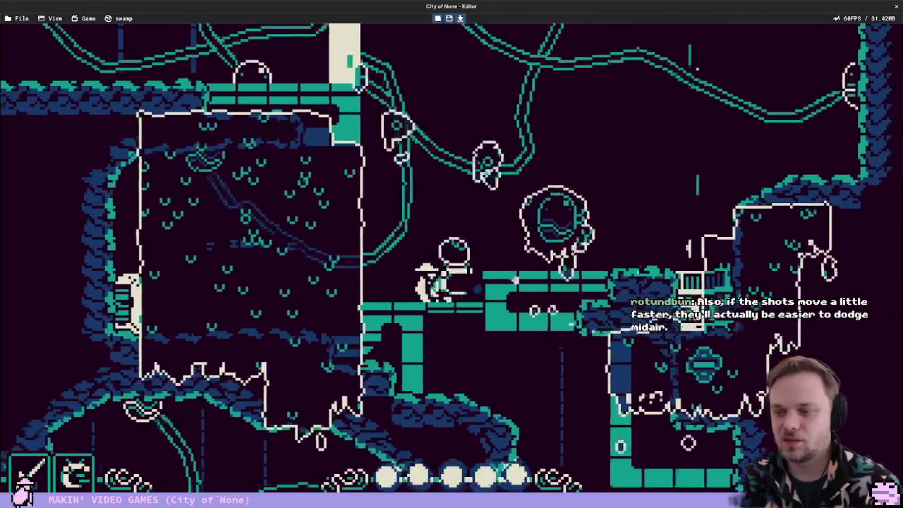
key(Up)
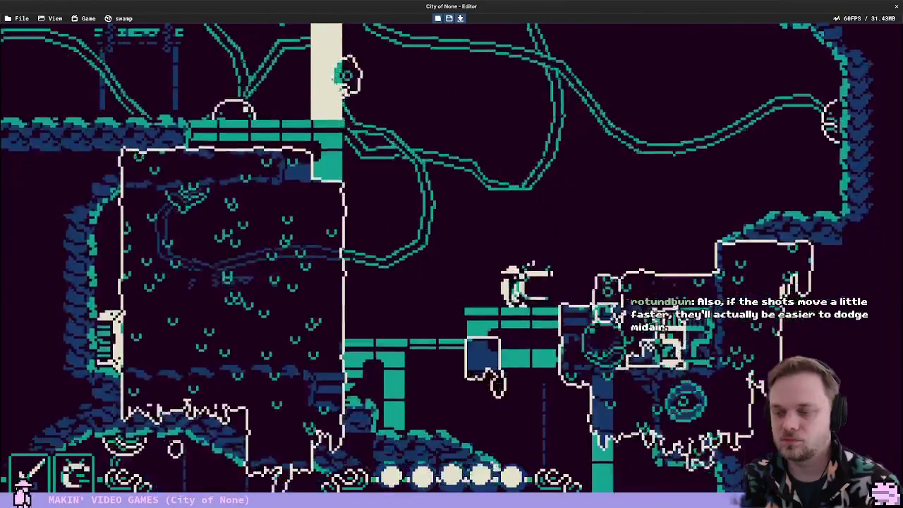
key(x)
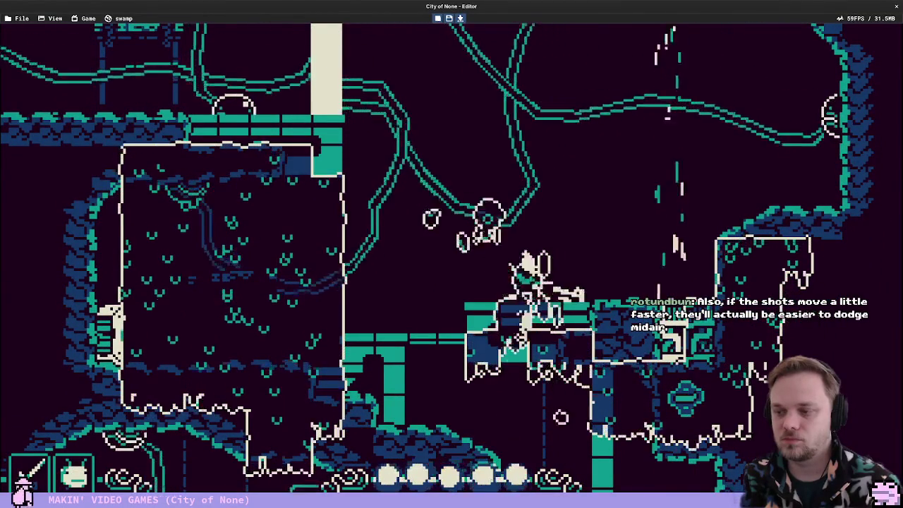
key(Up)
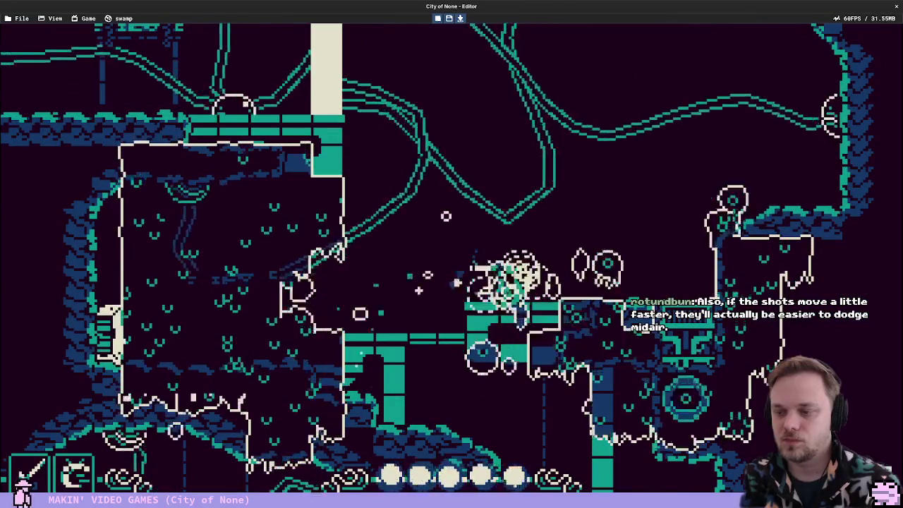
key(Up)
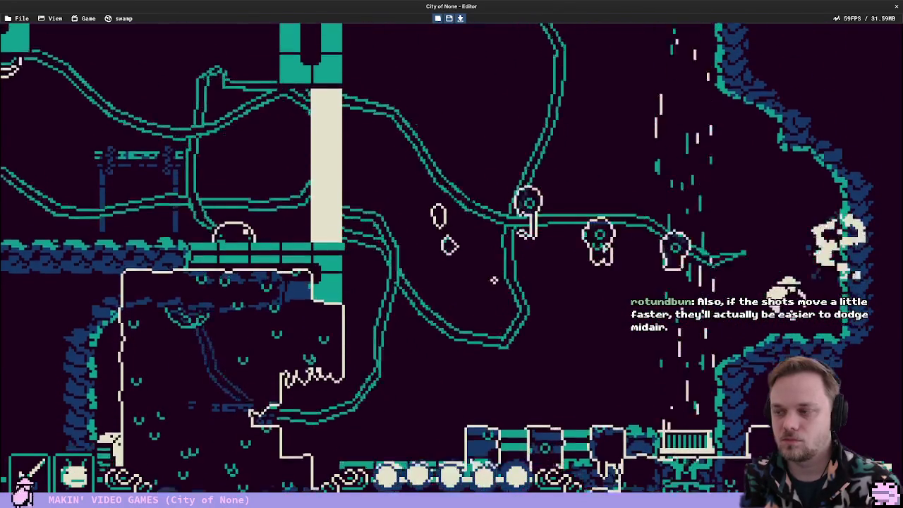
key(Left)
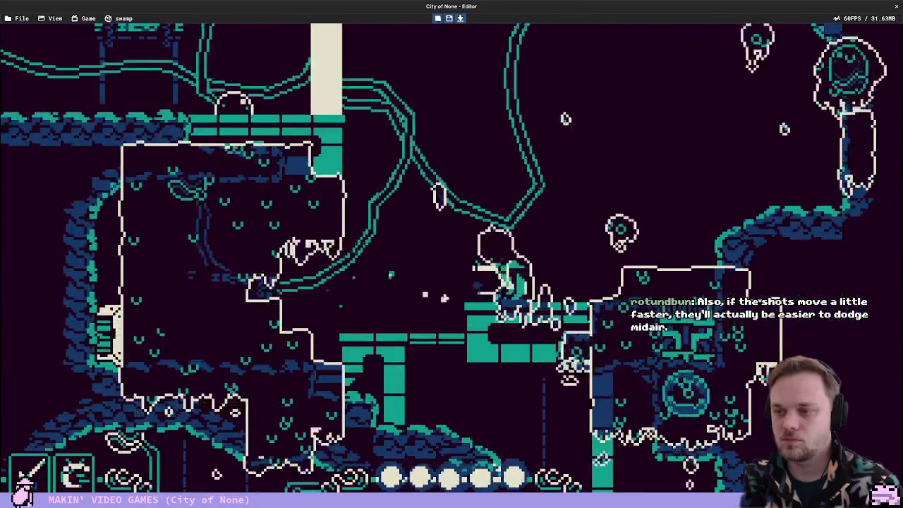
key(Left)
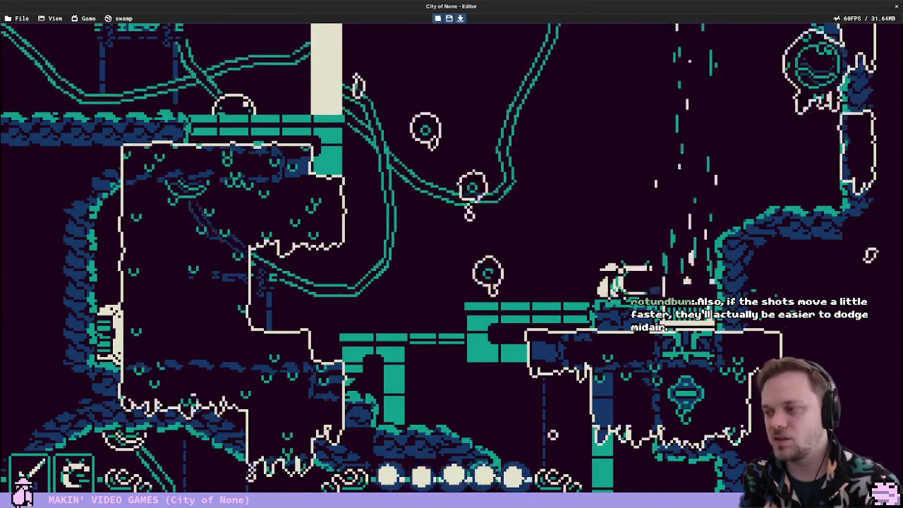
key(Escape)
Switch to the rooms overview map
scroll(297, 206, down, 3)
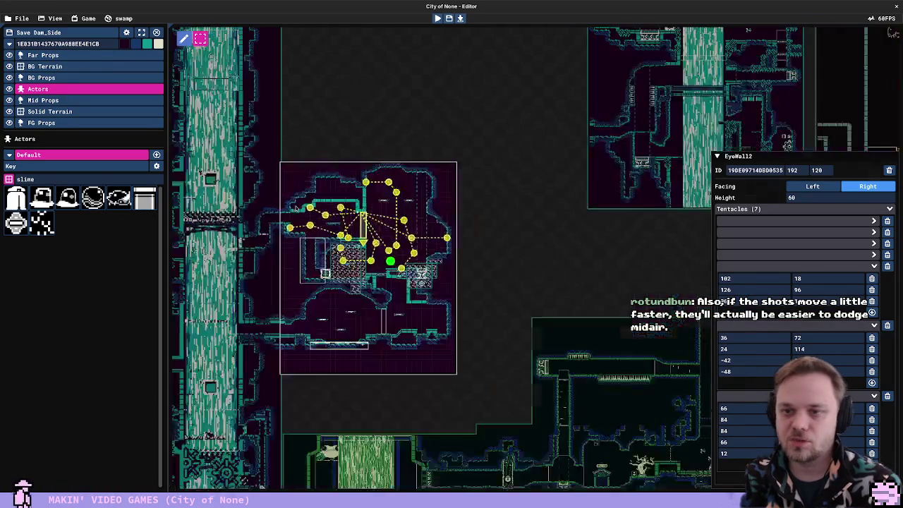
click(316, 56)
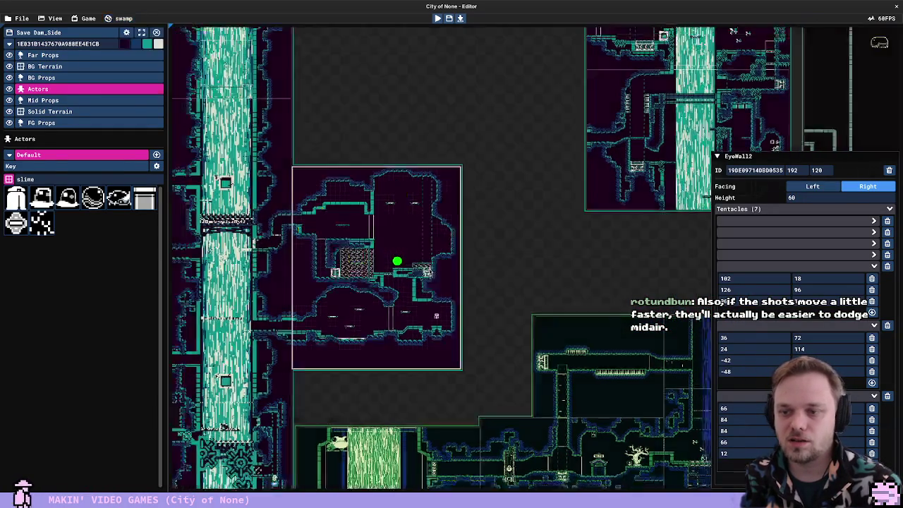
key(Tab)
scroll(345, 230, up, 3)
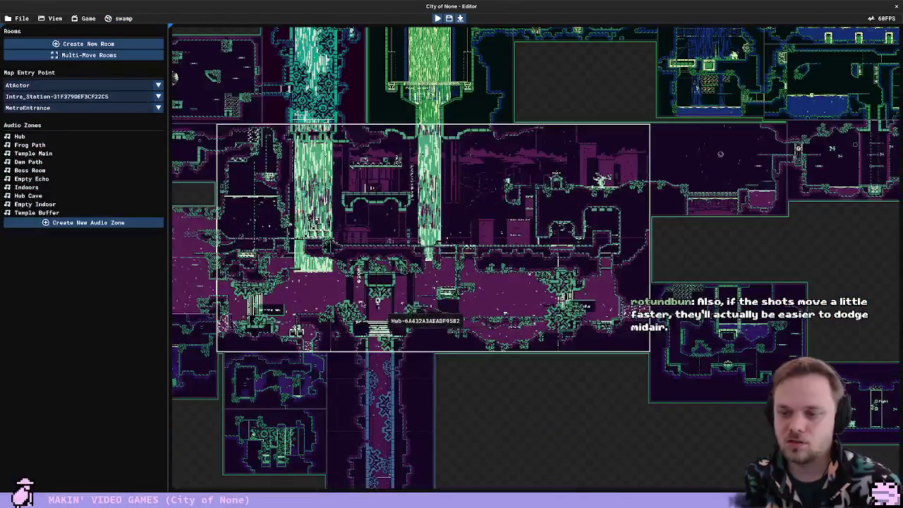
Playtest Crookwick Marsh, running and jumping right toward the large gate, then stop
key(F5)
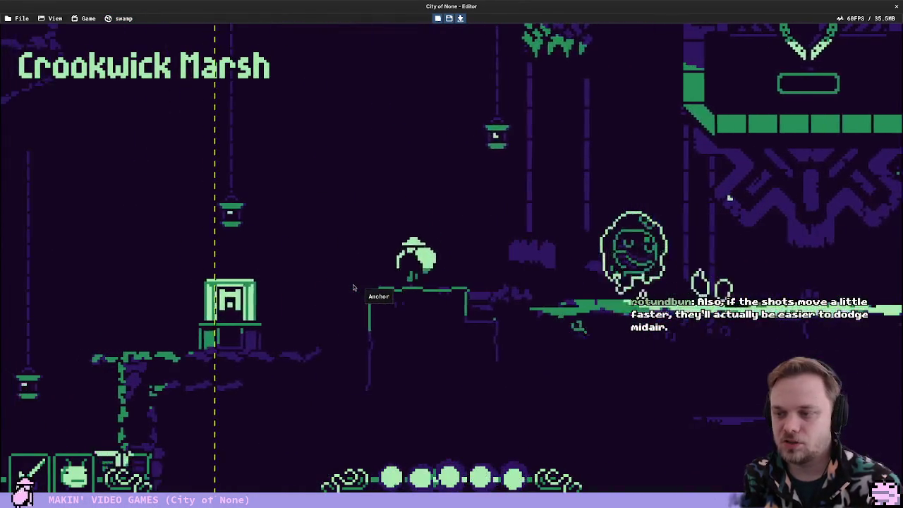
key(Left)
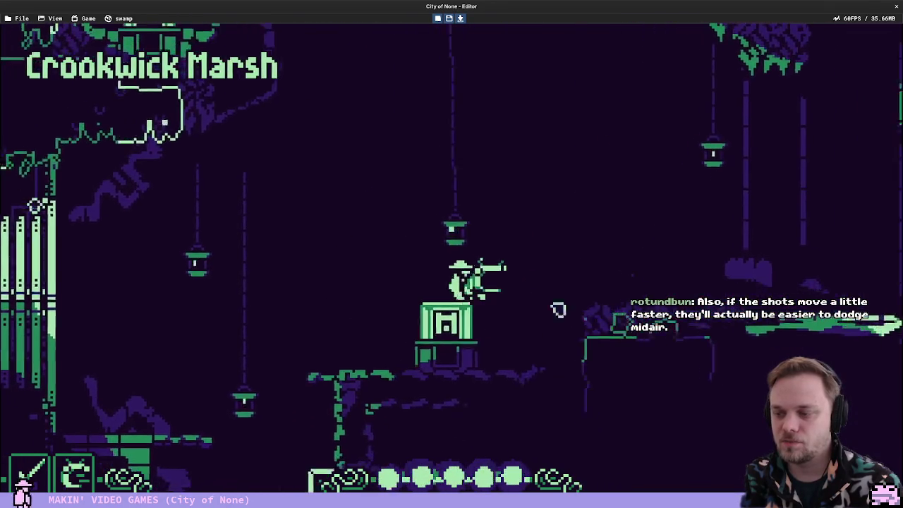
key(Right)
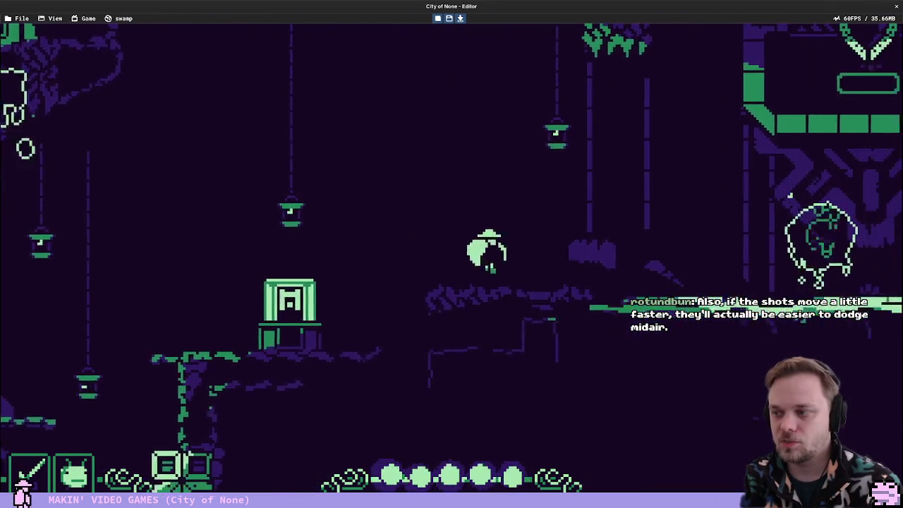
key(Right)
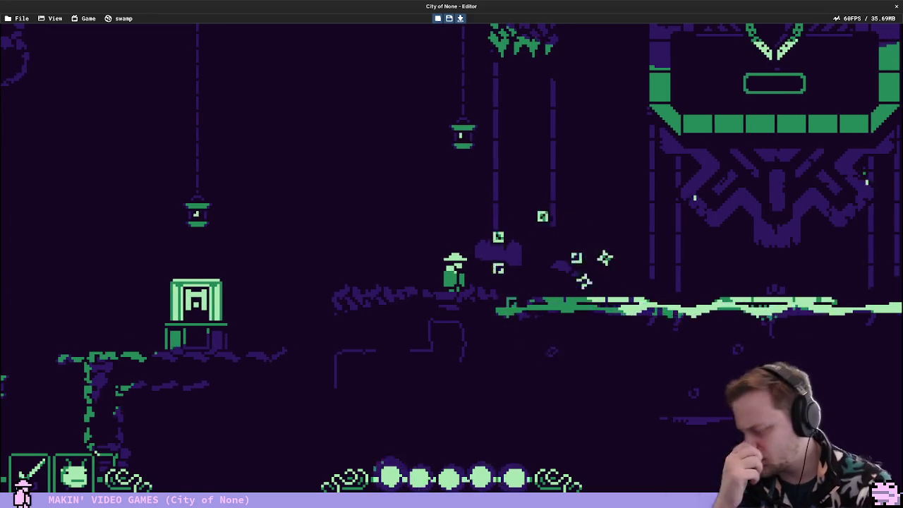
key(space)
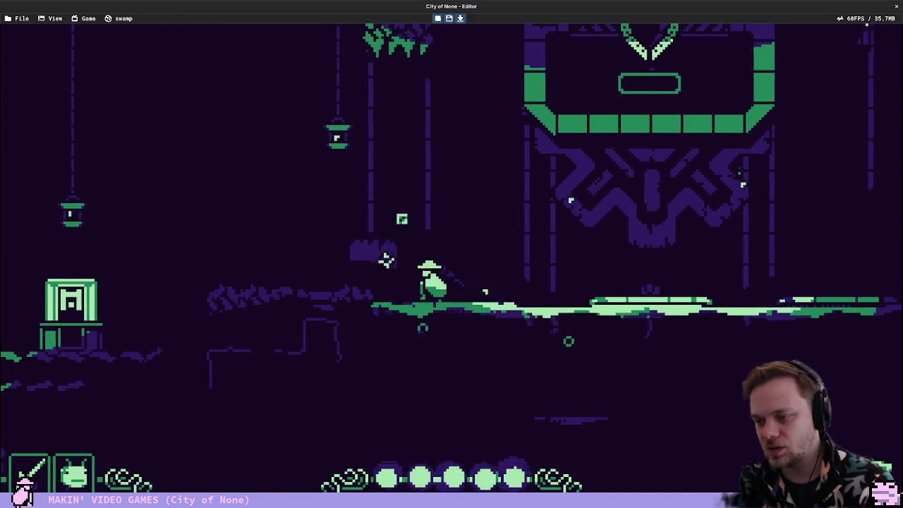
key(space)
key(Right)
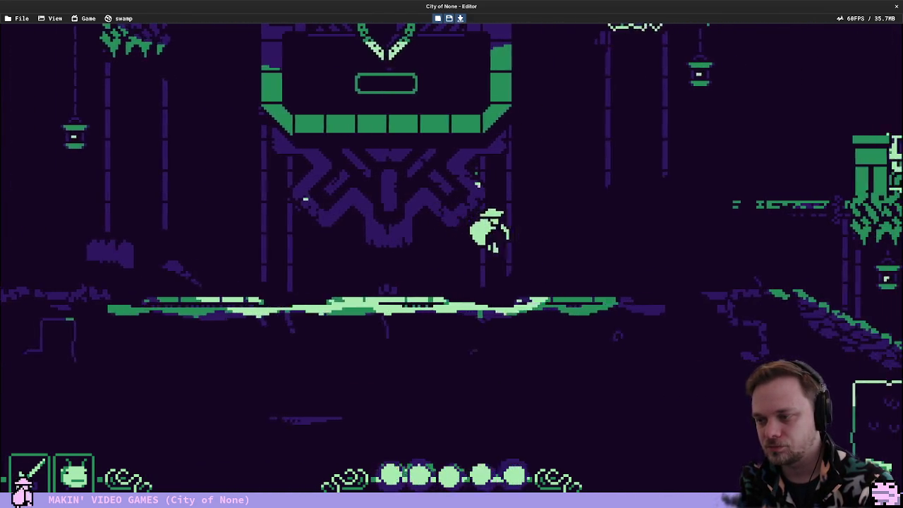
key(Right)
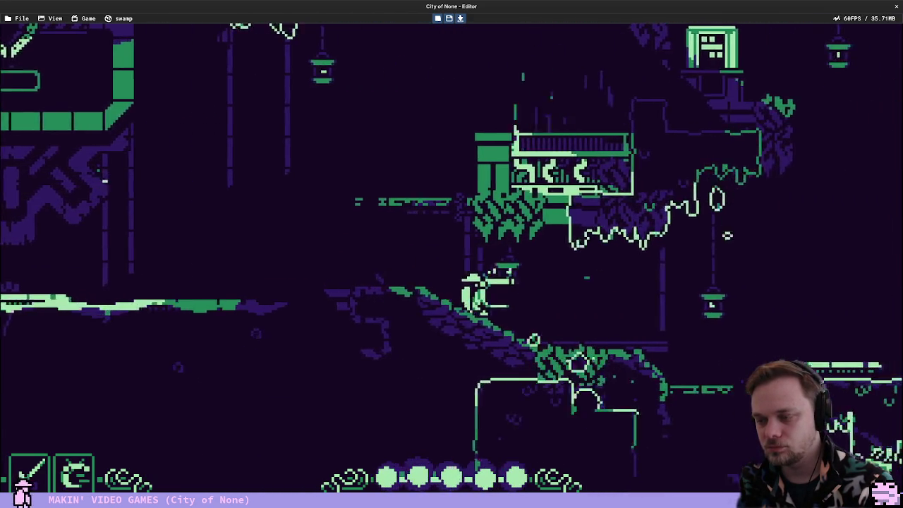
key(Right)
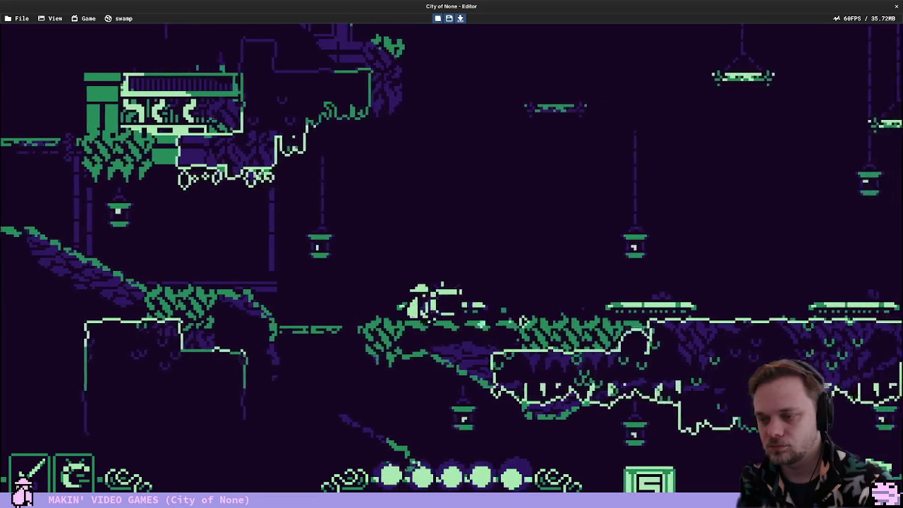
key(space)
key(Right)
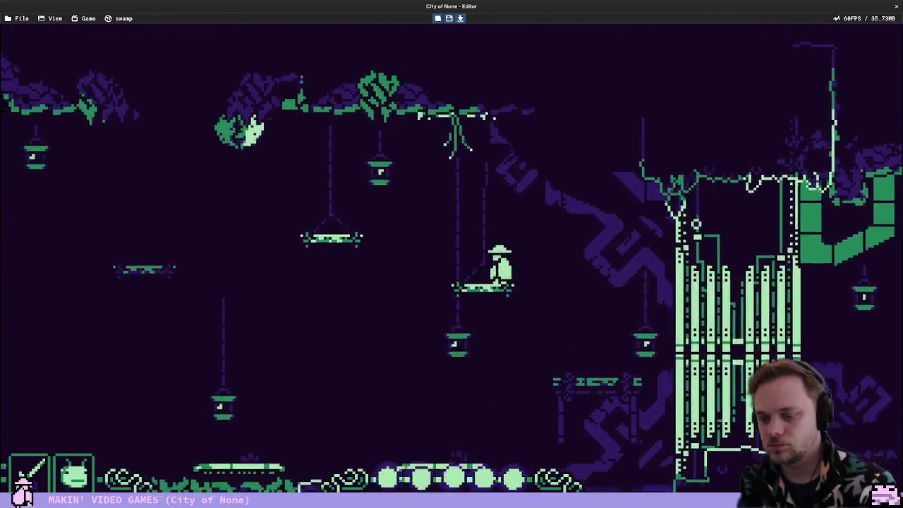
key(Escape)
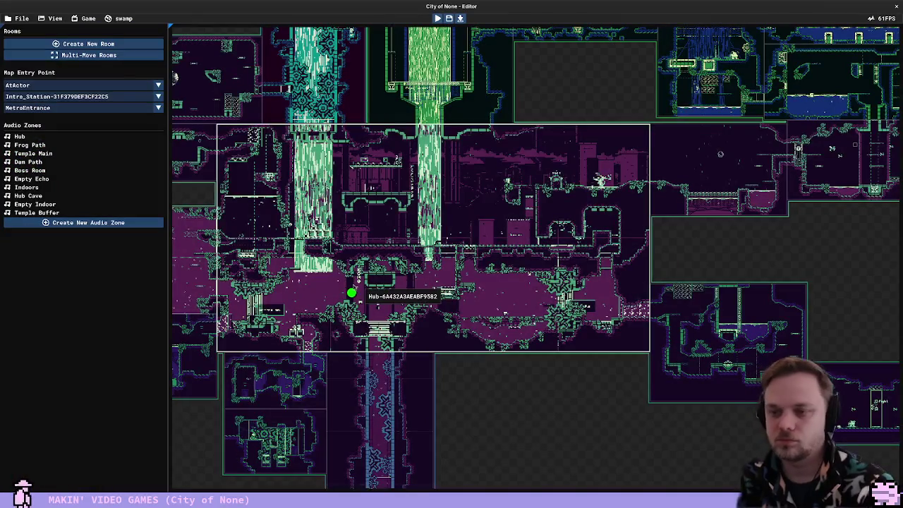
Bring the Dam_Side room into view and open it for editing
scroll(339, 254, down, 3)
drag(358, 182, 355, 317)
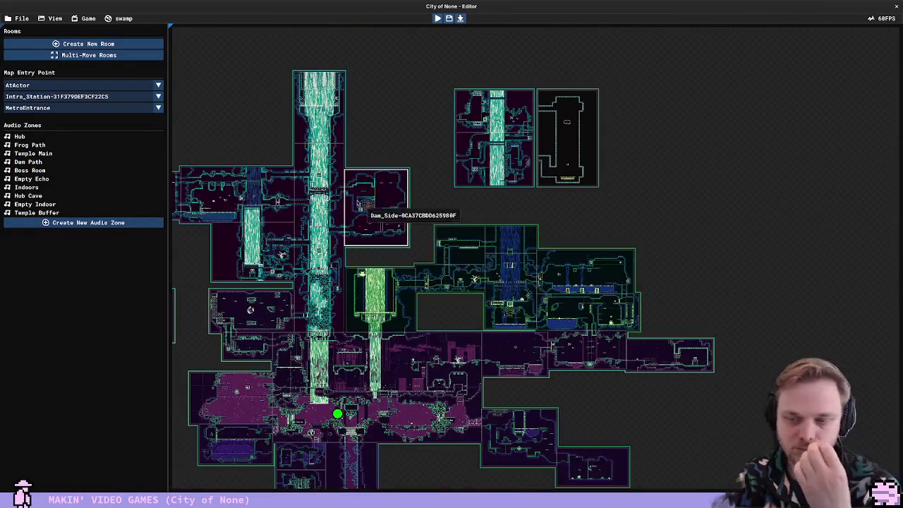
double_click(358, 203)
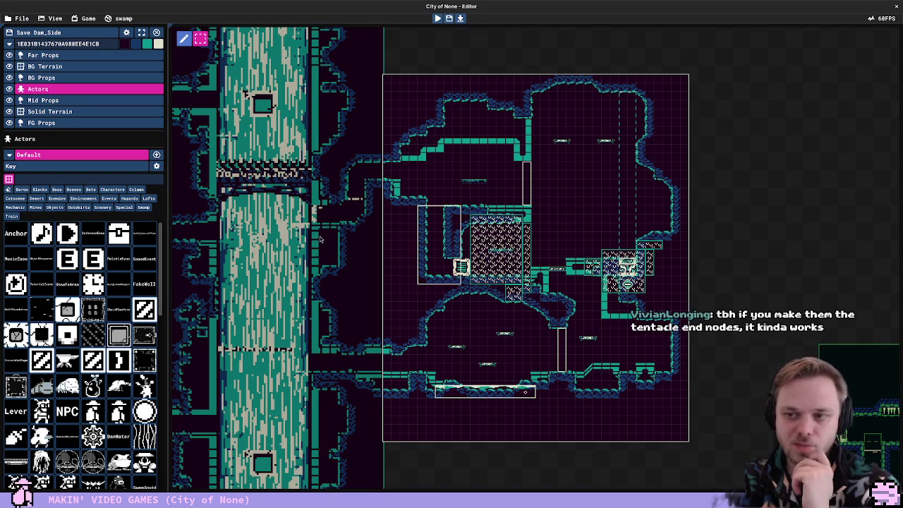
Move the World.Create<FlyingSlimeball>(Position) line from the end of Die() to after the locking block
key(alt+Tab)
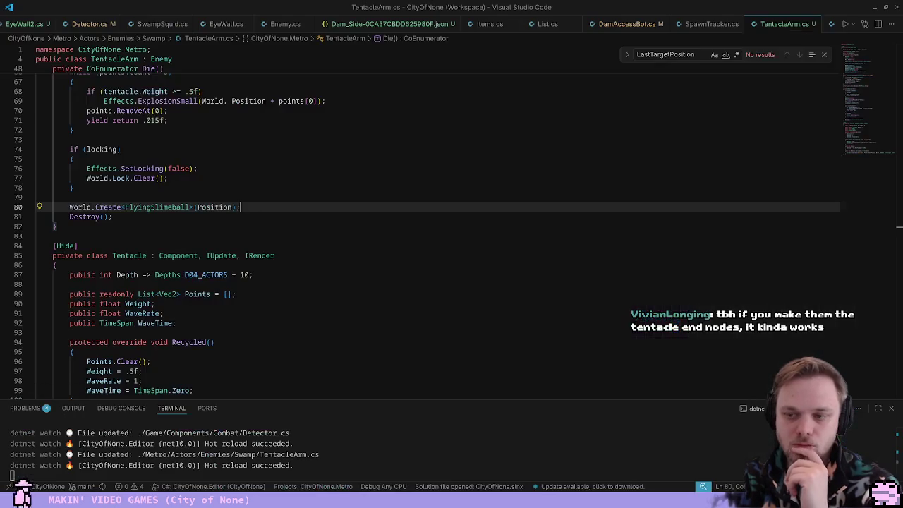
click(219, 227)
click(244, 207)
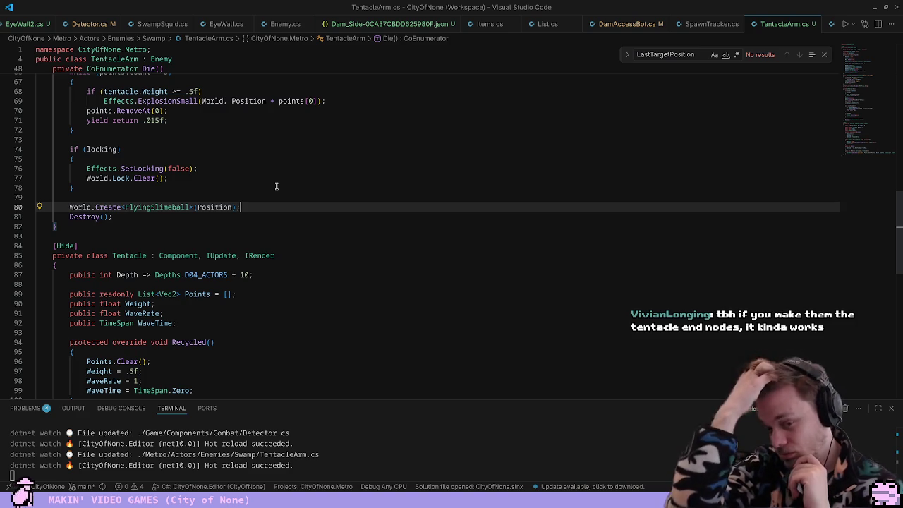
key(shift+Home)
key(ctrl+c)
key(BackSpace)
scroll(240, 212, up, 8)
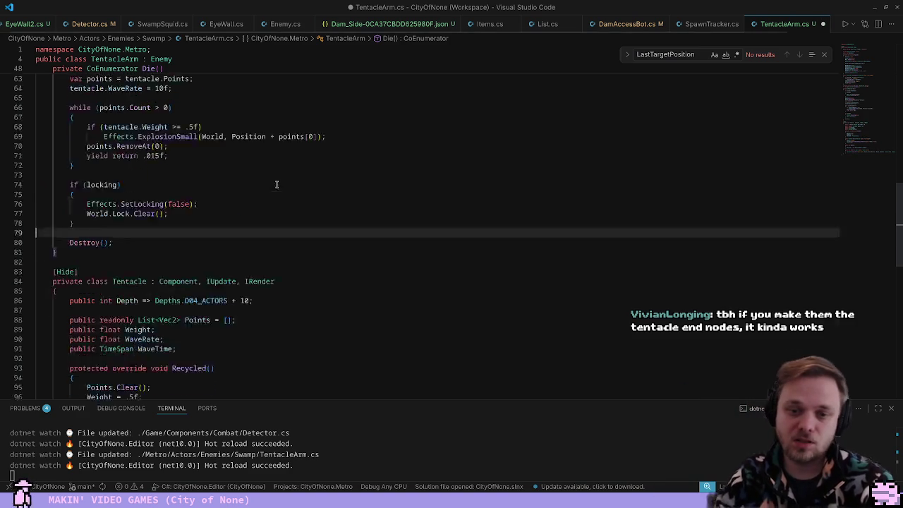
scroll(236, 223, up, 1)
click(209, 164)
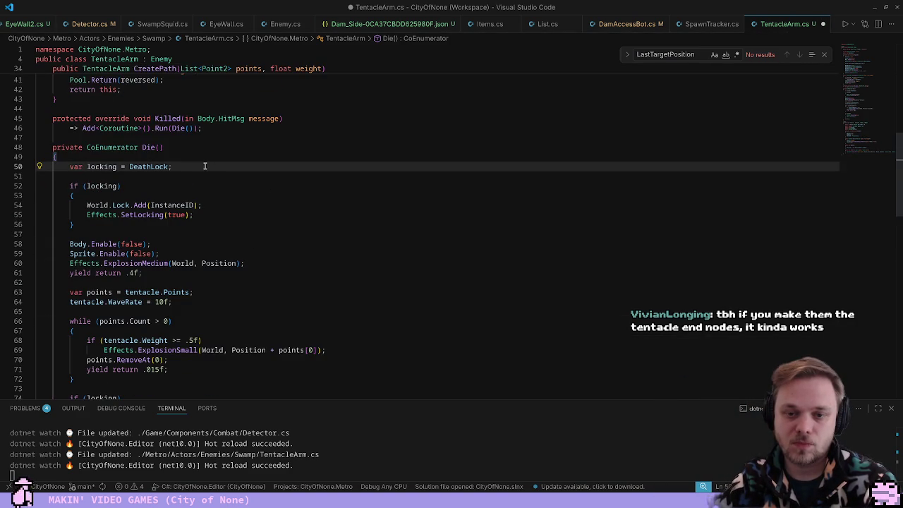
click(153, 272)
click(169, 235)
key(Return)
key(ctrl+v)
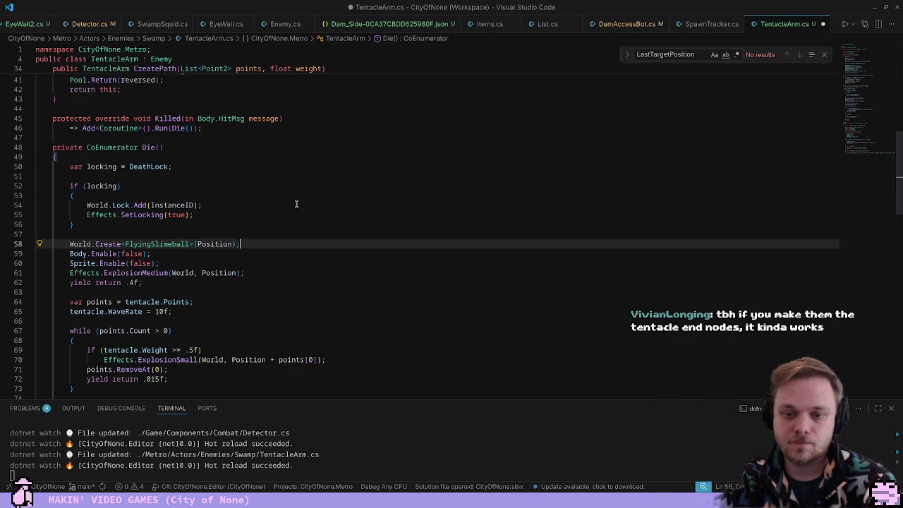
key(Return)
key(Return)
key(Up)
key(Up)
key(Home)
Start chaining a .Zone property onto the spawn and inspect the Zone field's definition
key(BackSpace)
text(.Zone)
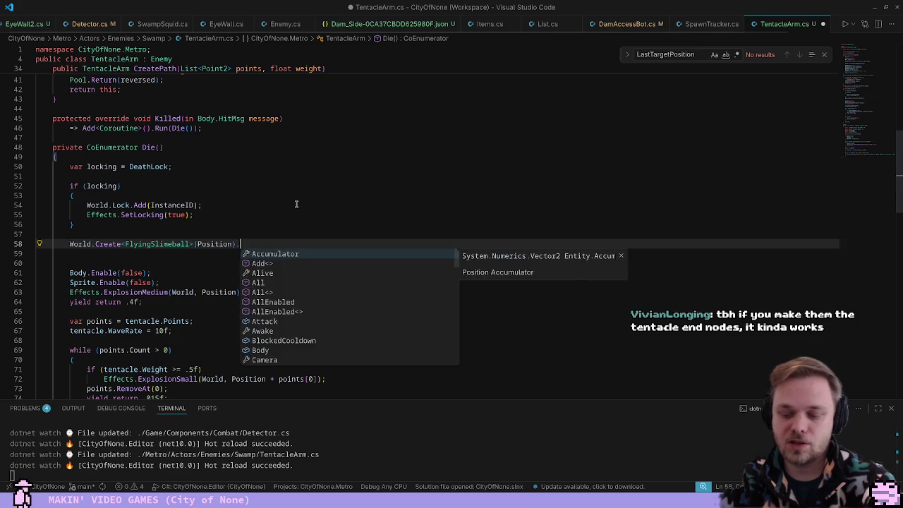
key(F12)
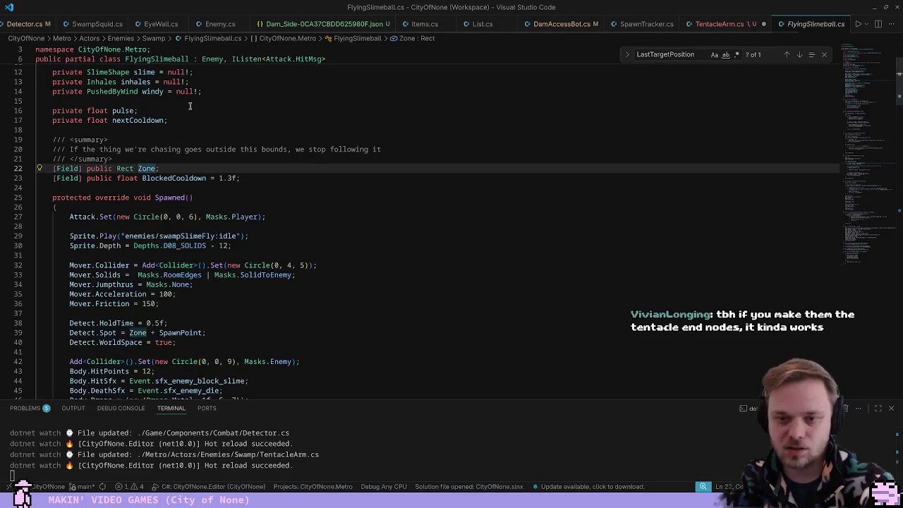
scroll(150, 166, down, 4)
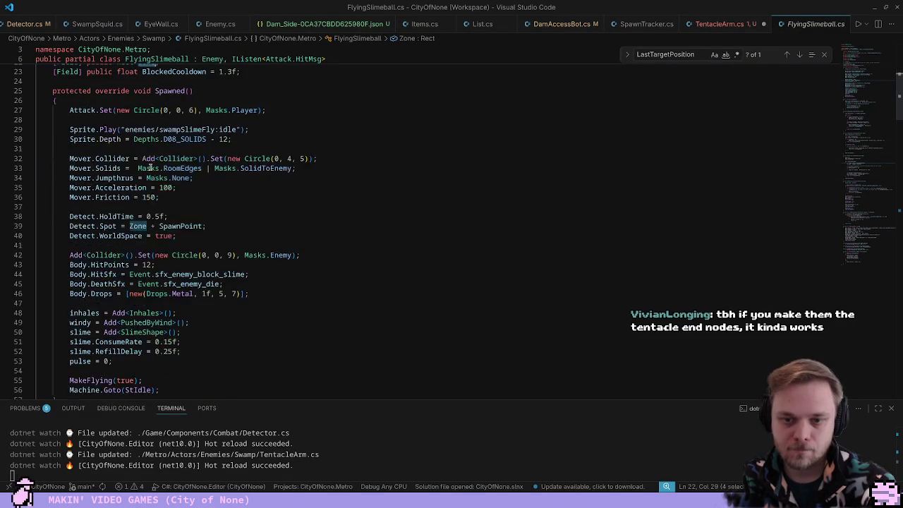
scroll(101, 241, up, 3)
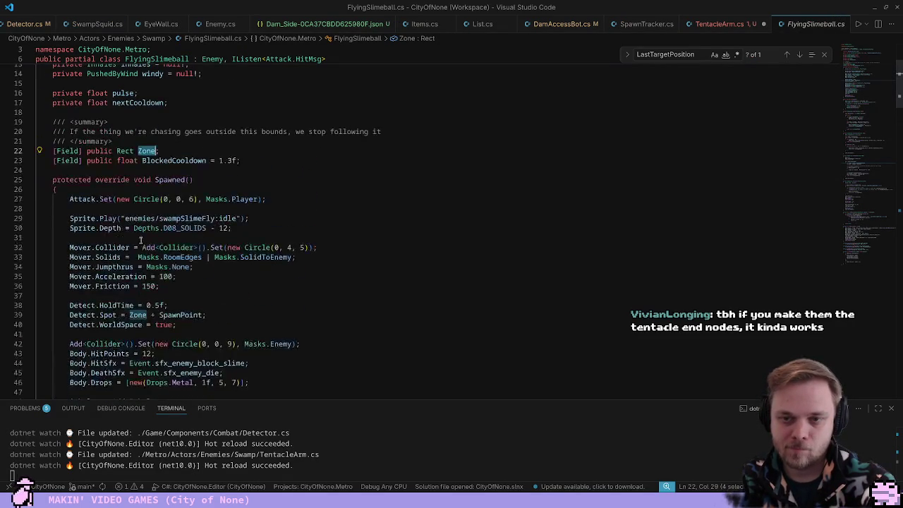
scroll(131, 242, down, 2)
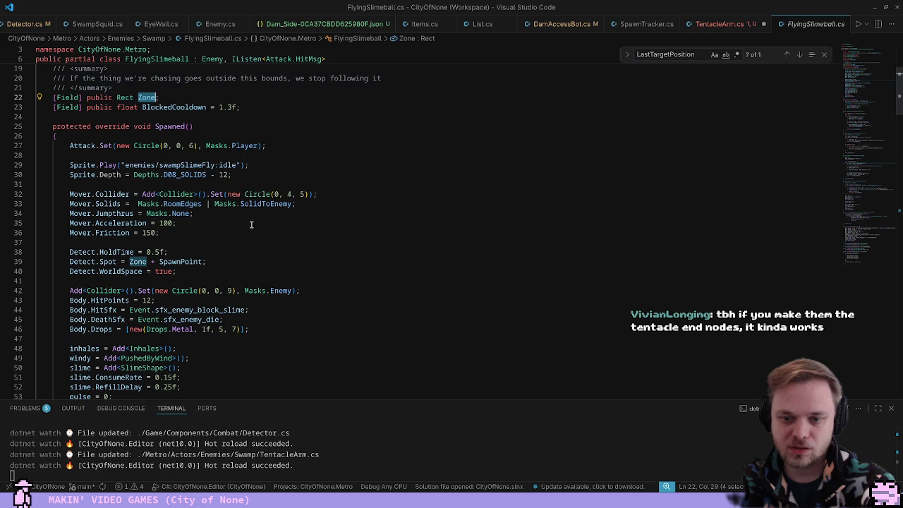
key(ctrl+Tab)
Chain .Detect.Spot = new Rect(-100, -100, 200, 200); onto the spawn and save
key(BackSpace)
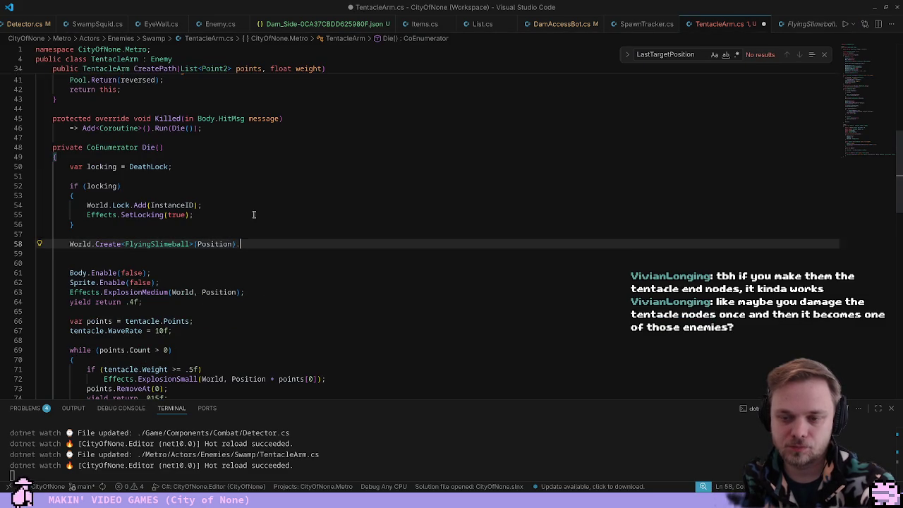
text(Det)
key(Tab)
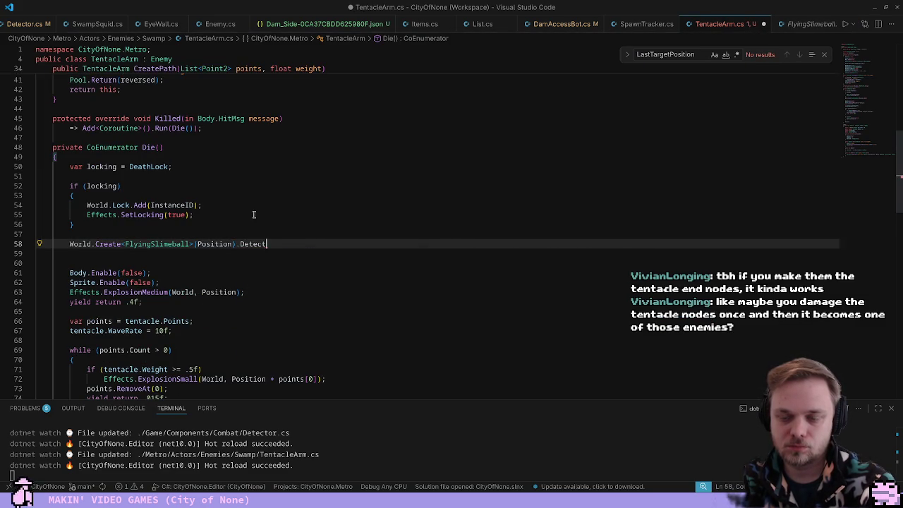
text(.Bo)
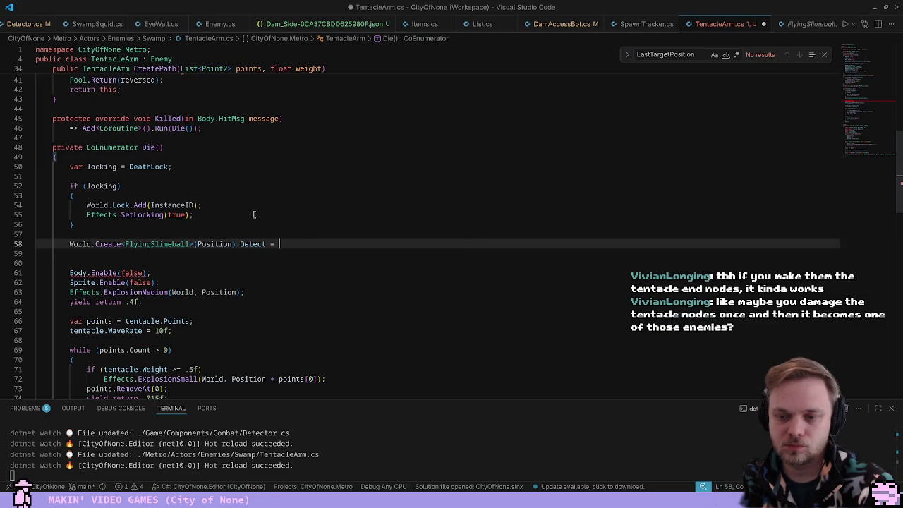
text(new R)
key(Escape)
key(ctrl+Left)
key(ctrl+Left)
key(ctrl+Left)
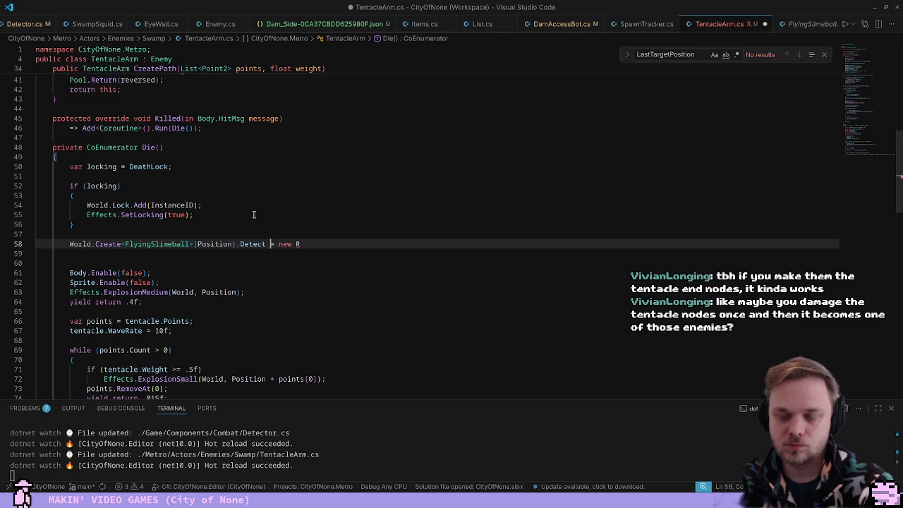
text(.Spot)
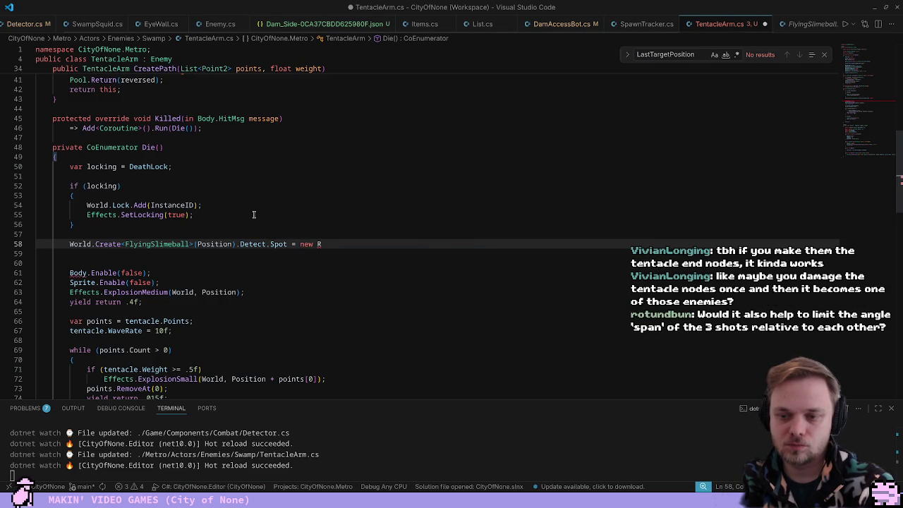
text(ect()
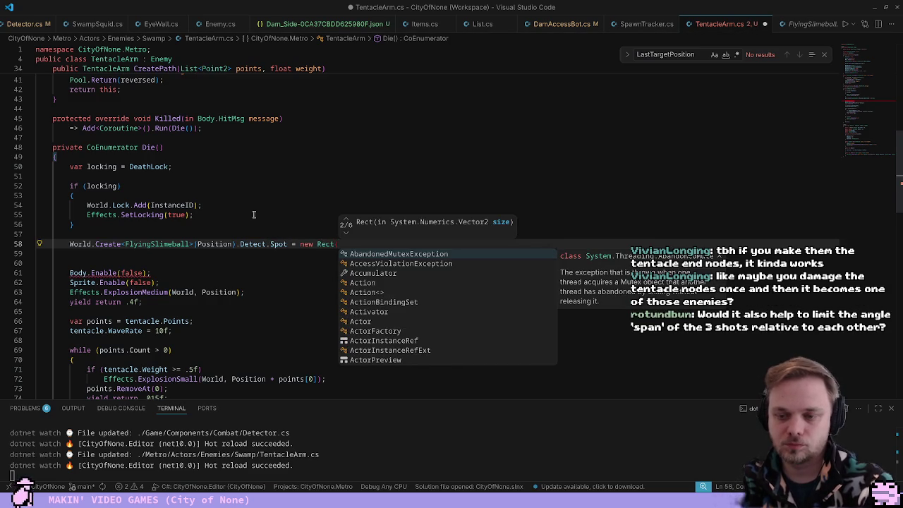
text(-100, -10)
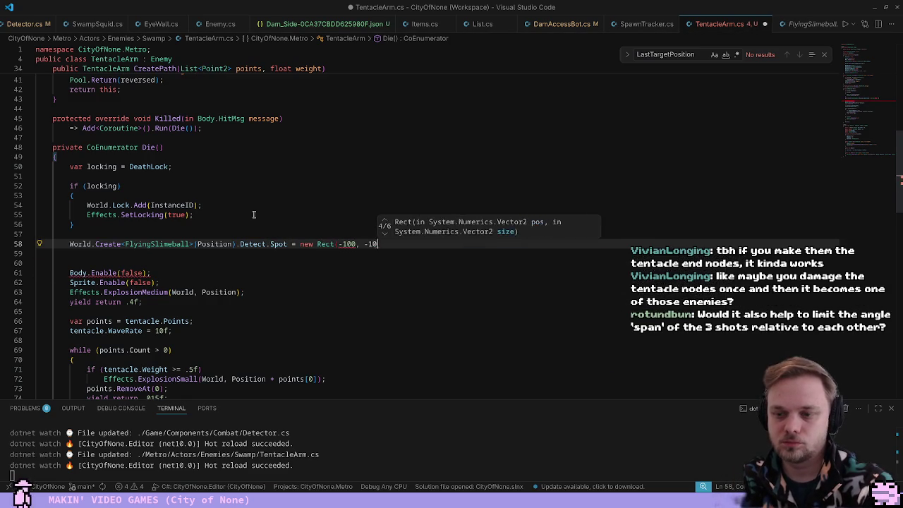
text(0, 200, 200);)
key(ctrl+s)
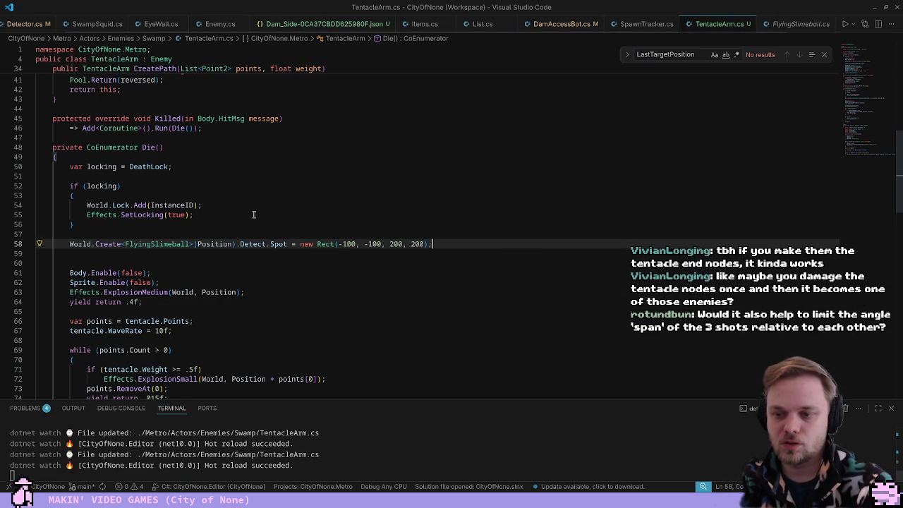
Play the room in City of None, running along the teal platform and hanging lamp
key(alt+Tab)
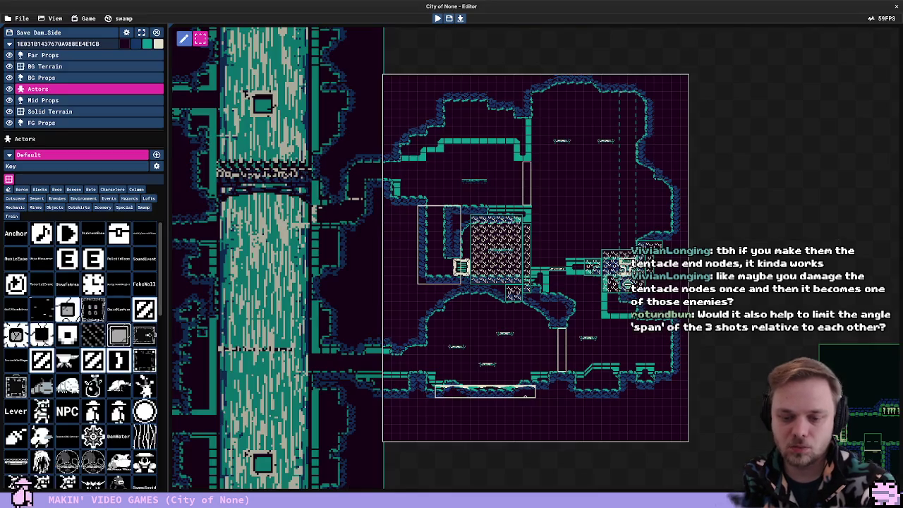
key(F5)
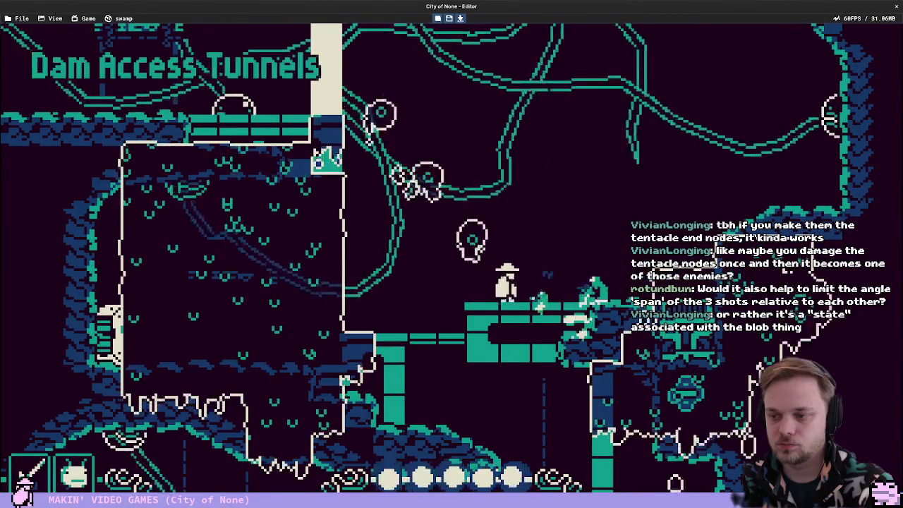
key(space)
key(Left)
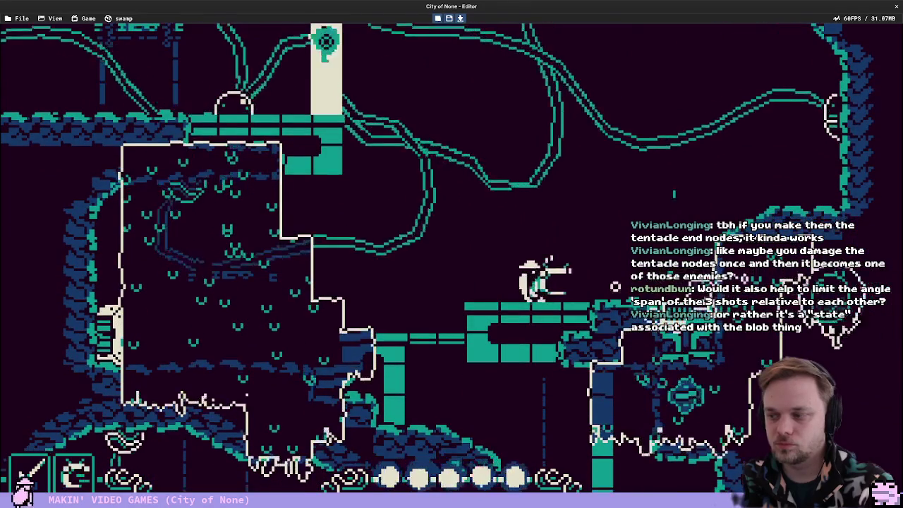
key(Right)
key(Right)
key(space)
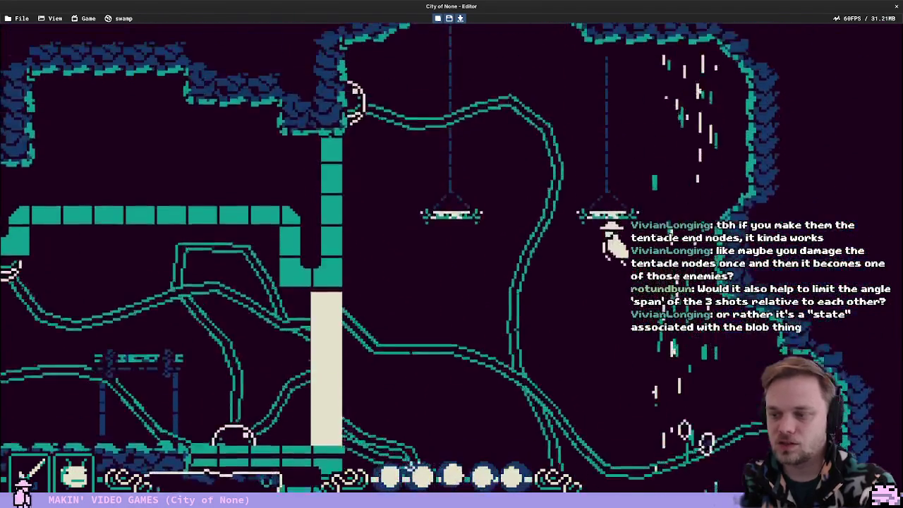
key(Left)
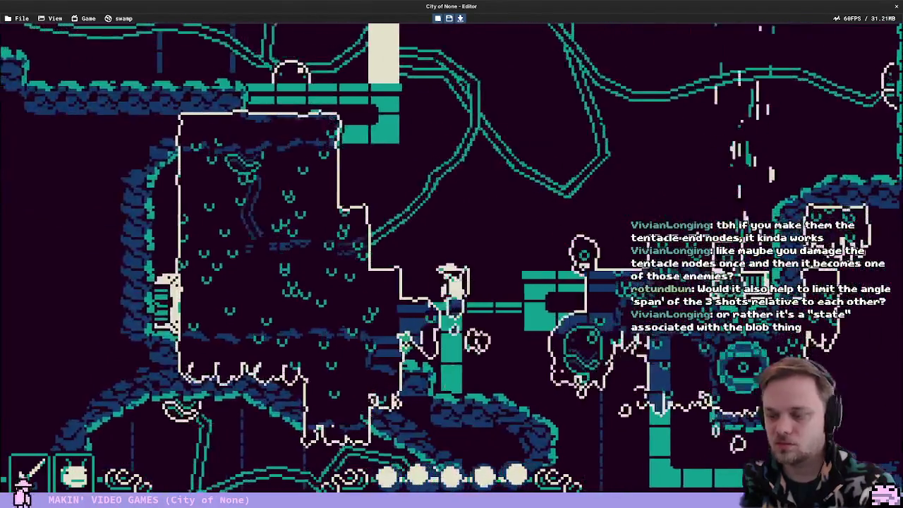
Show the collision debug overlay, climb toward the eye enemies, then stop and return to VS Code
key(Tab)
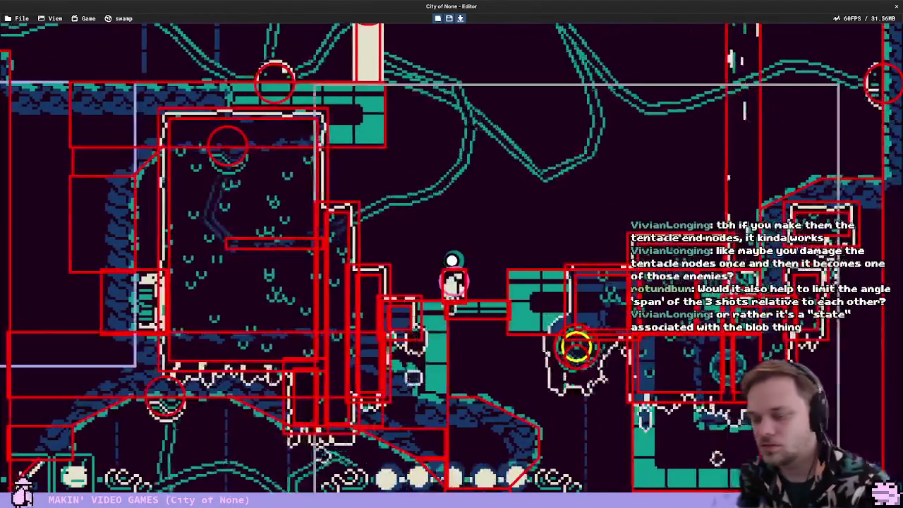
key(Right)
key(space)
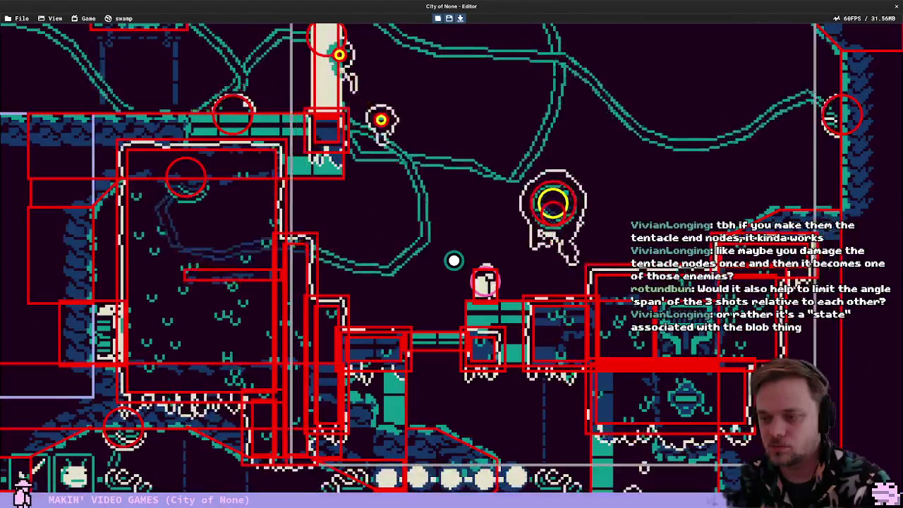
key(space)
key(Escape)
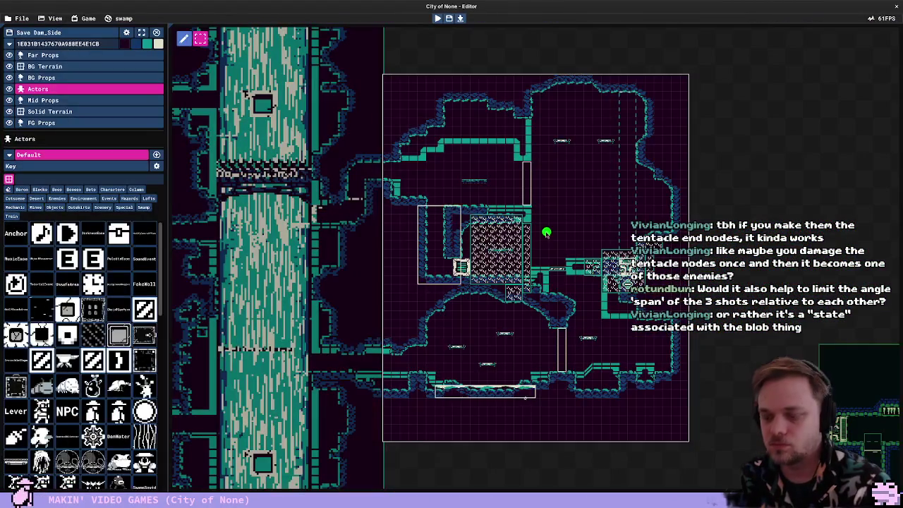
key(alt+Tab)
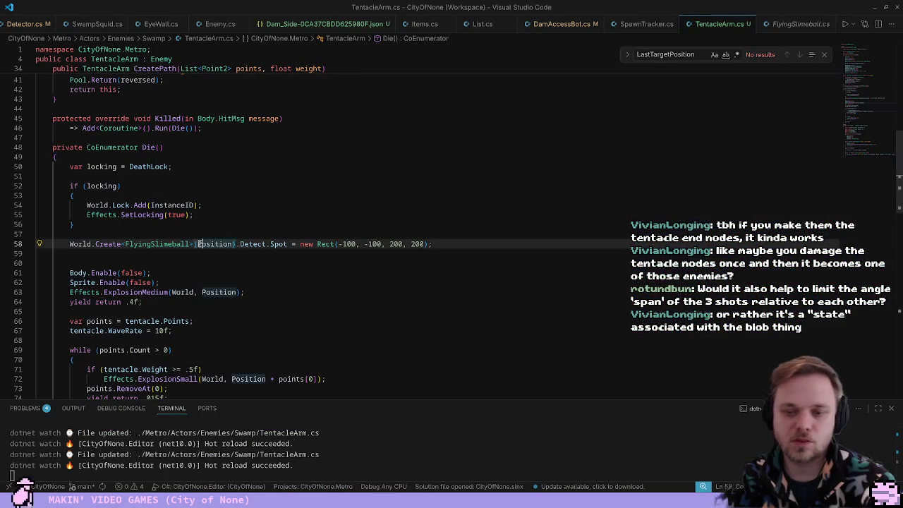
Inspect the Detect settings and WorldSpace property in the FlyingSlimeball class
ctrl+click(168, 243)
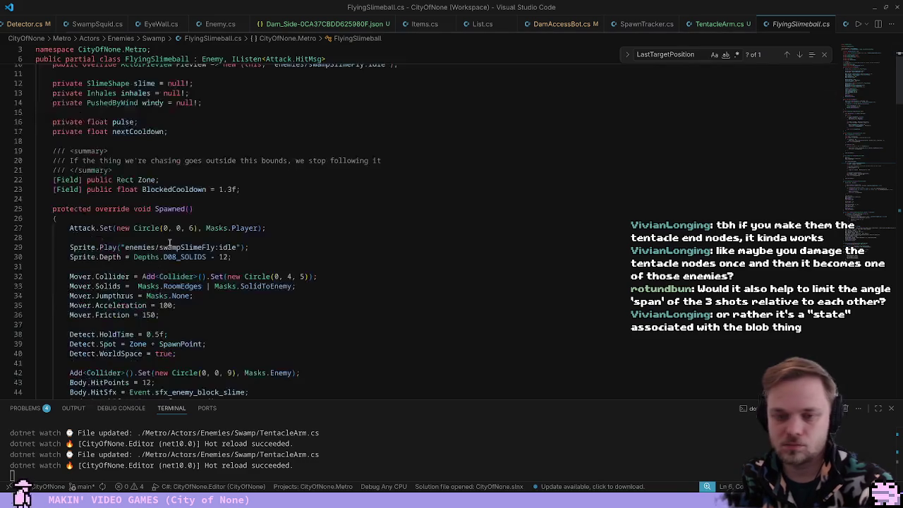
scroll(123, 299, down, 2)
click(79, 273)
click(85, 264)
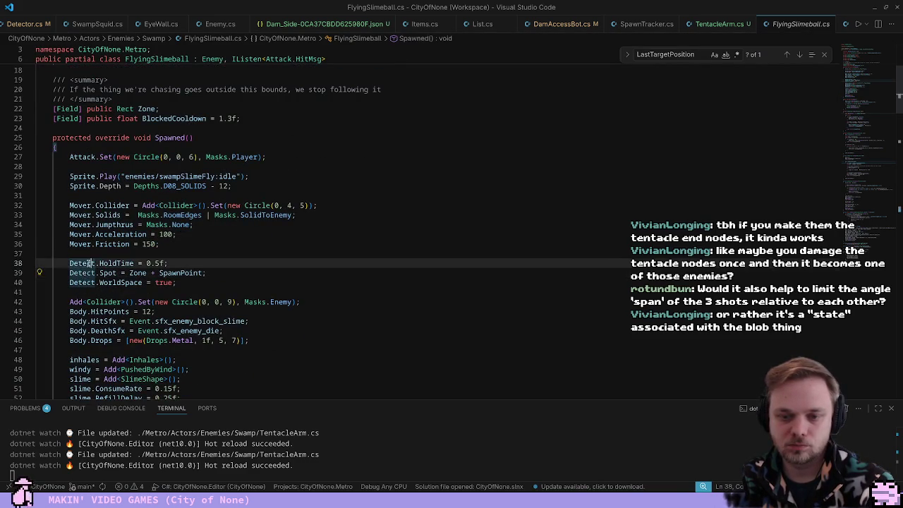
click(76, 282)
double_click(117, 282)
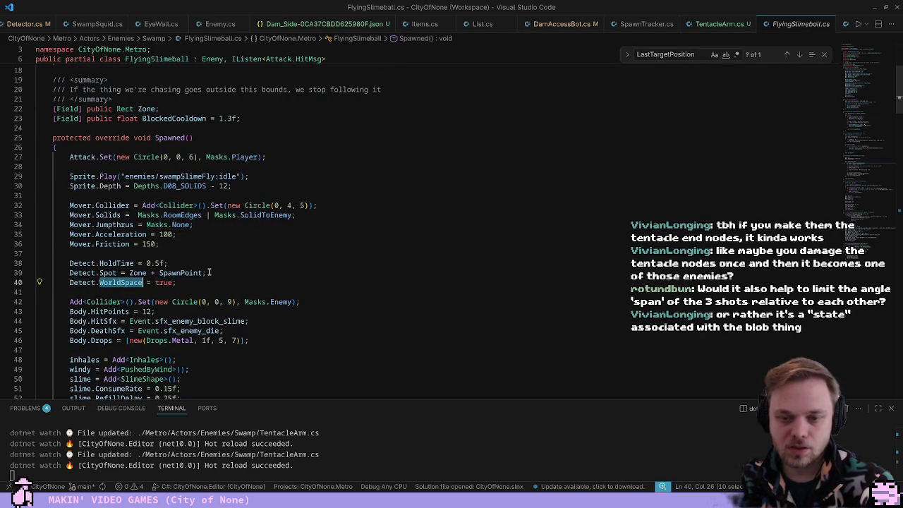
key(alt+Left)
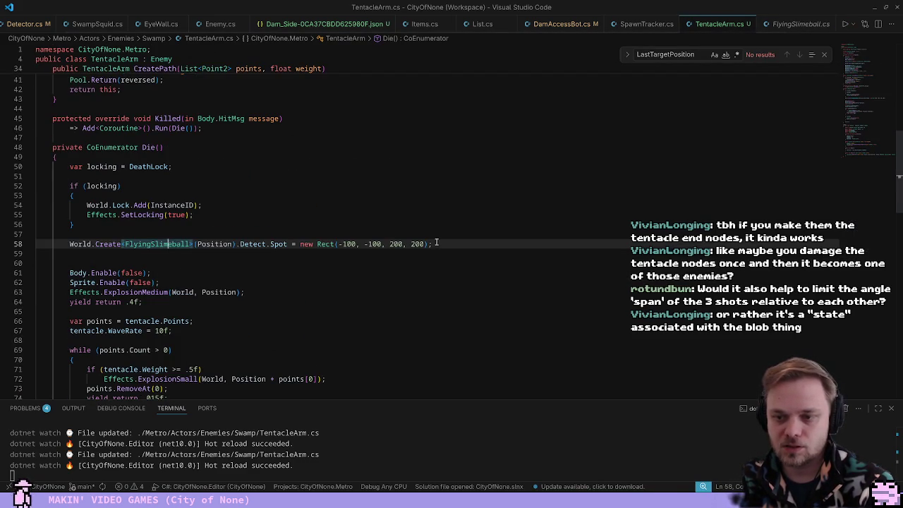
Replace the Detect.Spot rect with (Rect)MapSystem.RoomBounds and start a playtest in the game editor
drag(436, 242, 311, 244)
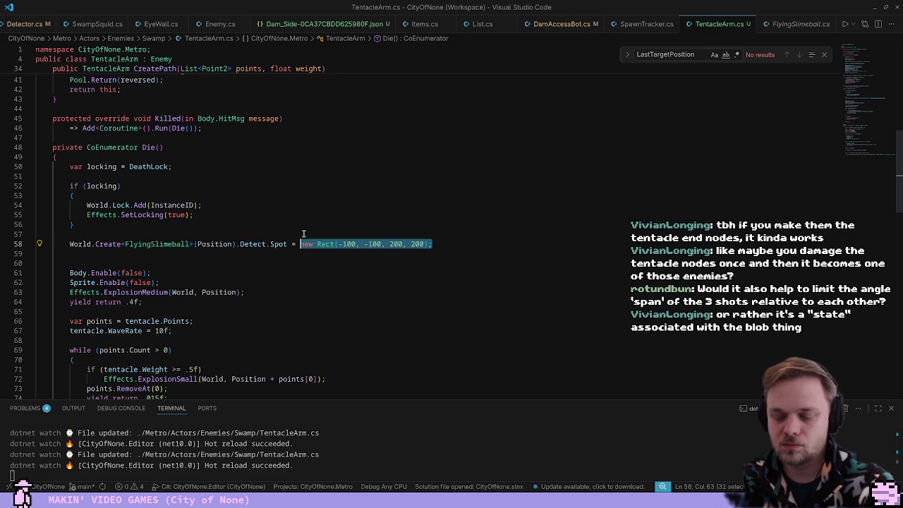
text(MapSystem.)
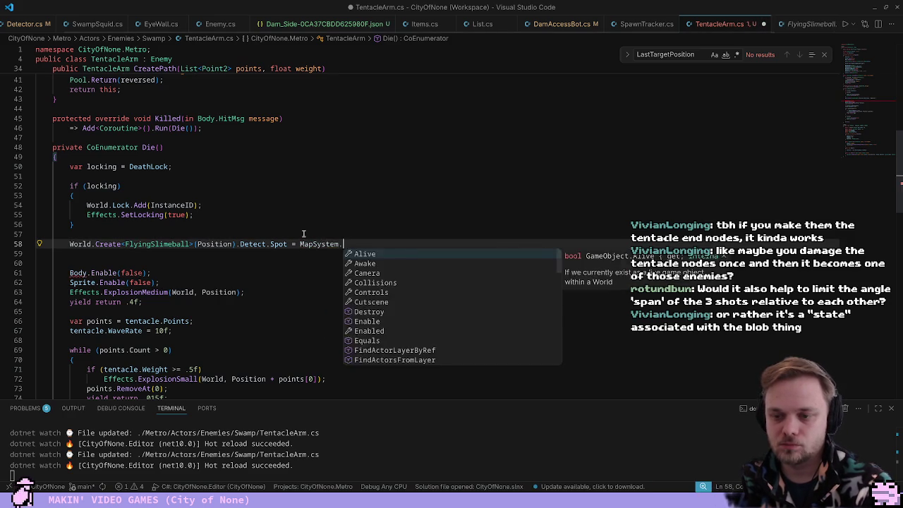
text(RoomBounds;)
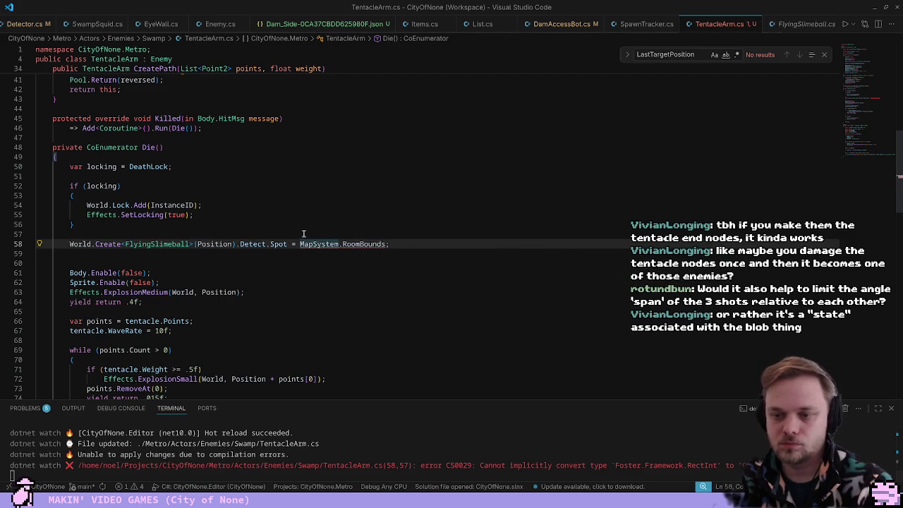
click(300, 245)
text((Rect))
click(282, 215)
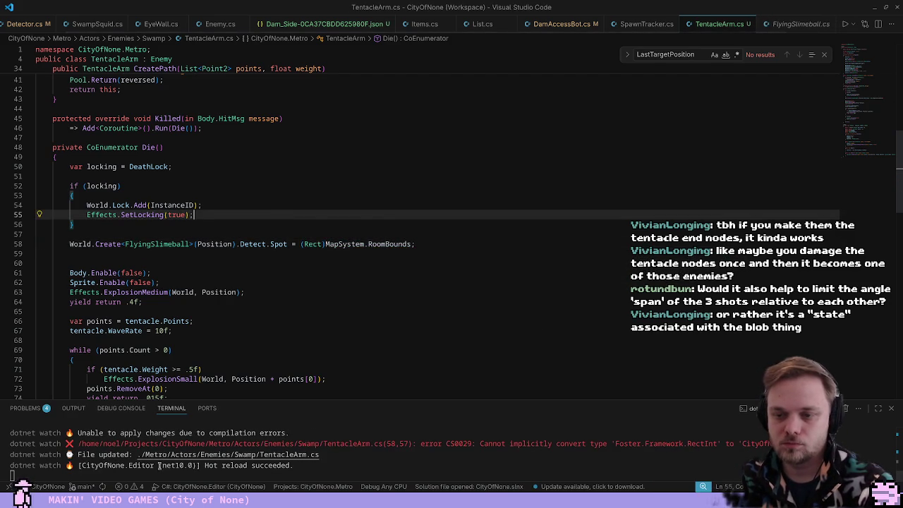
key(alt+Tab)
key(F5)
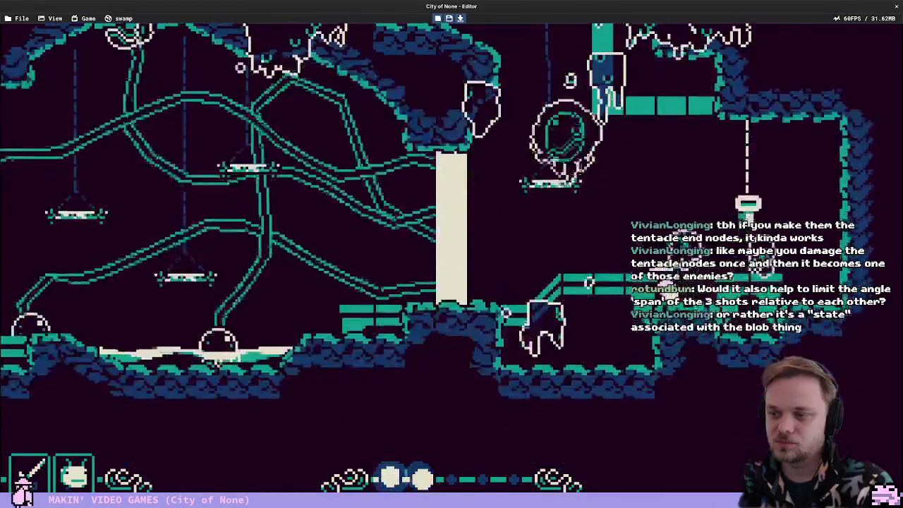
Stop the running game and start a fresh playtest of the level
key(Escape)
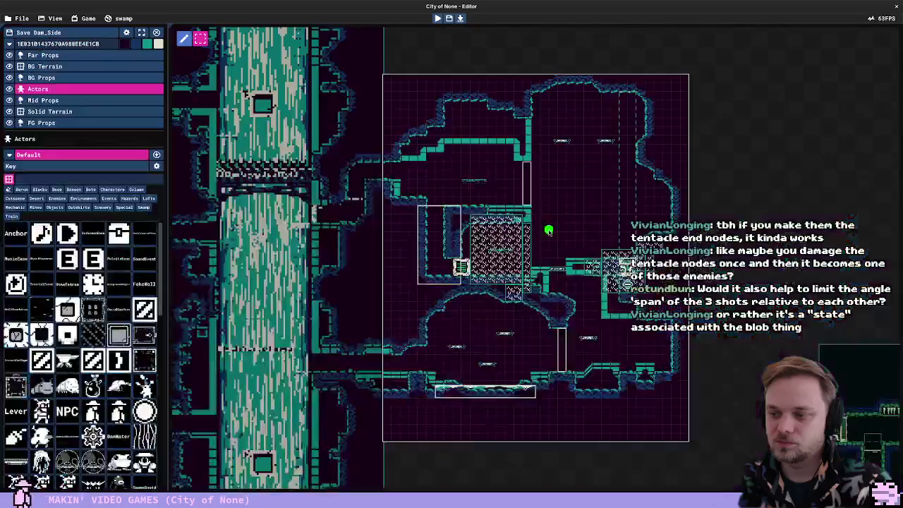
key(F5)
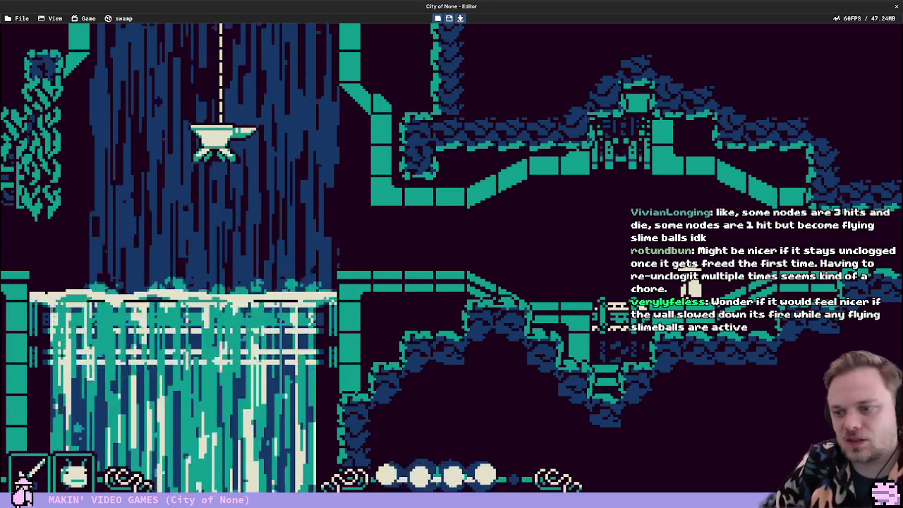
Stop the playtest, zoom the map around the slime wall, and play again
key(Escape)
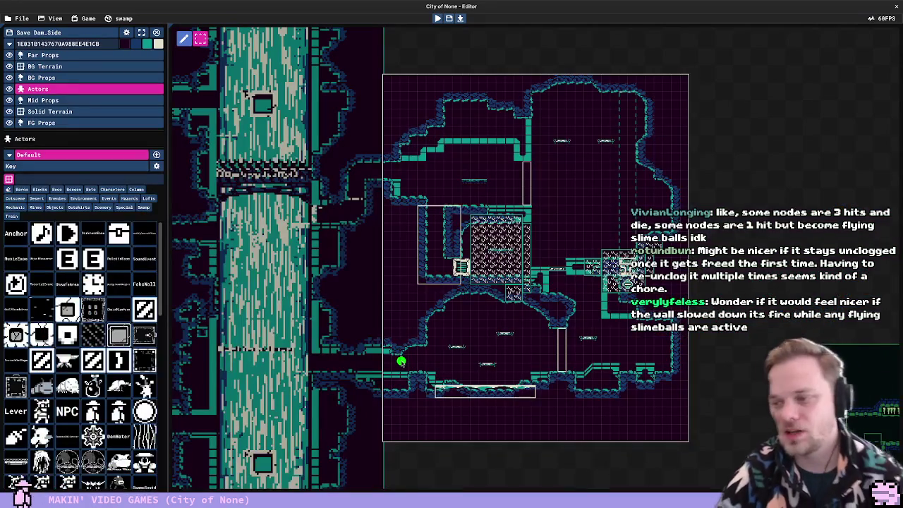
scroll(681, 285, up, 3)
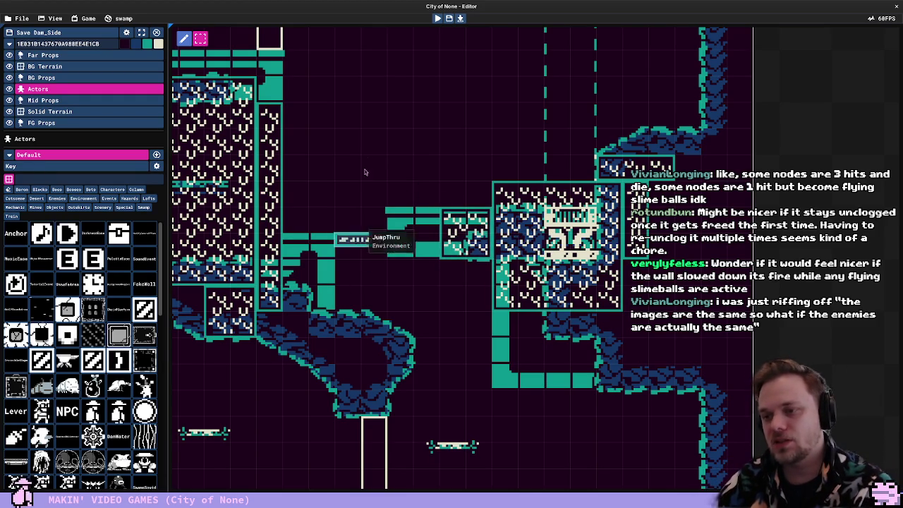
scroll(406, 189, down, 2)
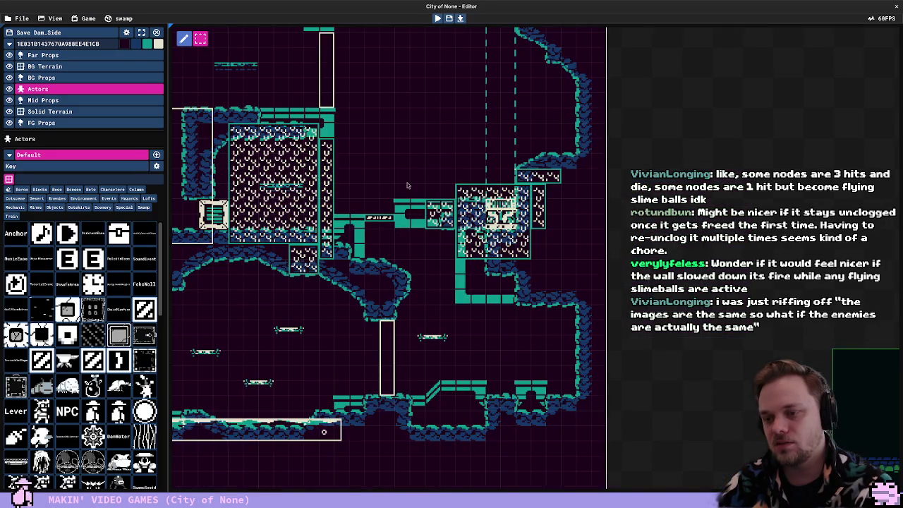
key(F5)
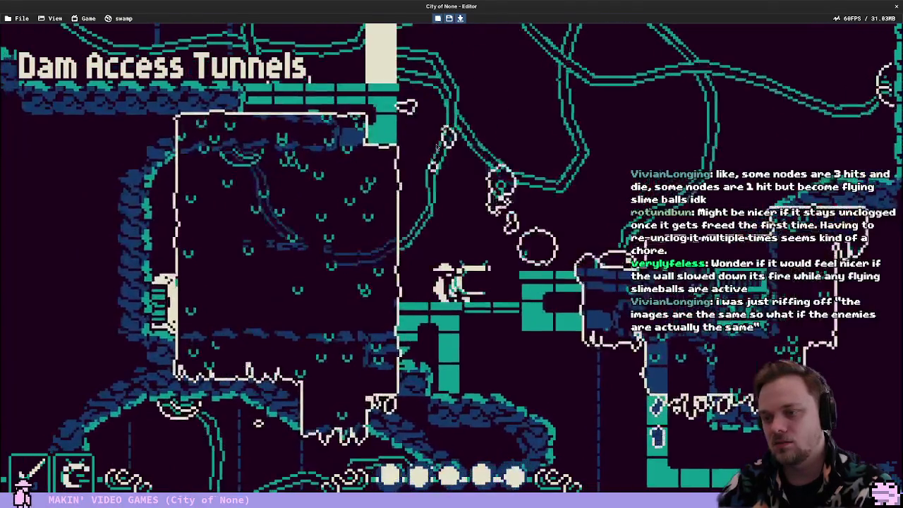
Fight through the tentacles across the platforms, then stop the playtest
key(Right)
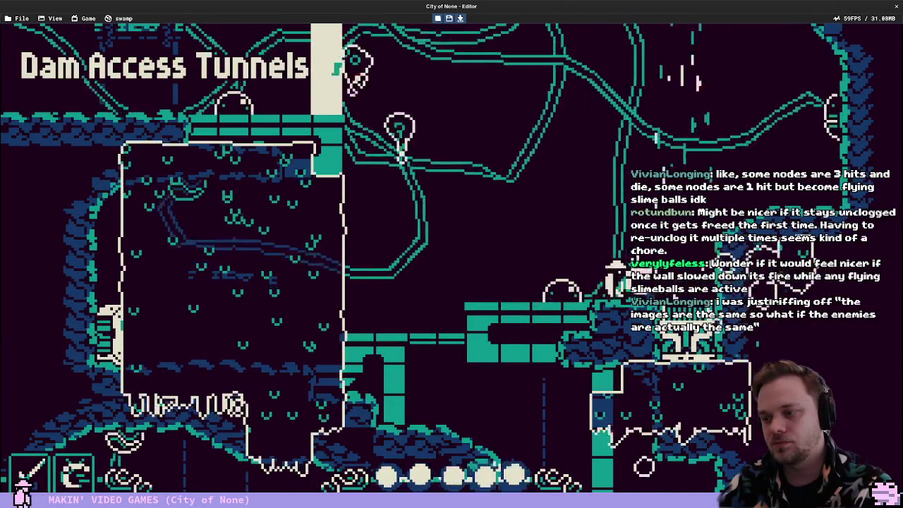
key(Left)
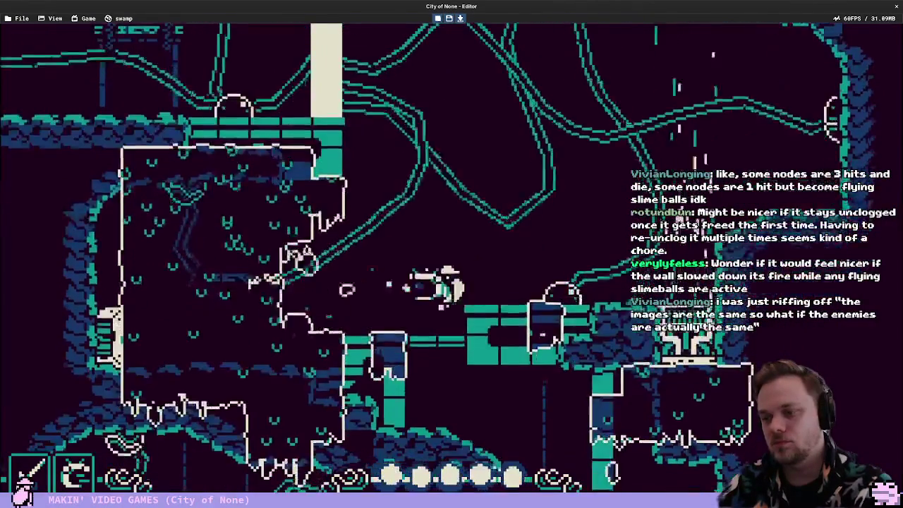
key(Left)
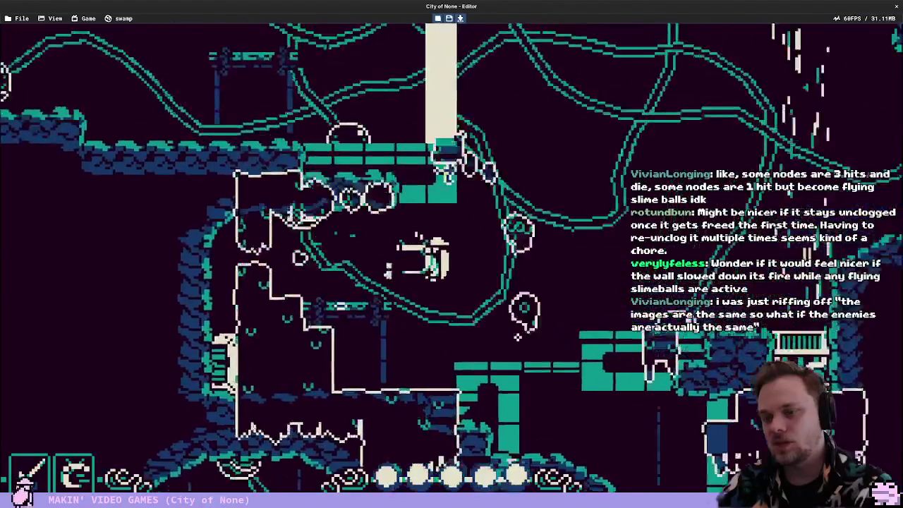
key(Left)
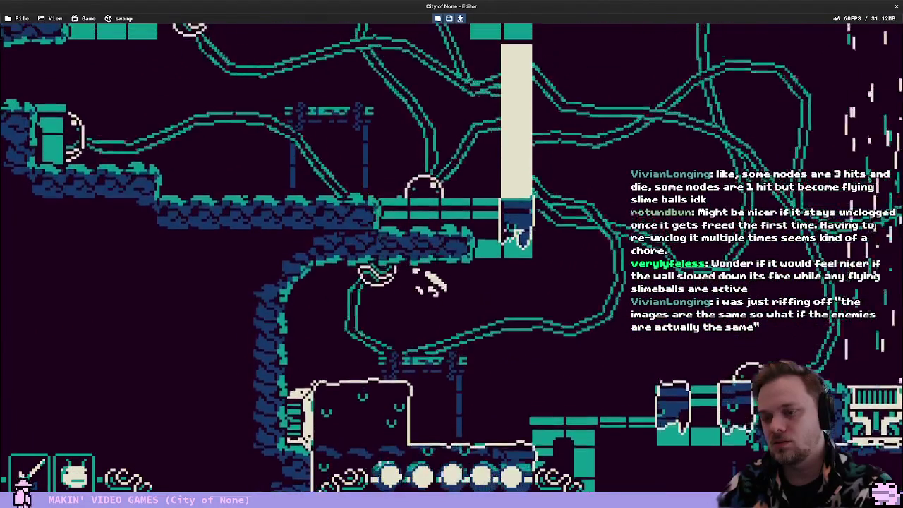
key(Right)
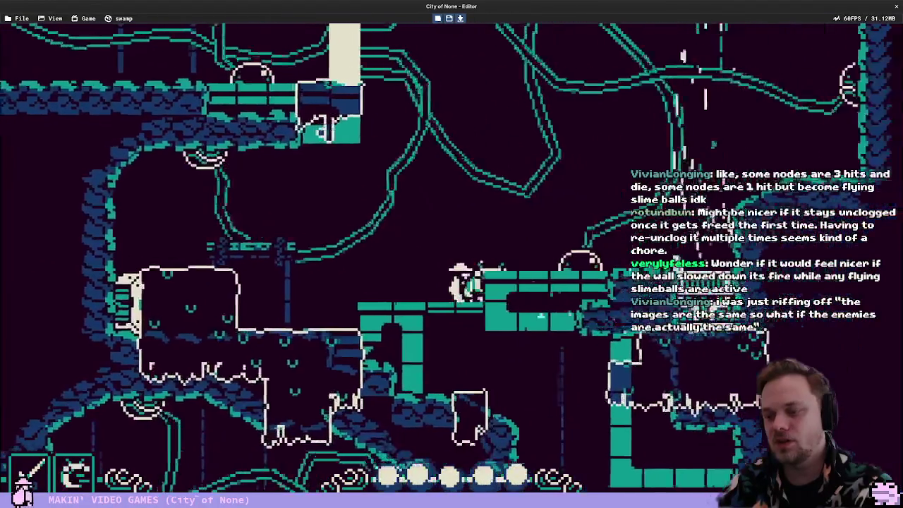
key(space)
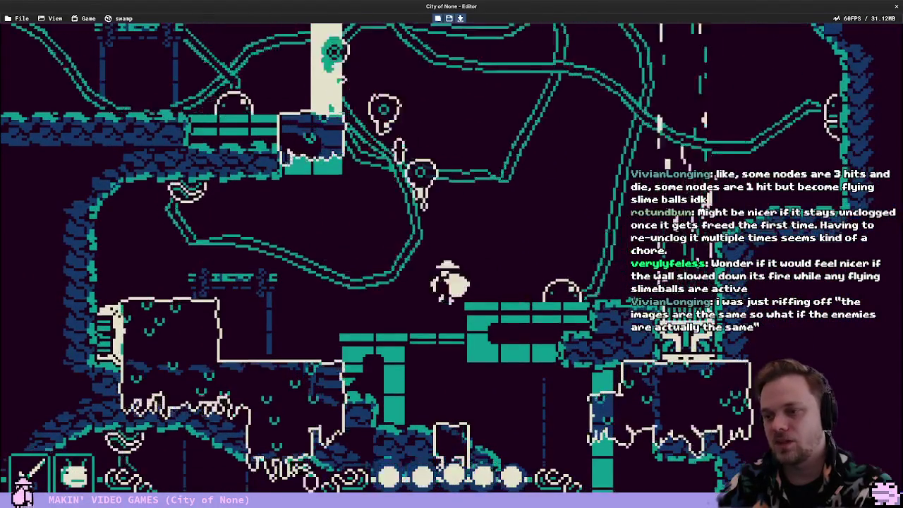
key(Left)
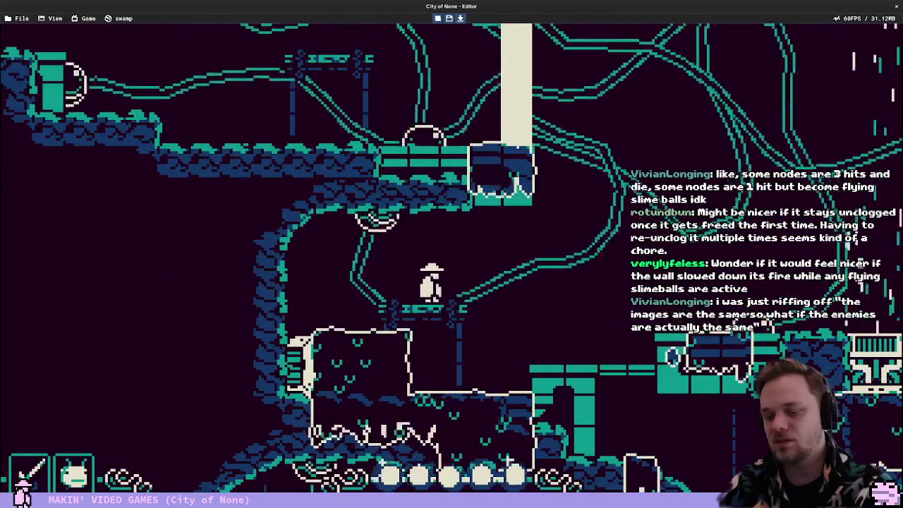
key(Escape)
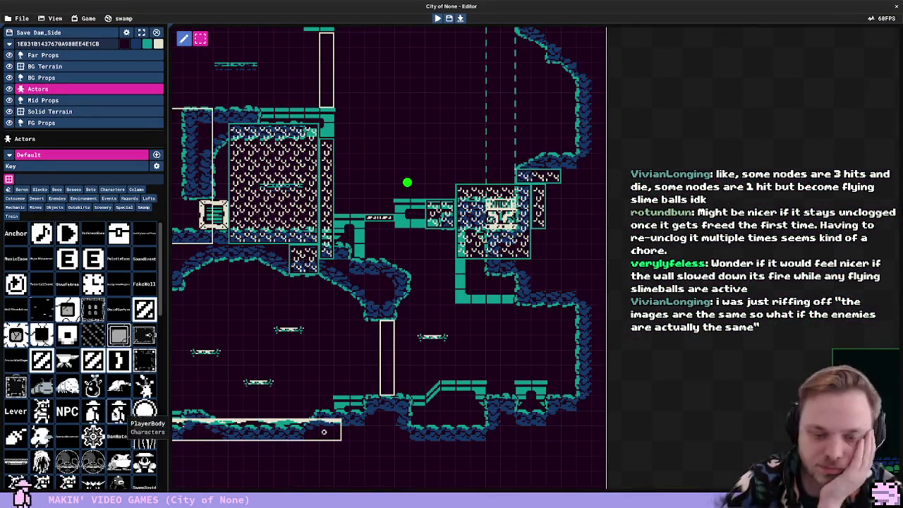
Add a public bool Fakeout field below DeathLock and a false; line in Spawned
key(alt+Tab)
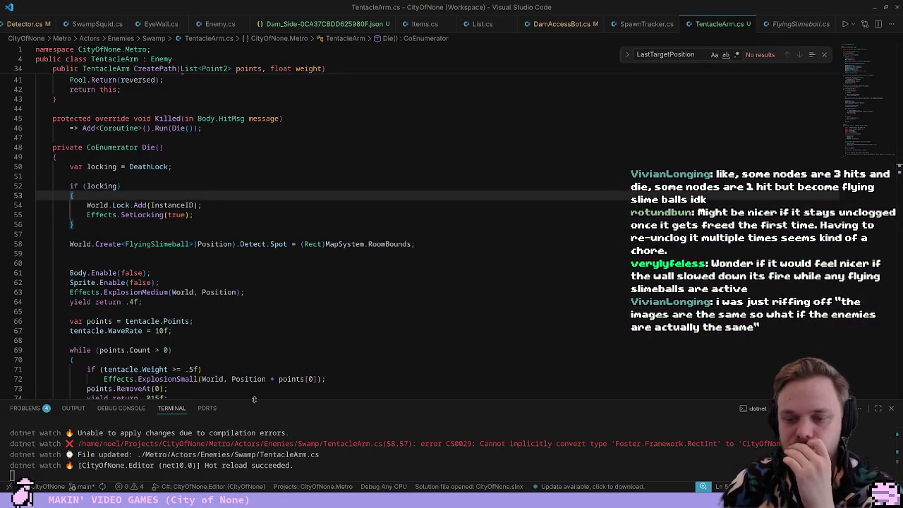
drag(254, 399, 254, 441)
drag(145, 302, 247, 293)
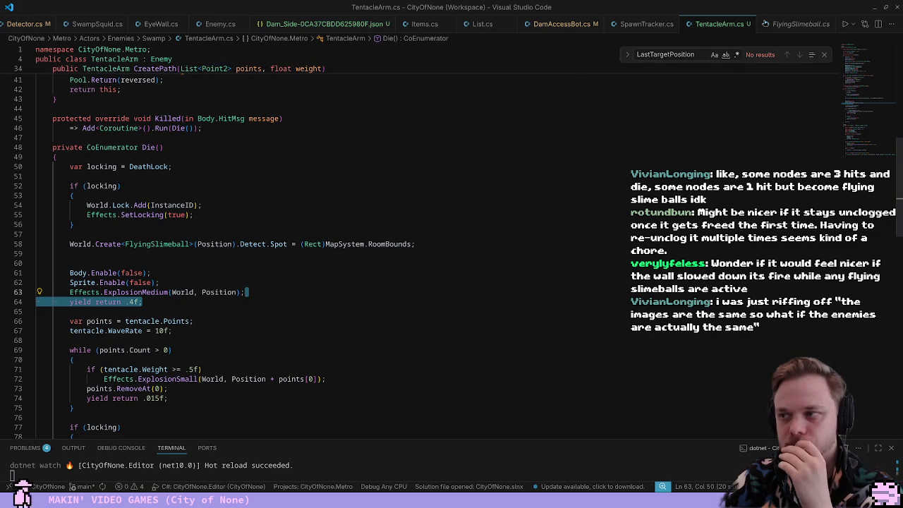
click(508, 175)
scroll(495, 194, up, 10)
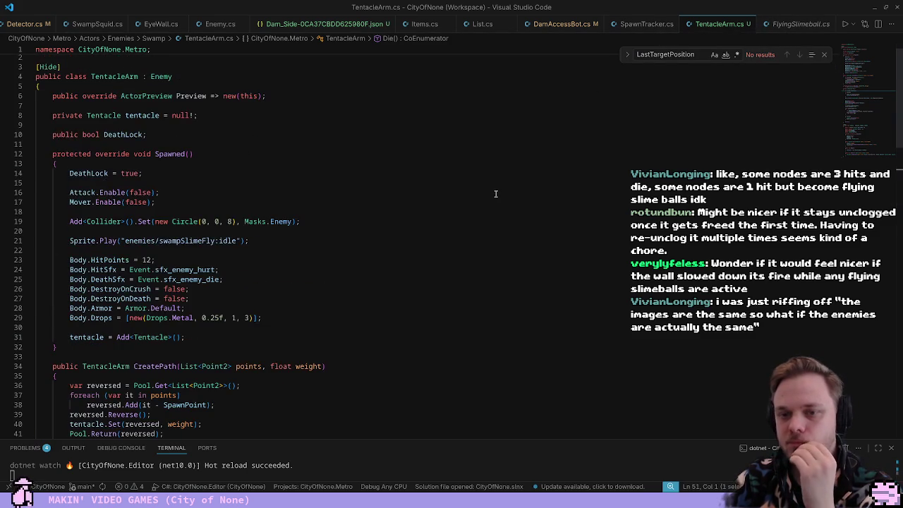
click(176, 134)
key(Return)
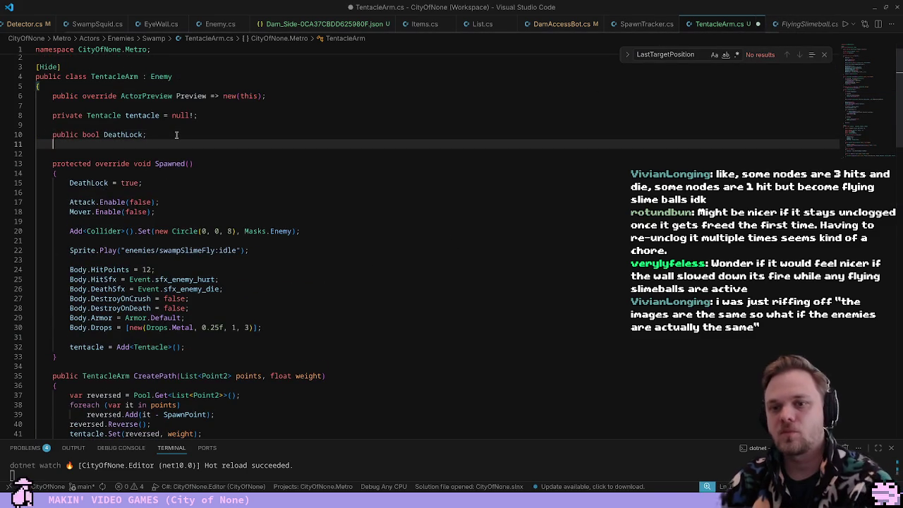
text(public bool)
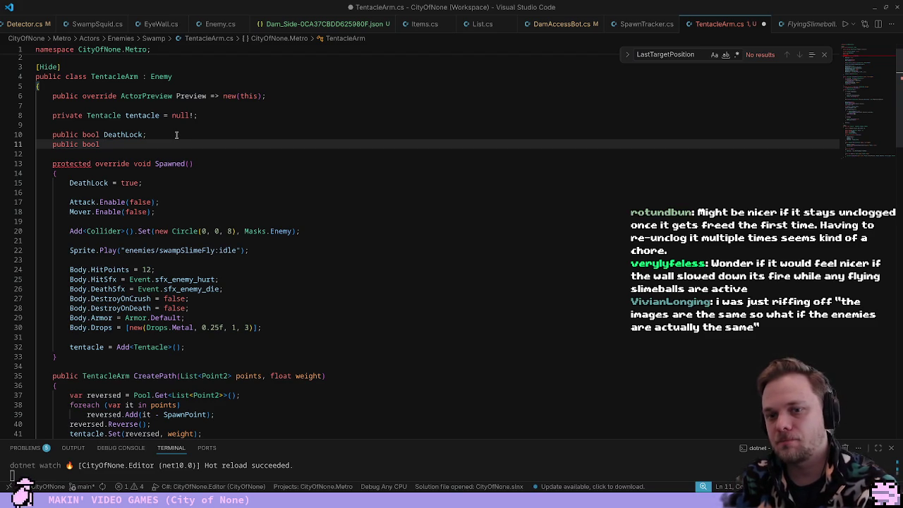
text(Fakeout;)
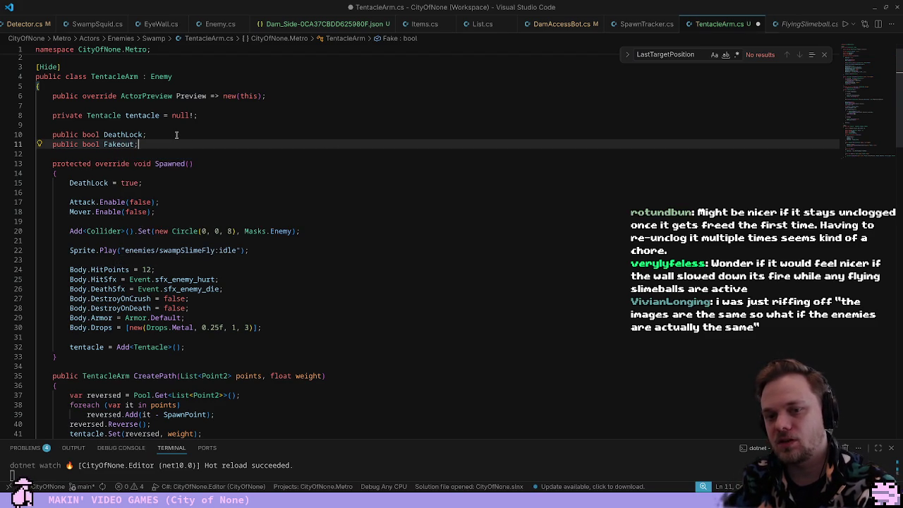
key(Left)
key(ctrl+shift+Left)
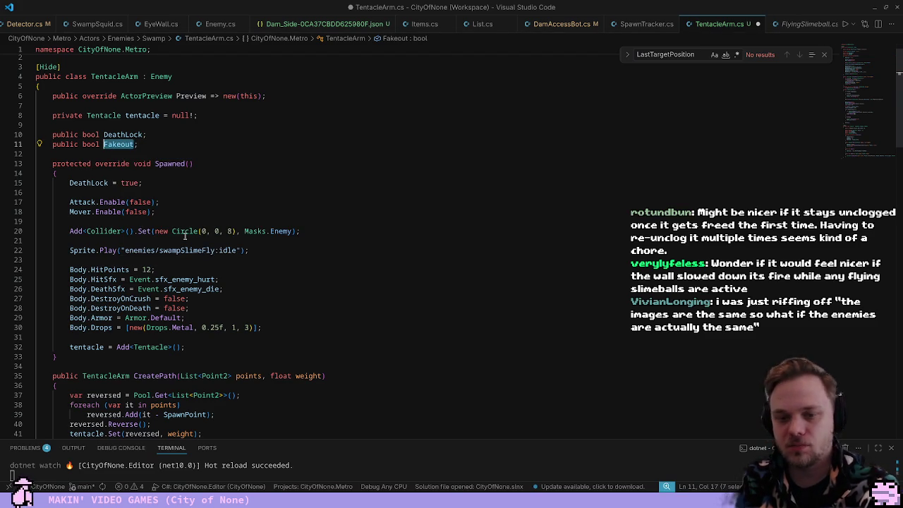
click(200, 184)
key(Return)
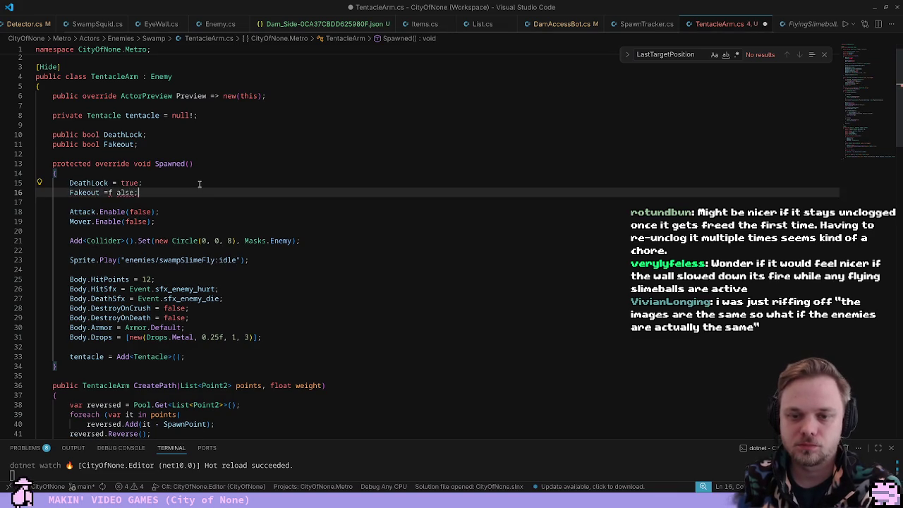
text(false;)
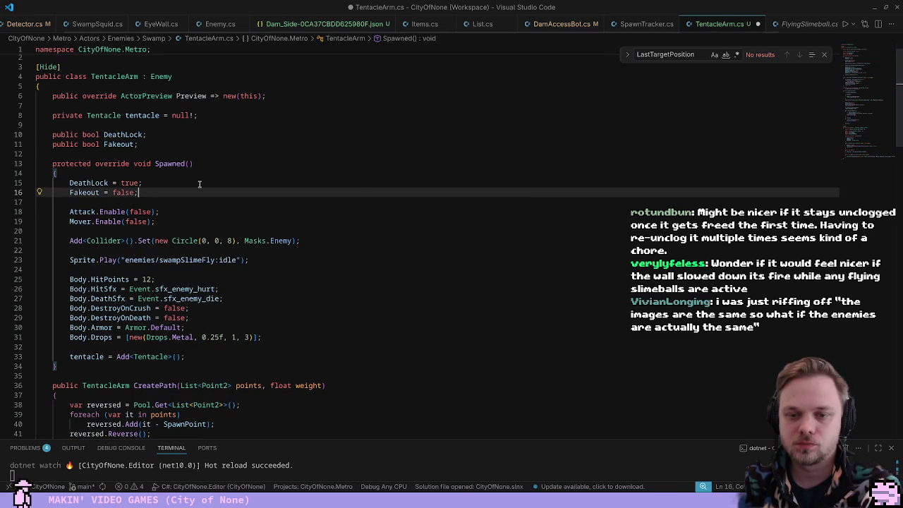
Add a Wakeup override after Spawned that sets Body.HitPoints = 4
scroll(173, 291, down, 3)
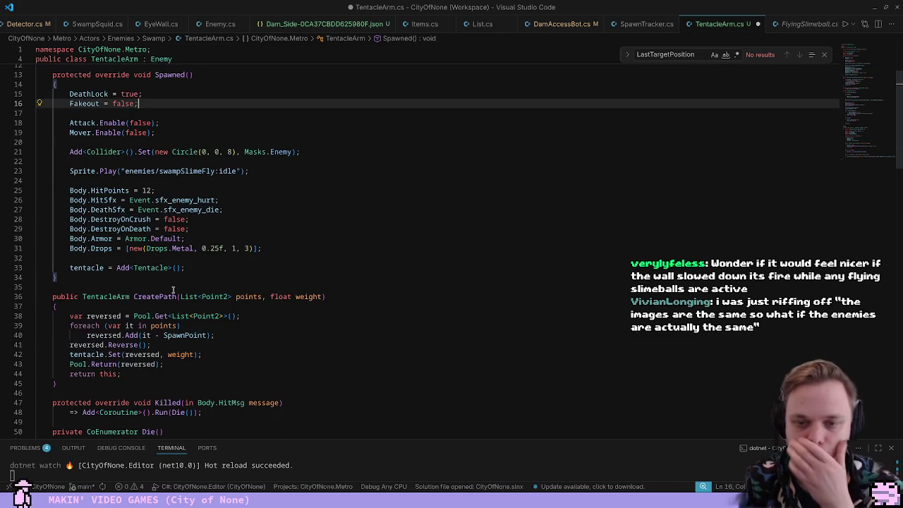
click(163, 280)
key(Return)
key(Return)
text(ove)
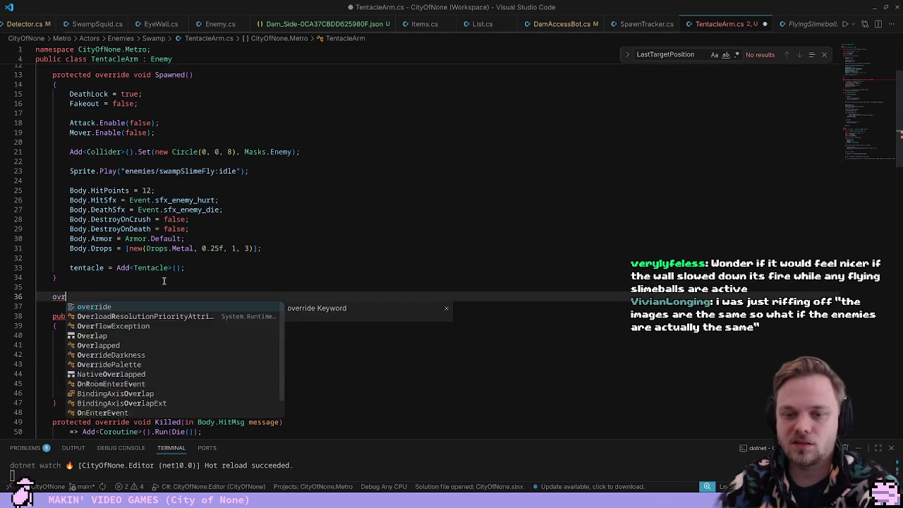
text(rride void Wak)
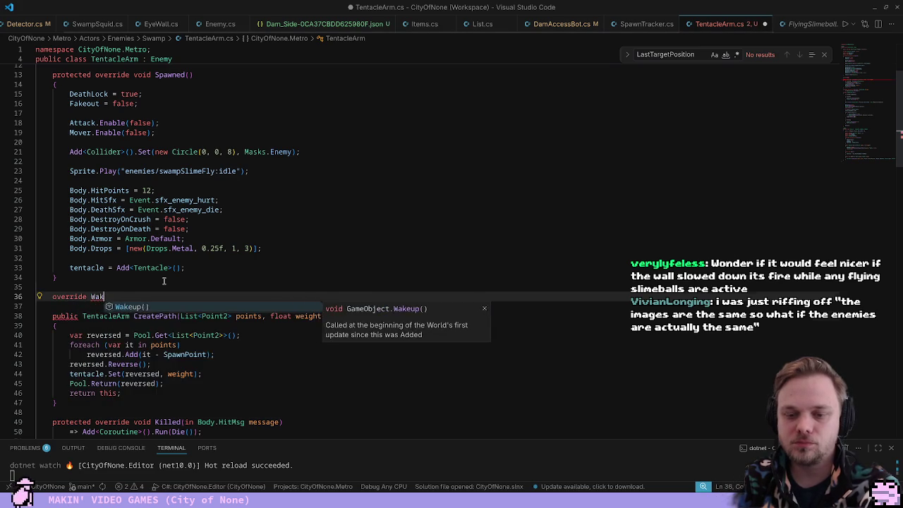
key(Tab)
key(Return)
key(Up)
text(Body.Hit)
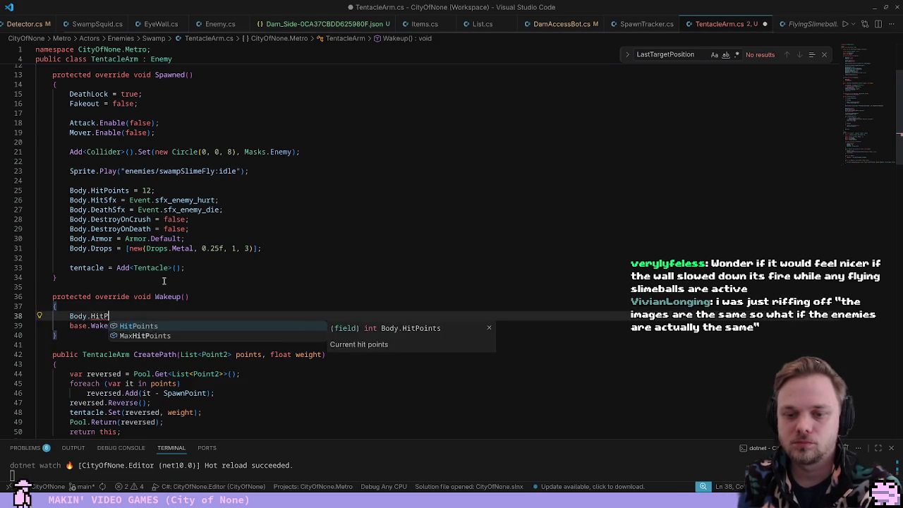
key(Tab)
text(=)
text( 4 : 12);)
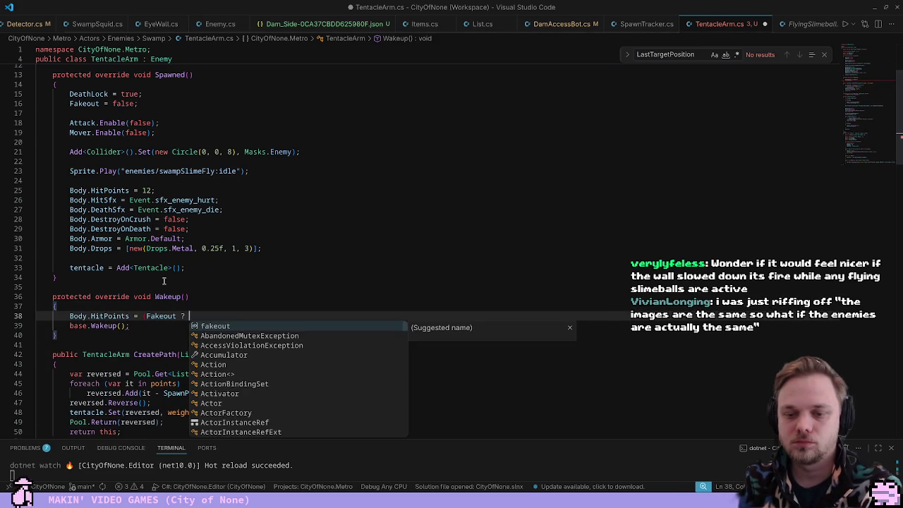
Delete the fixed HitPoints = 12 line and the base.Wakeup() call
triple_click(196, 191)
key(BackSpace)
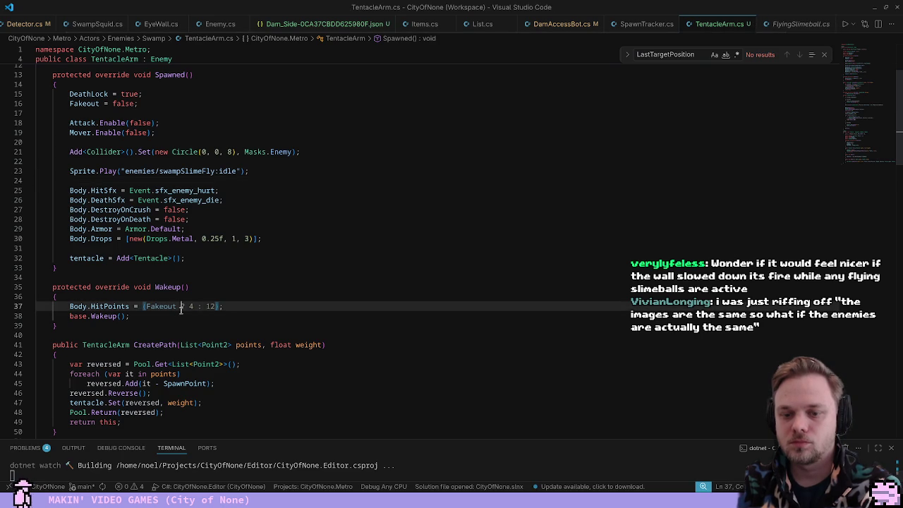
drag(179, 316, 228, 307)
key(BackSpace)
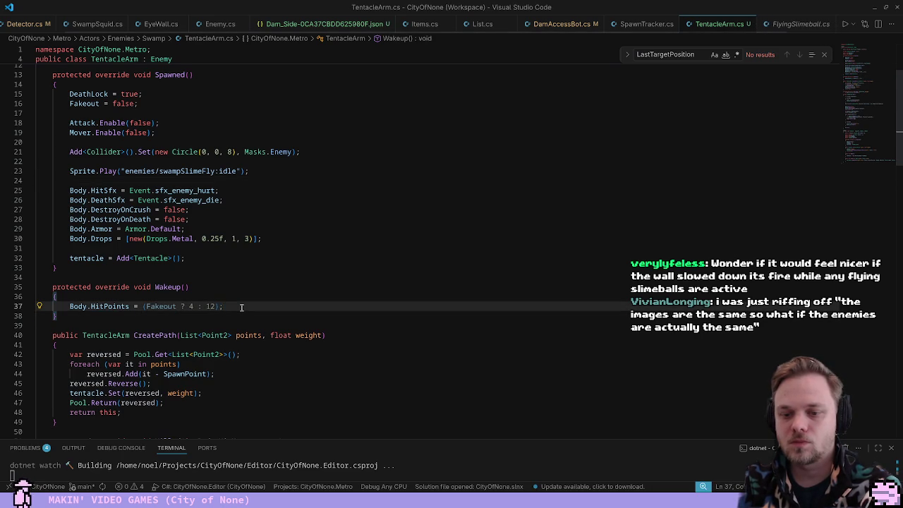
scroll(190, 308, down, 2)
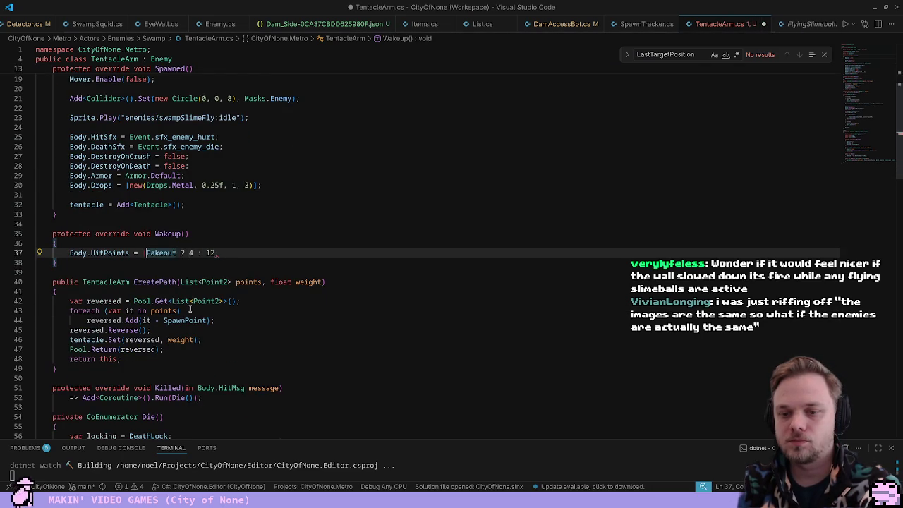
scroll(96, 280, down, 15)
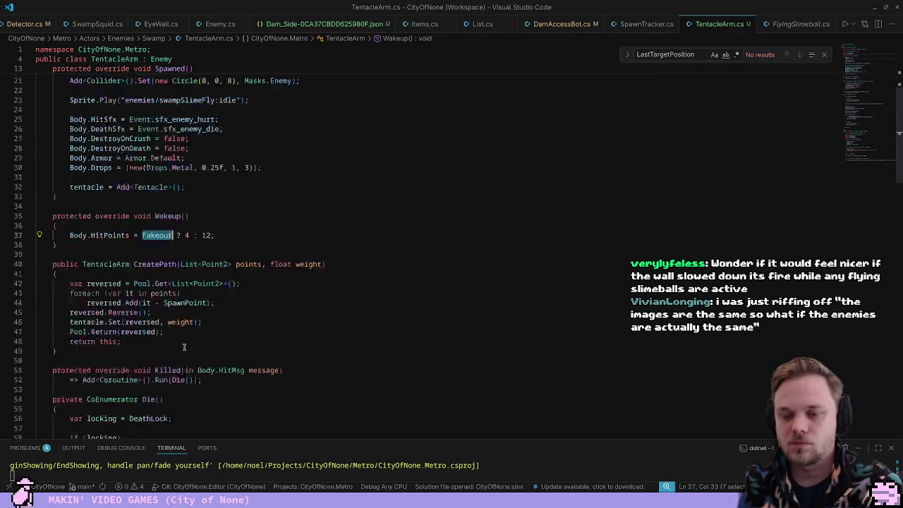
scroll(96, 280, up, 5)
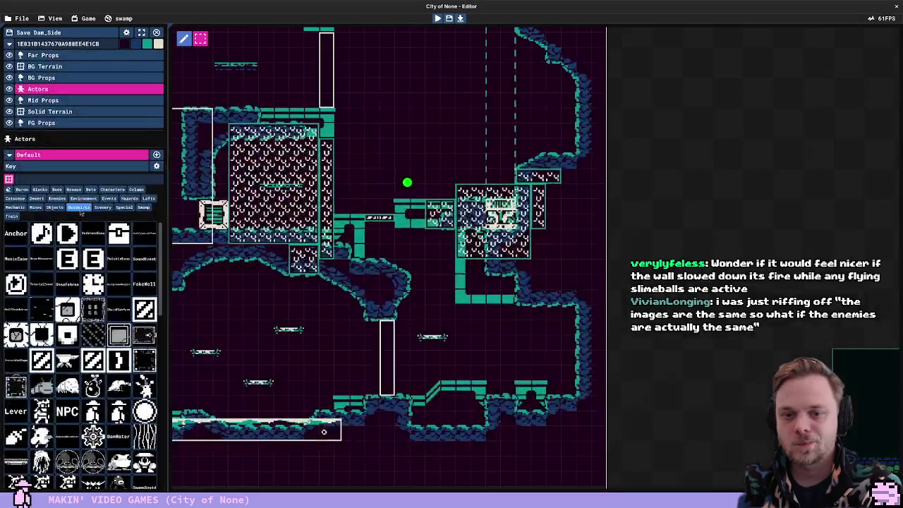
Indent the FlyingSlimeball spawn under if (Fakeout), remove the blank line, and save TentacleArm.cs
key(alt+F4)
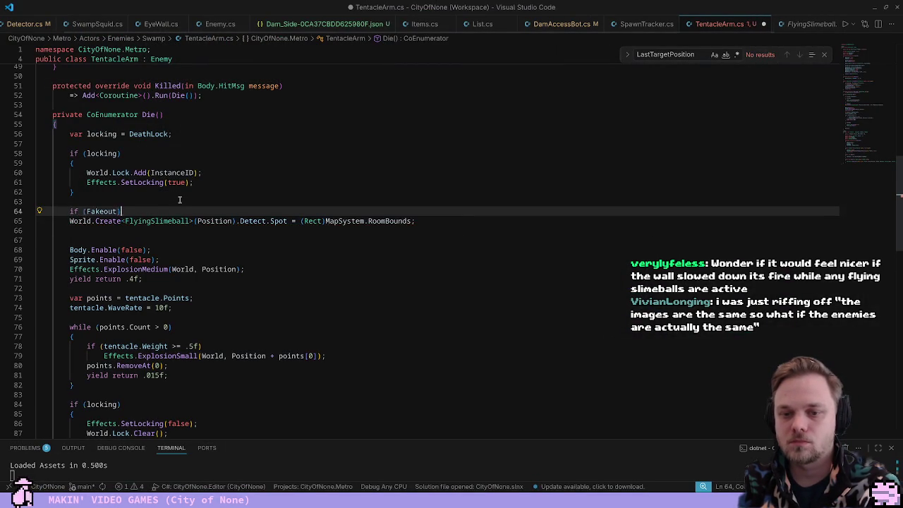
key(Down)
key(Tab)
key(End)
key(Delete)
key(ctrl+s)
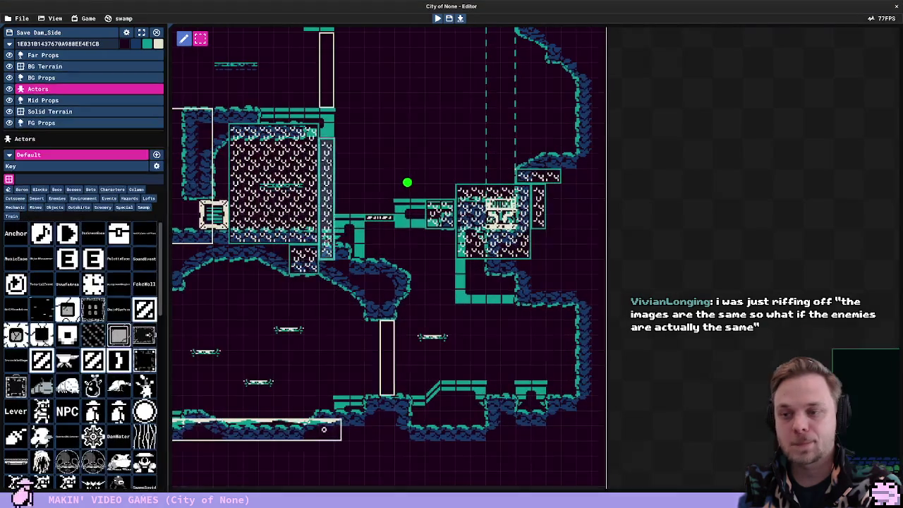
key(alt+Tab)
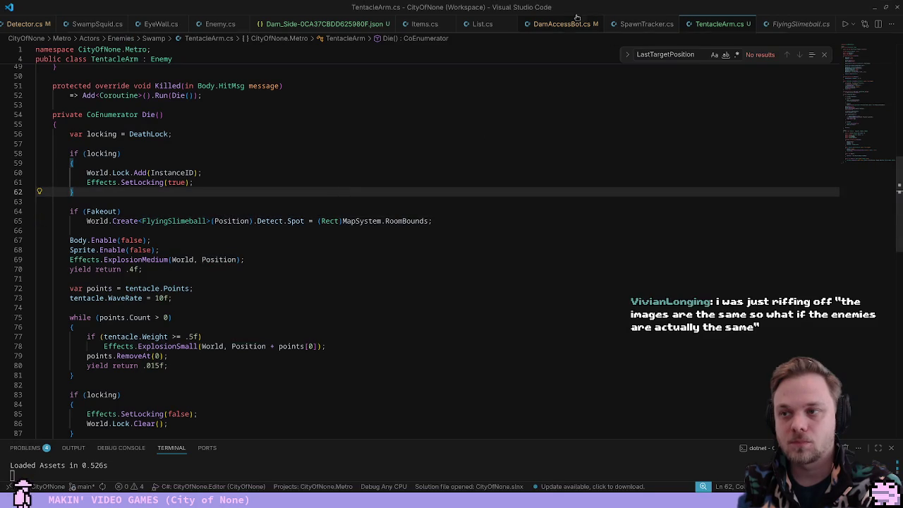
Open EyeWall2.cs through the quick file search
click(799, 25)
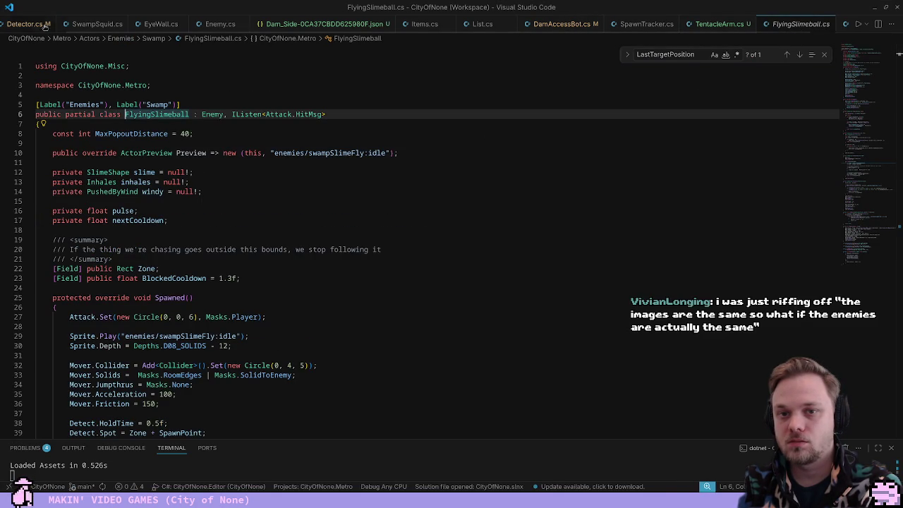
click(362, 173)
key(ctrl+p)
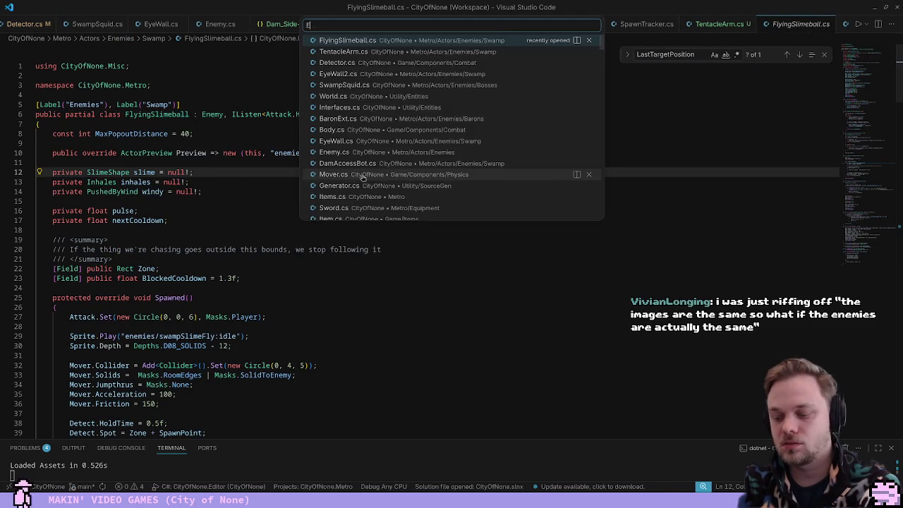
text(EyeWall2)
key(Return)
Add if (i % 2 == 0) arm.Fakeout = true; after arm.DeathLock, save, and start a playtest
click(362, 176)
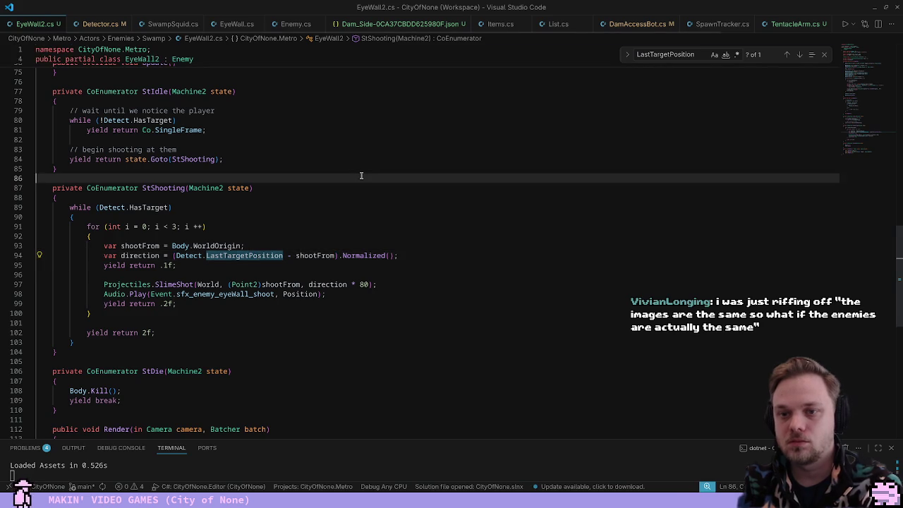
scroll(304, 187, up, 15)
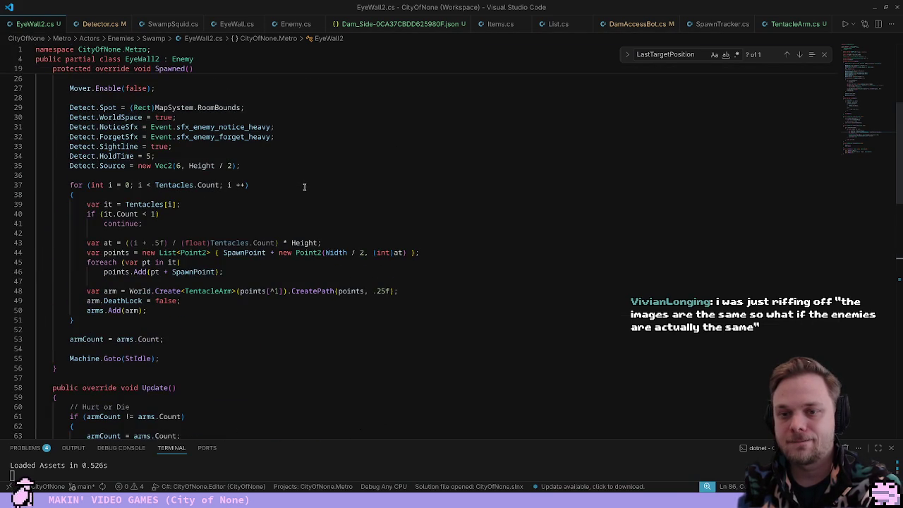
click(212, 301)
key(Return)
key(Return)
key(Return)
key(Up)
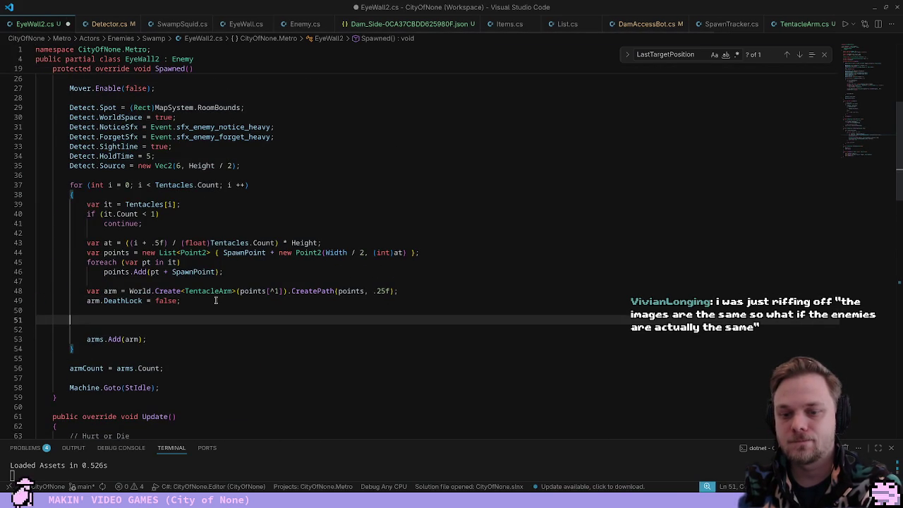
text(if  i )
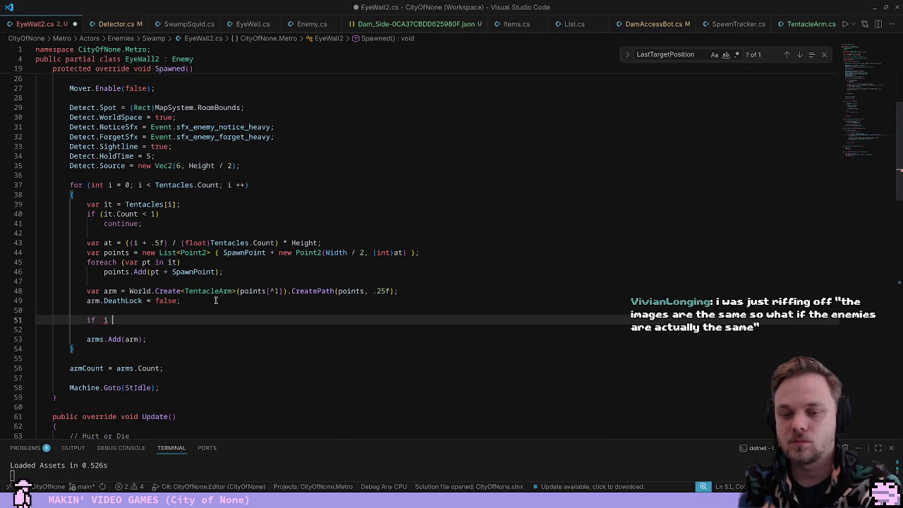
text())
key(Return)
text(arm)
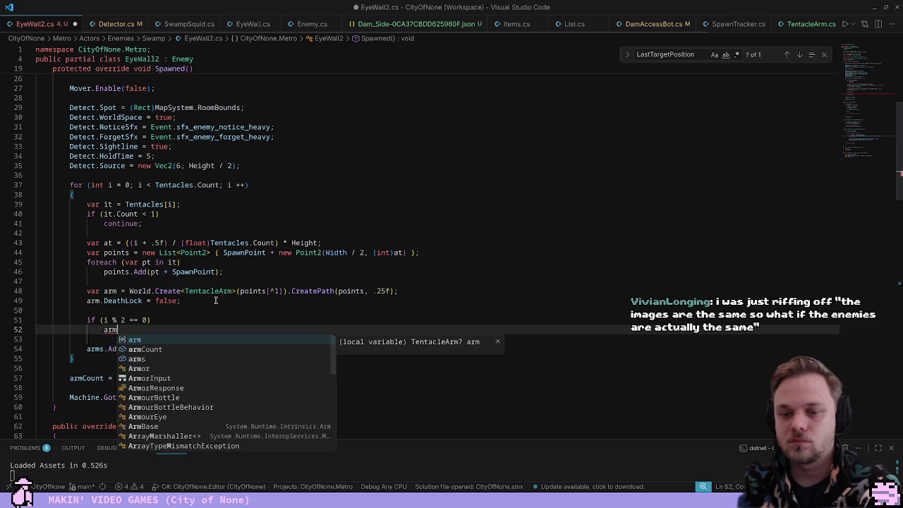
text(.Fakeout = true;)
key(ctrl+s)
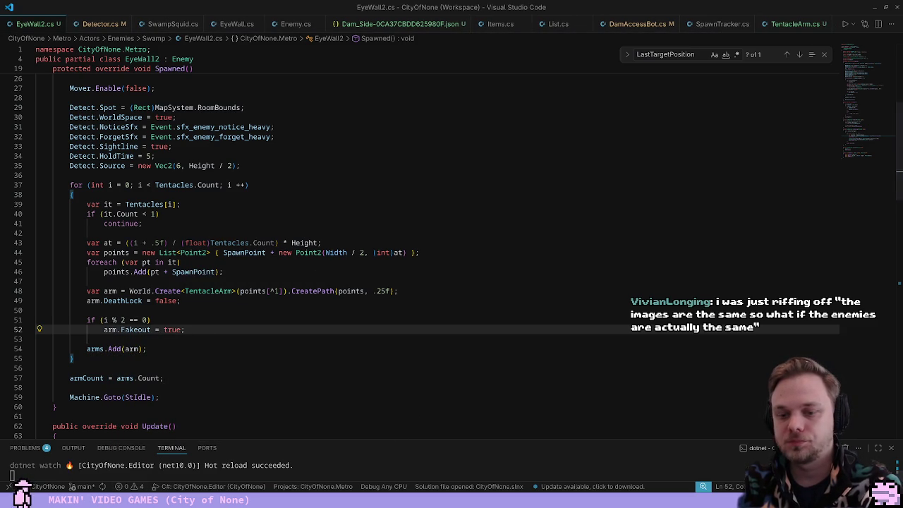
key(alt+Tab)
key(F5)
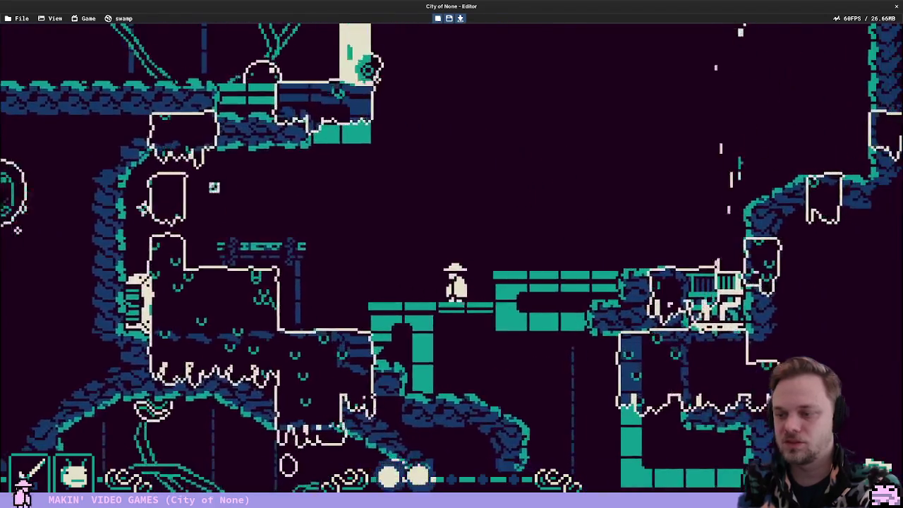
Restart the playtest and climb up through the Dam Access Tunnels room
key(Escape)
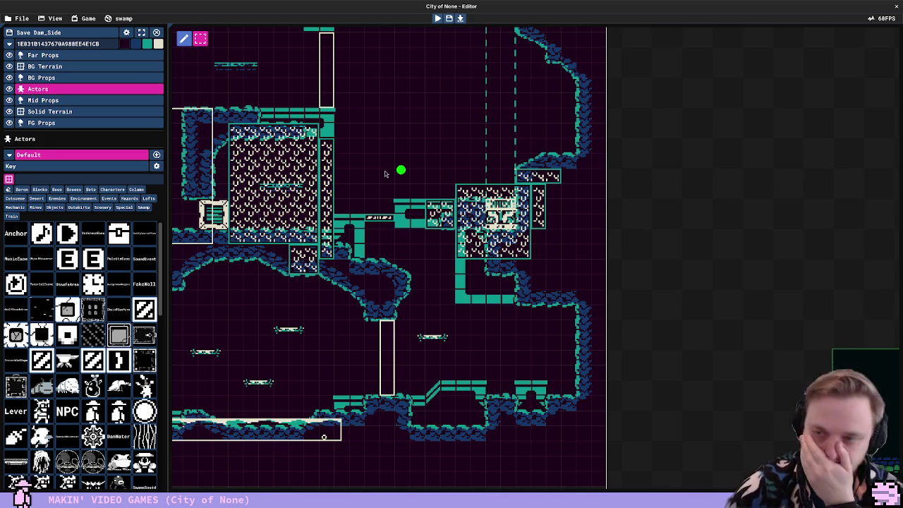
key(F5)
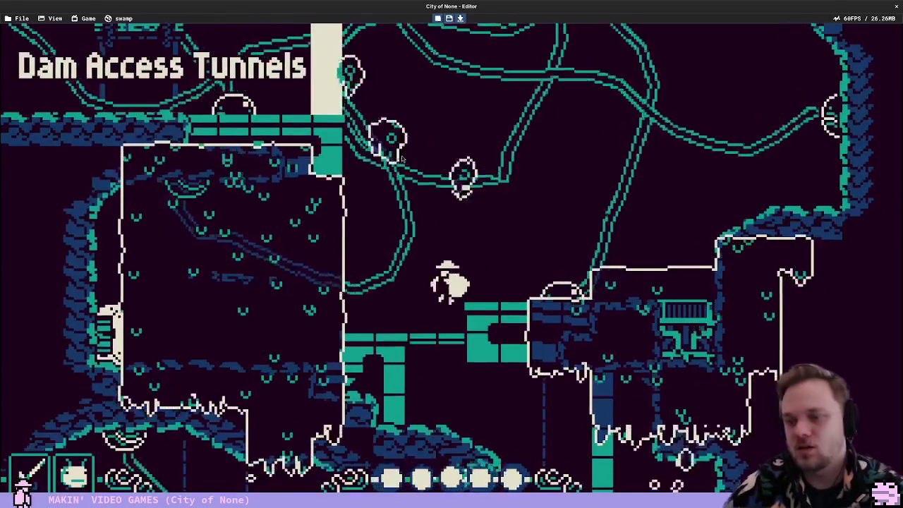
key(Right)
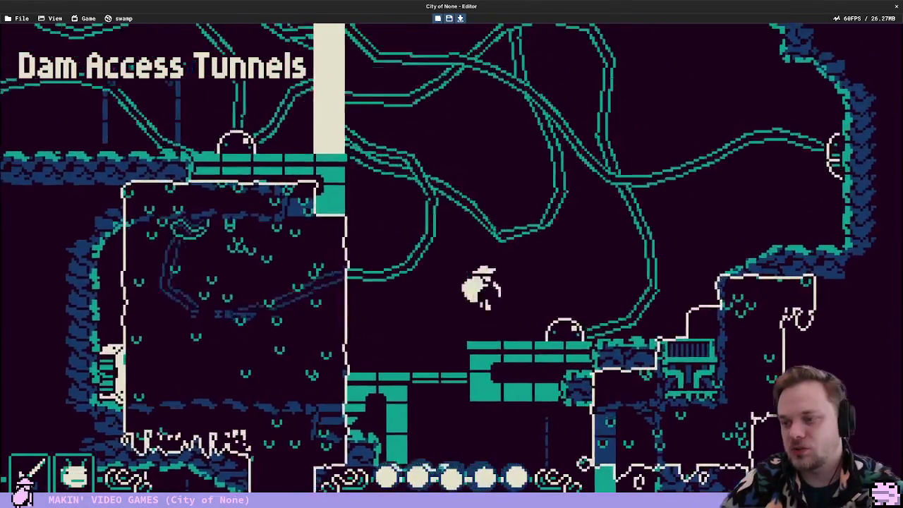
key(space)
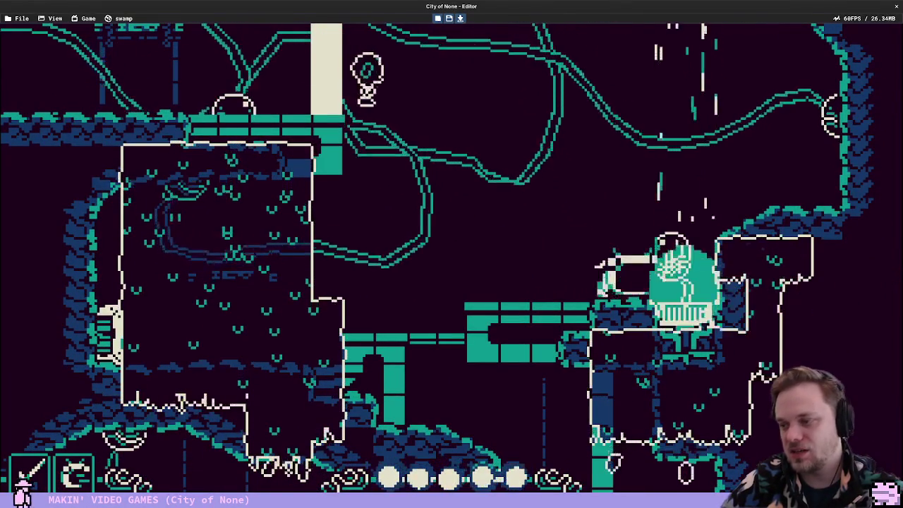
key(Right)
key(space)
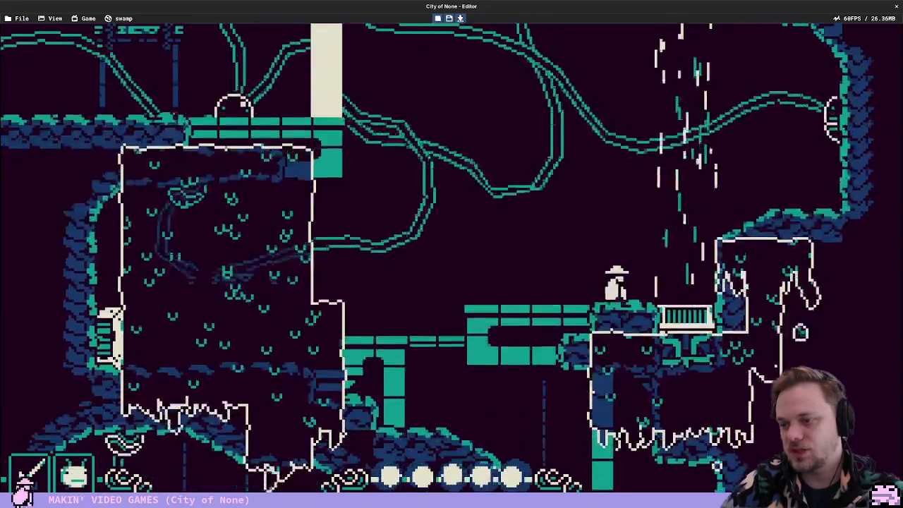
key(space)
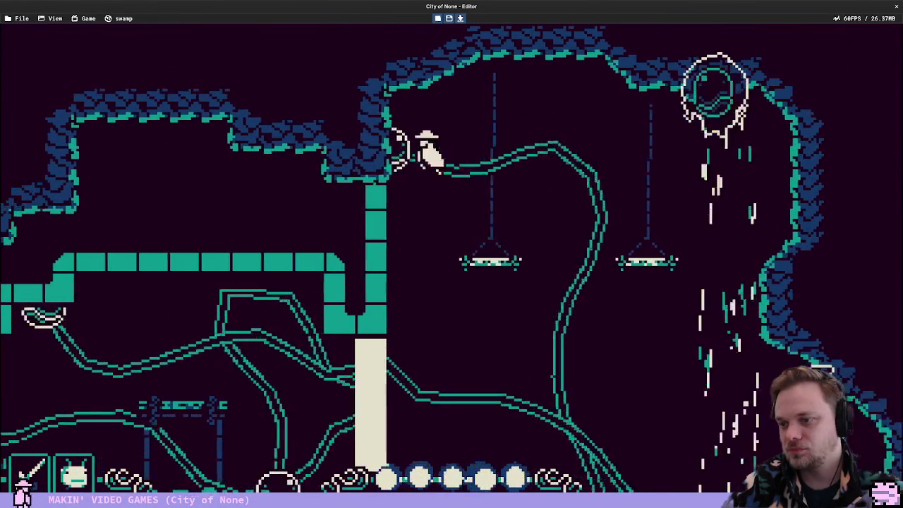
Cross the hanging platforms, slash the tentacle wall, then stop the playtest
key(Right)
key(space)
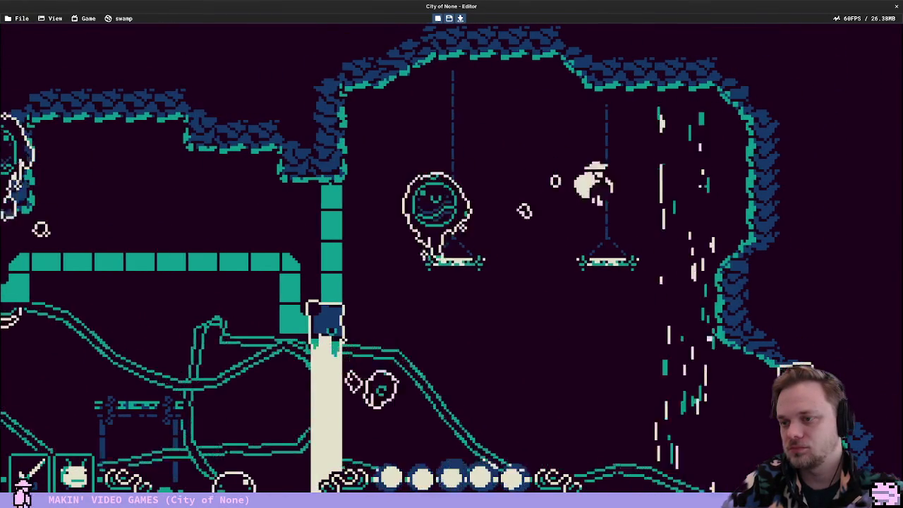
key(Left)
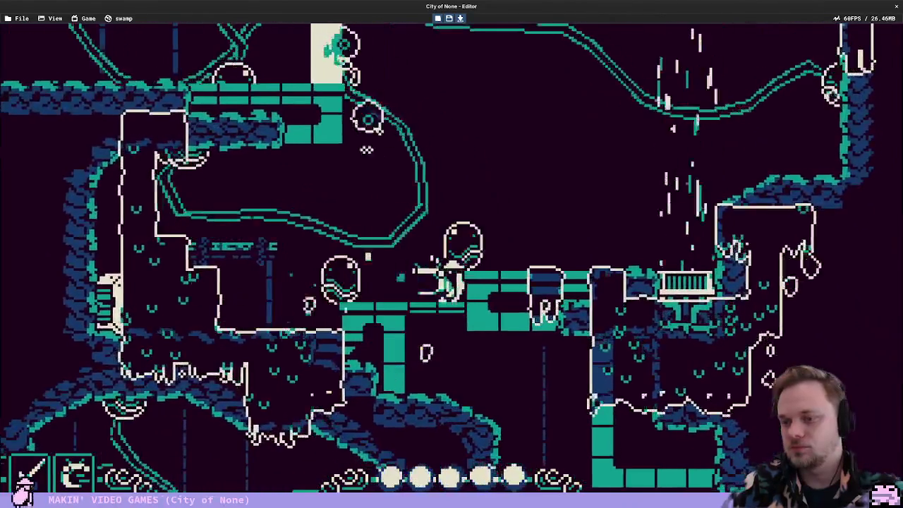
key(x)
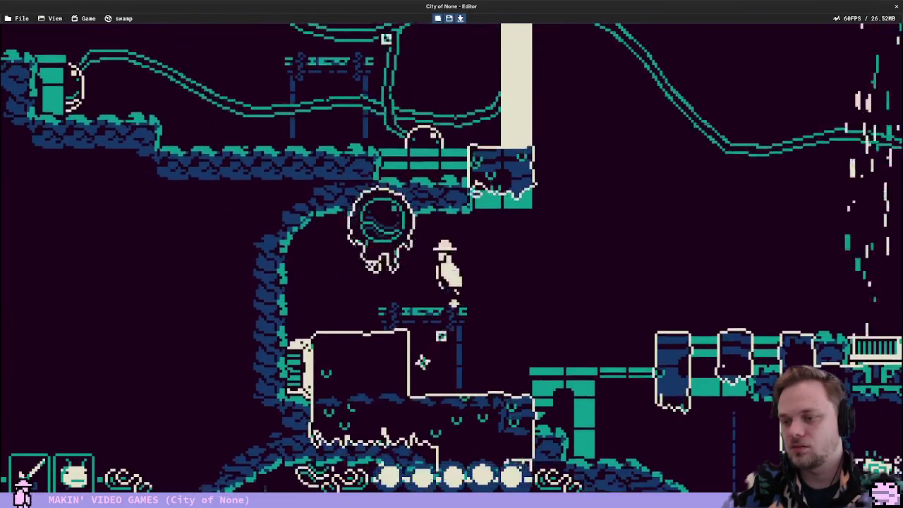
key(x)
key(Right)
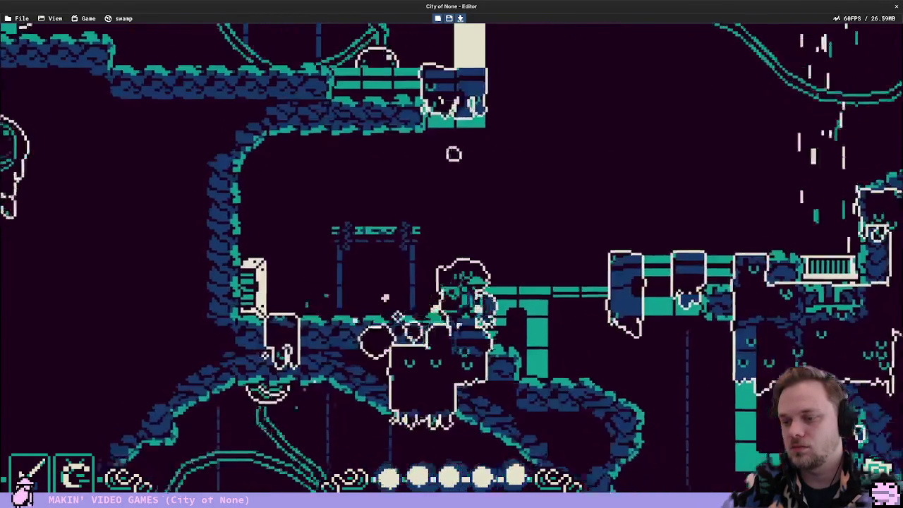
key(Escape)
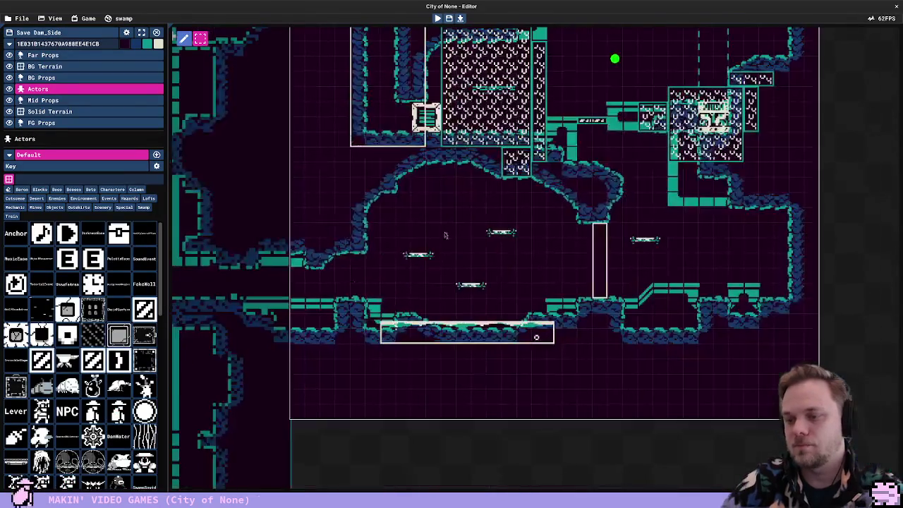
Playtest the Dam Access Tunnels room again, then return to EyeWall2.cs in VS Code
key(F5)
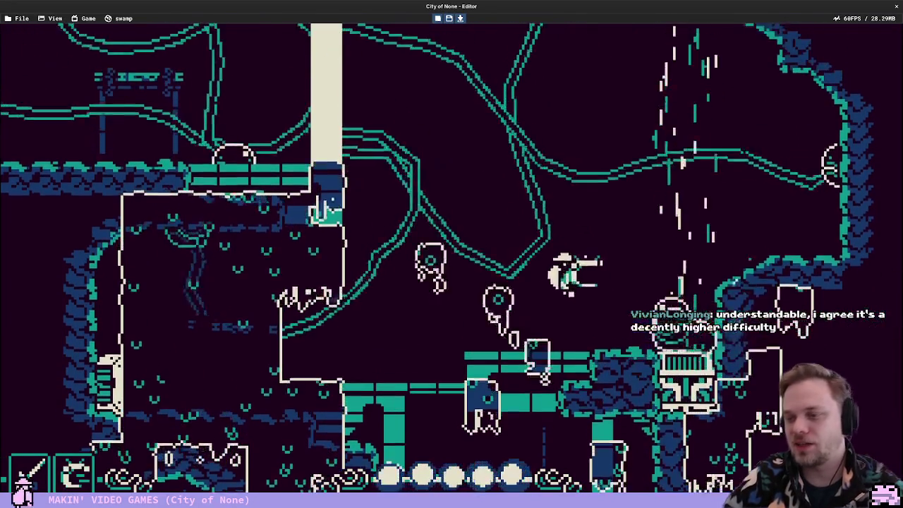
key(Escape)
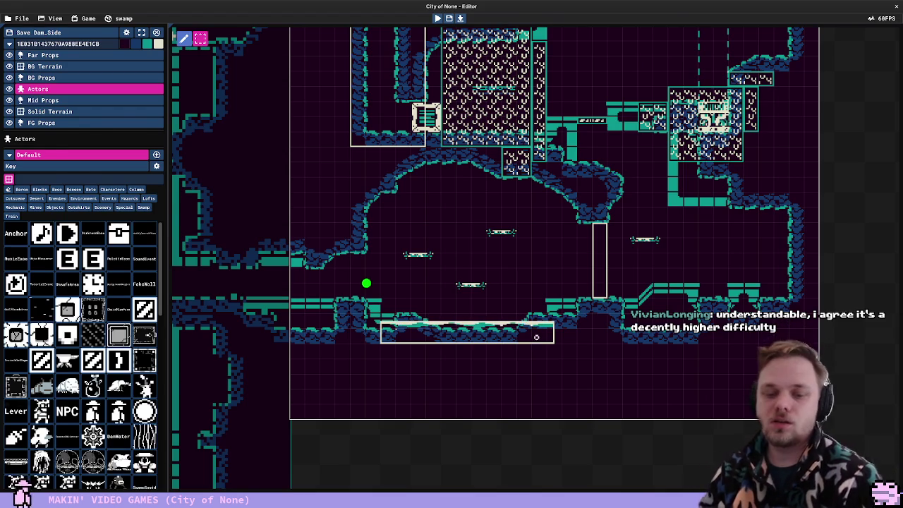
key(alt+Tab)
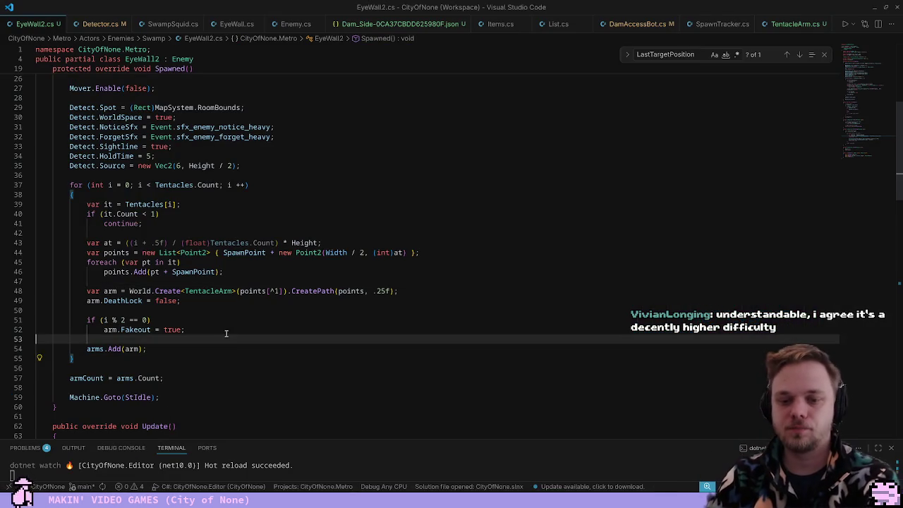
Delete TentacleArm's Fakeout field declaration and its Fakeout = false line
ctrl+click(124, 330)
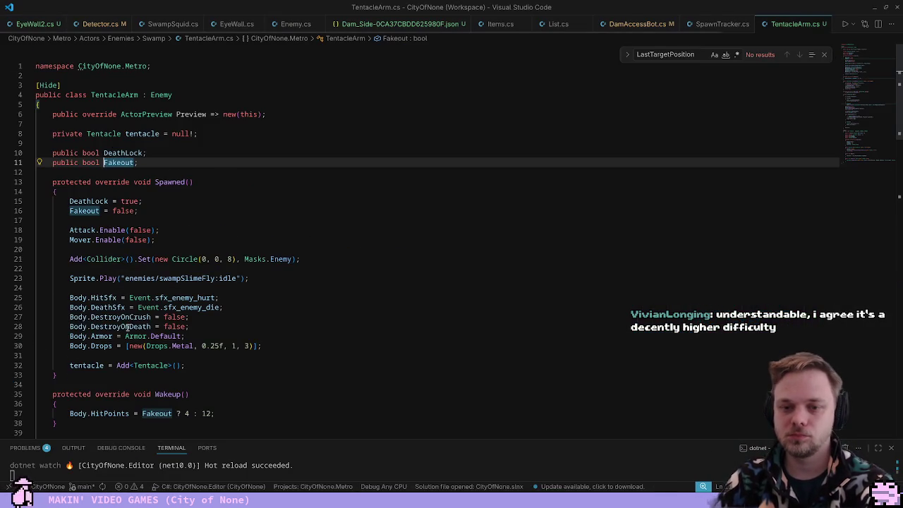
triple_click(204, 161)
key(Delete)
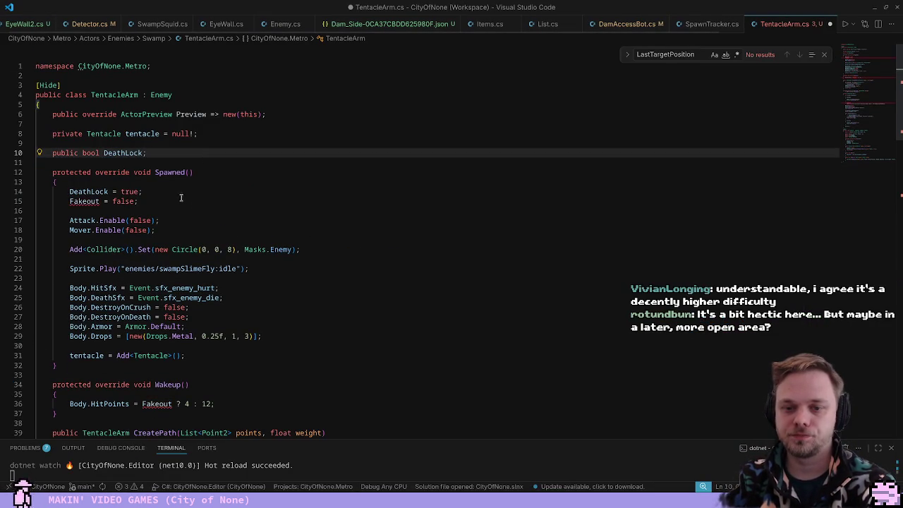
click(180, 204)
triple_click(182, 201)
key(Delete)
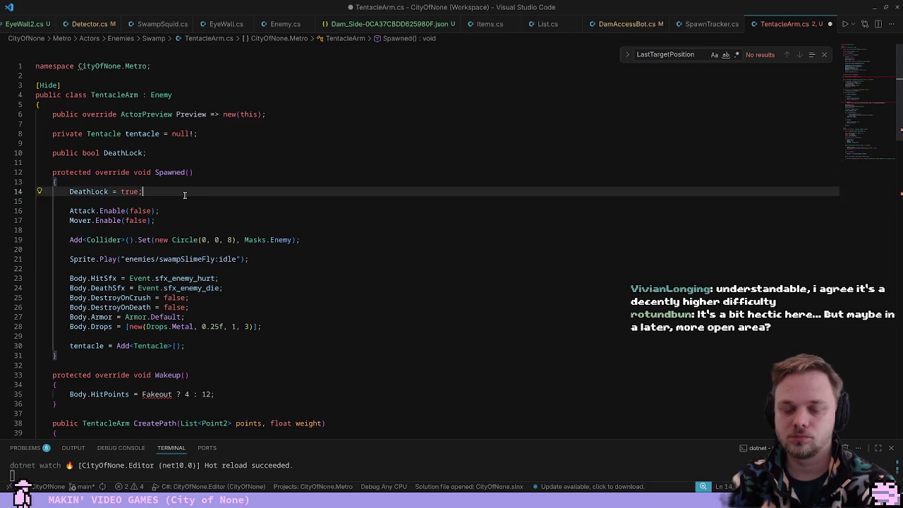
Move the hit points line from Wakeup into Spawned as Body.HitPoints = 12;
scroll(226, 298, down, 8)
drag(44, 155, 70, 145)
scroll(71, 145, up, 4)
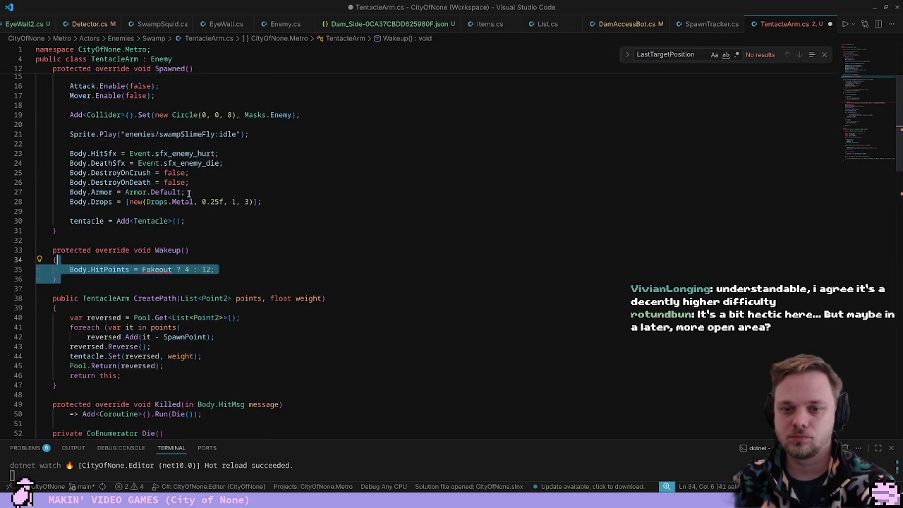
drag(70, 265, 238, 260)
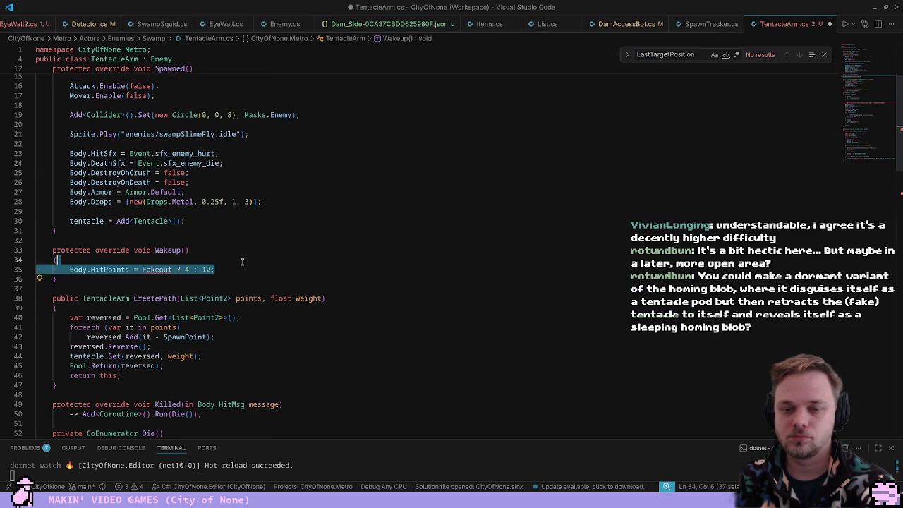
key(ctrl+x)
click(129, 148)
key(ctrl+v)
double_click(155, 153)
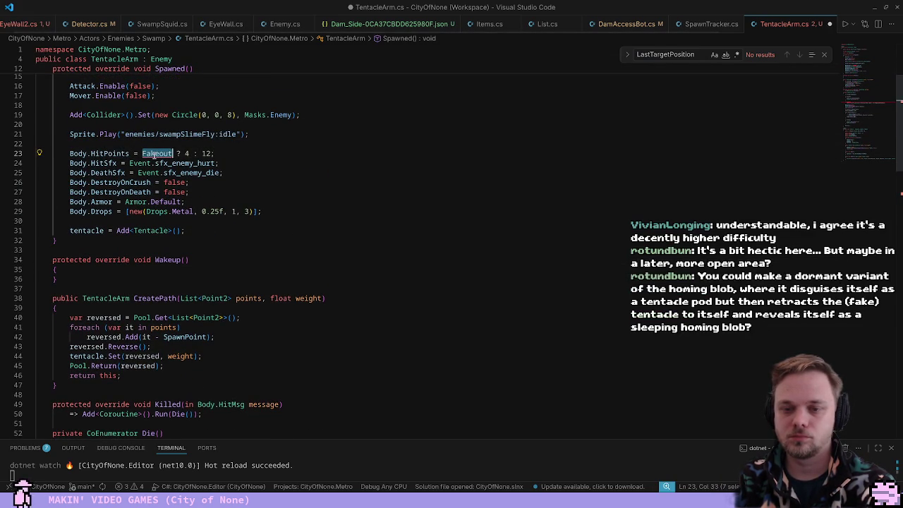
text(12;)
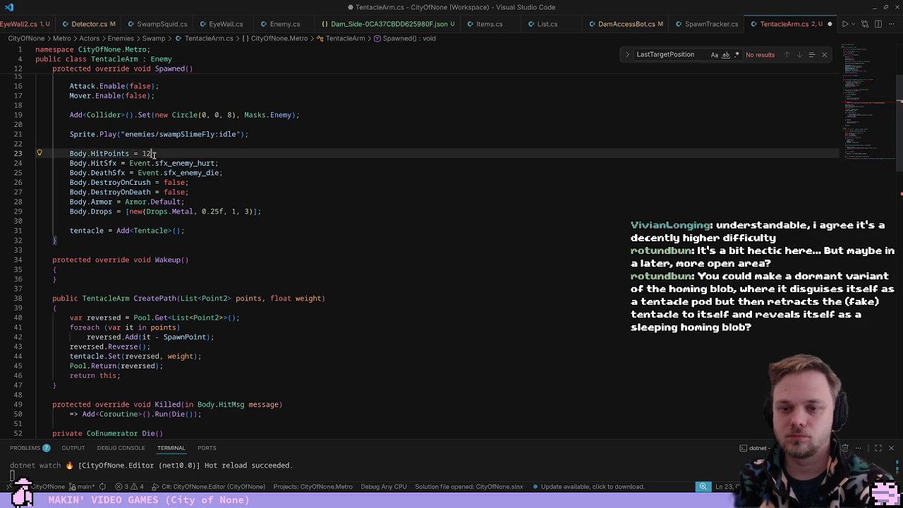
key(BackSpace)
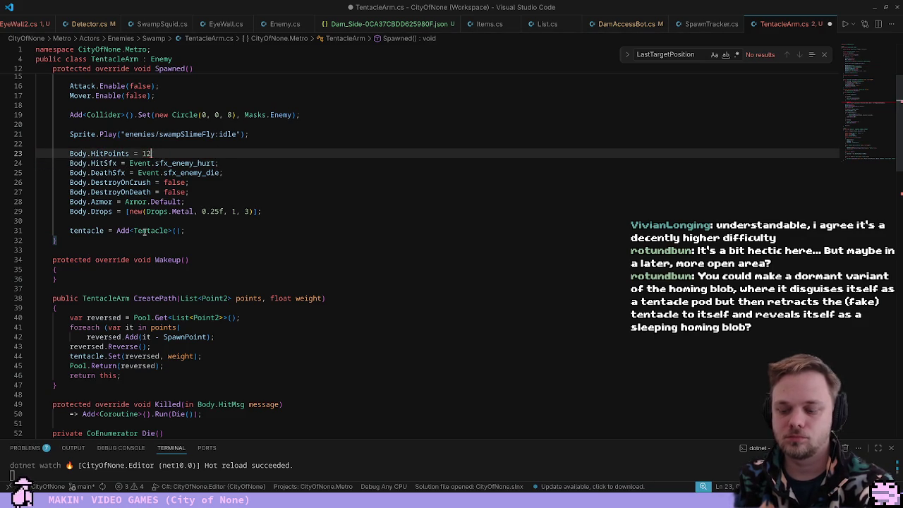
Remove the empty Wakeup method and the Fakeout lines in Die, then save TentacleArm.cs
drag(97, 278, 112, 249)
key(BackSpace)
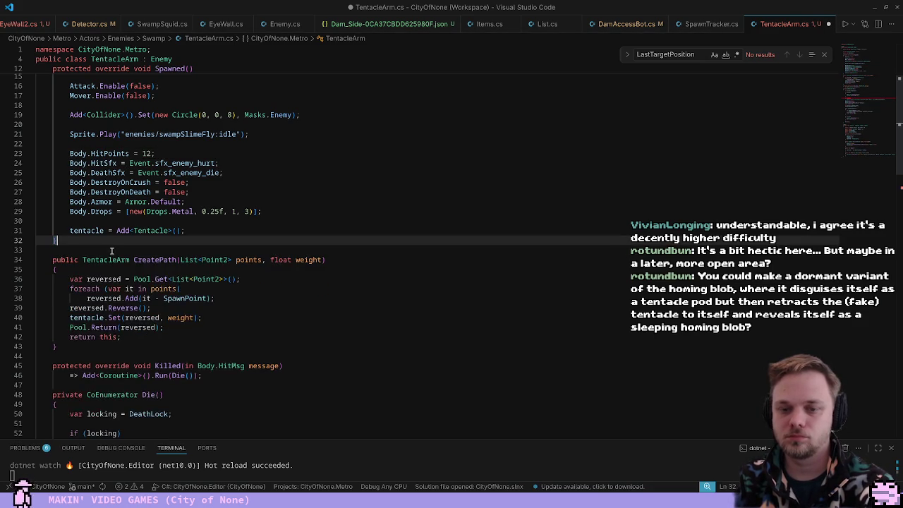
scroll(112, 249, down, 5)
drag(113, 305, 36, 283)
key(BackSpace)
click(233, 189)
scroll(233, 190, up, 8)
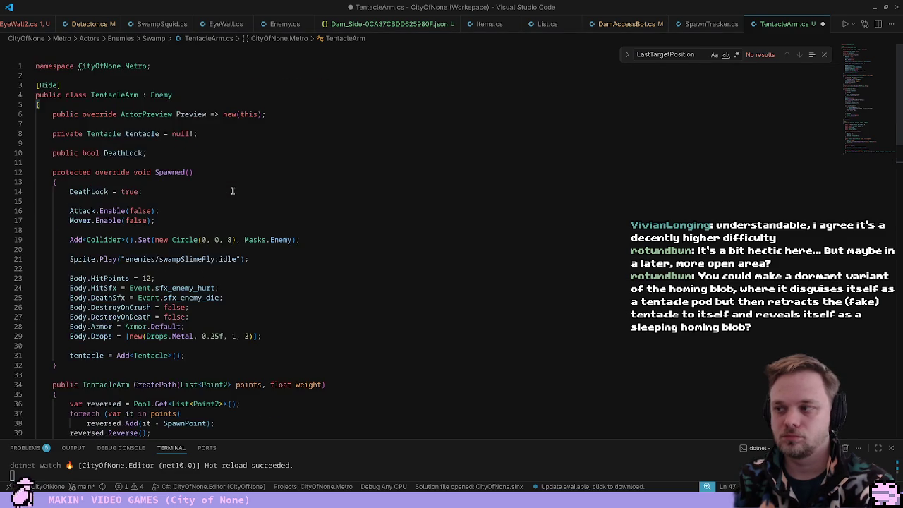
click(268, 182)
key(ctrl+s)
Delete the alternating arm.Fakeout assignment lines from EyeWall2.cs
key(ctrl+Tab)
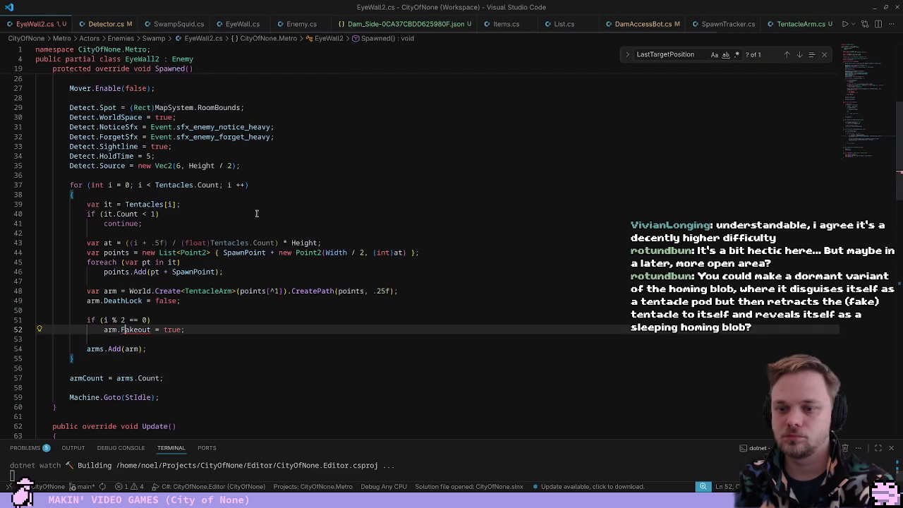
drag(186, 329, 180, 301)
key(BackSpace)
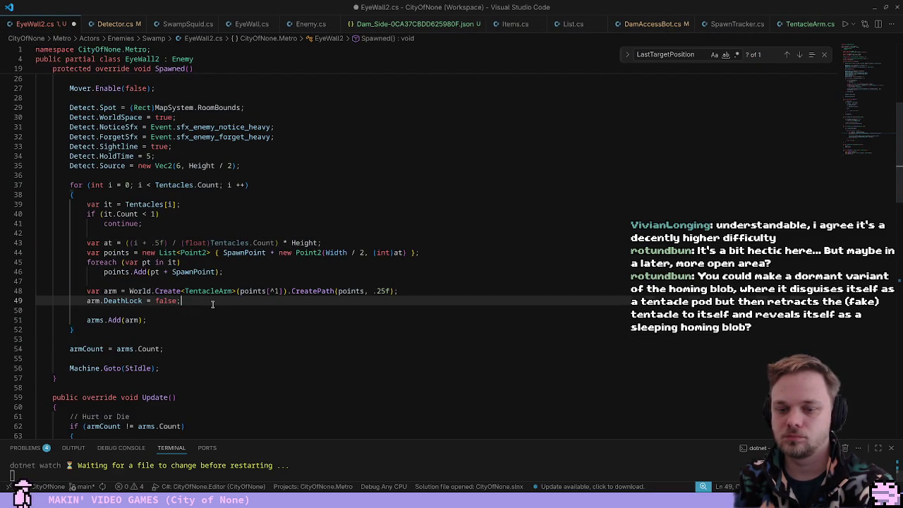
key(Delete)
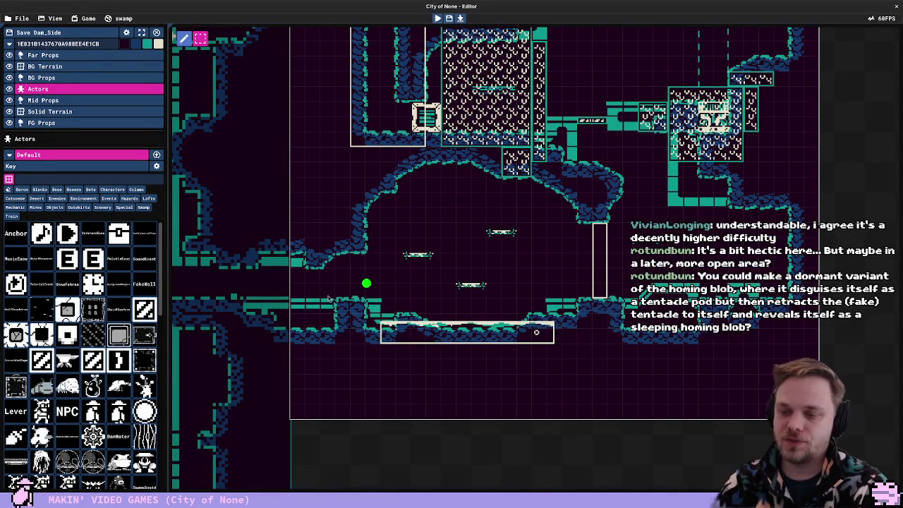
key(F5)
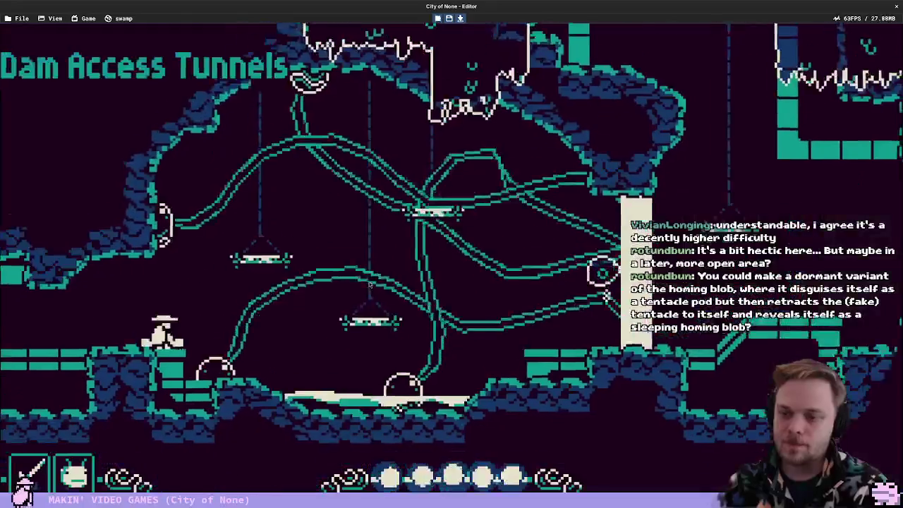
key(Right)
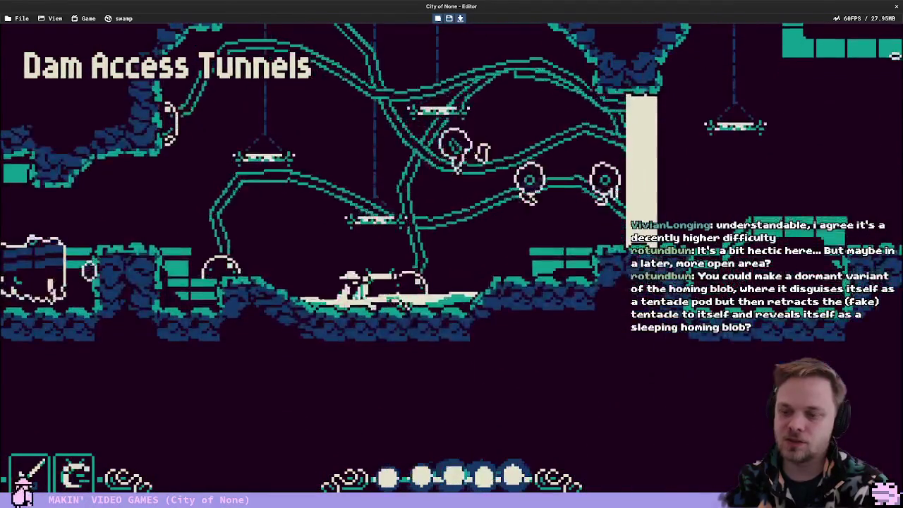
key(Right)
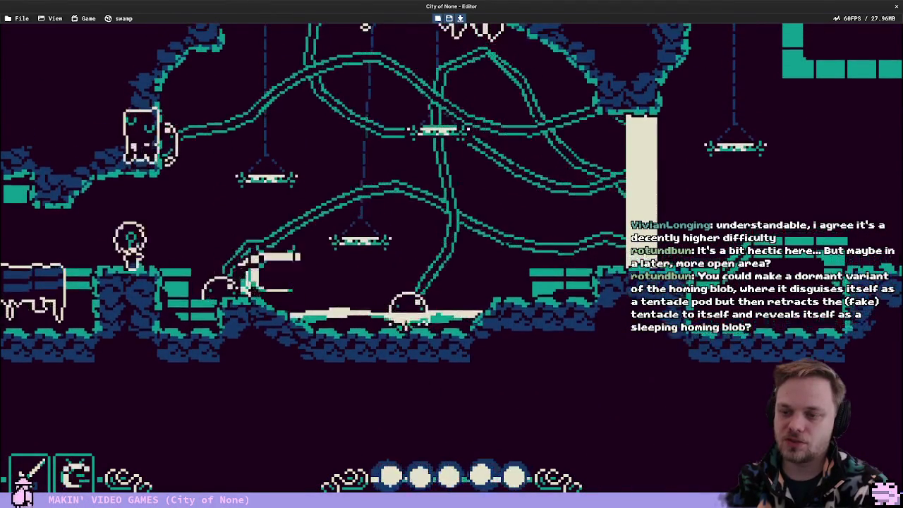
key(Right)
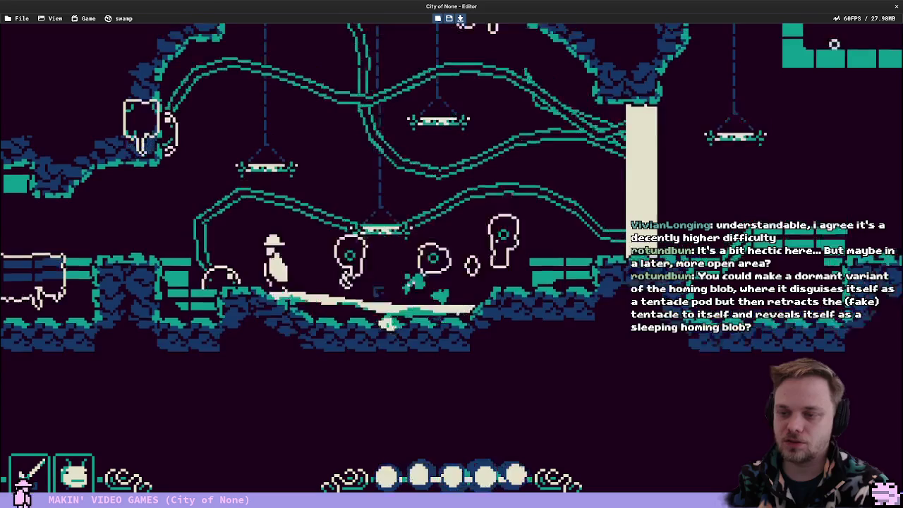
key(Left)
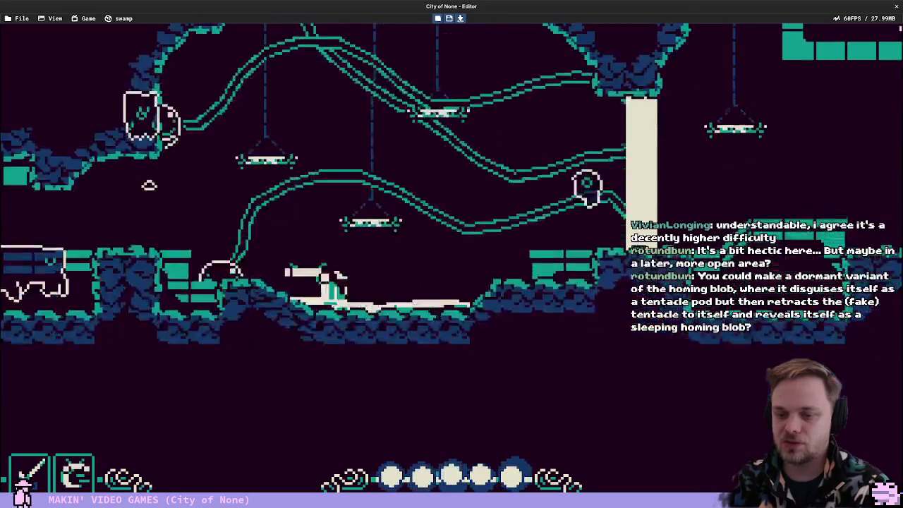
key(x)
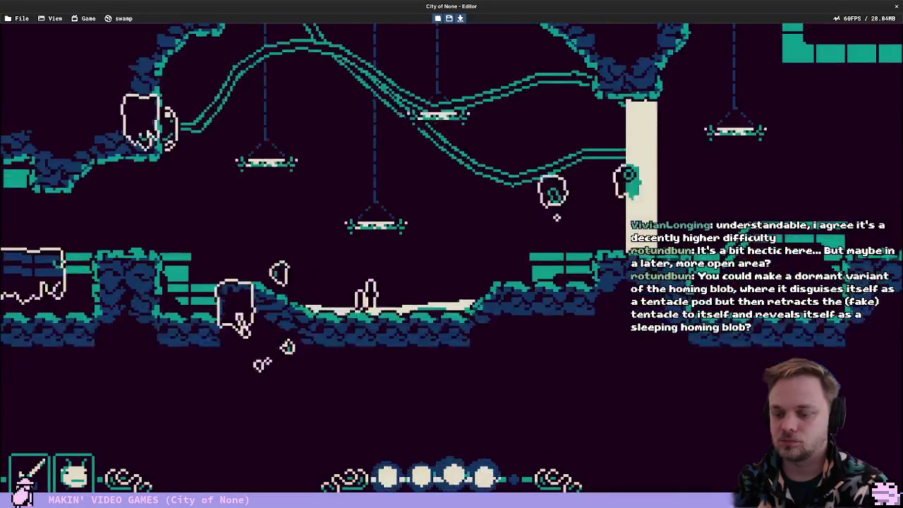
key(Escape)
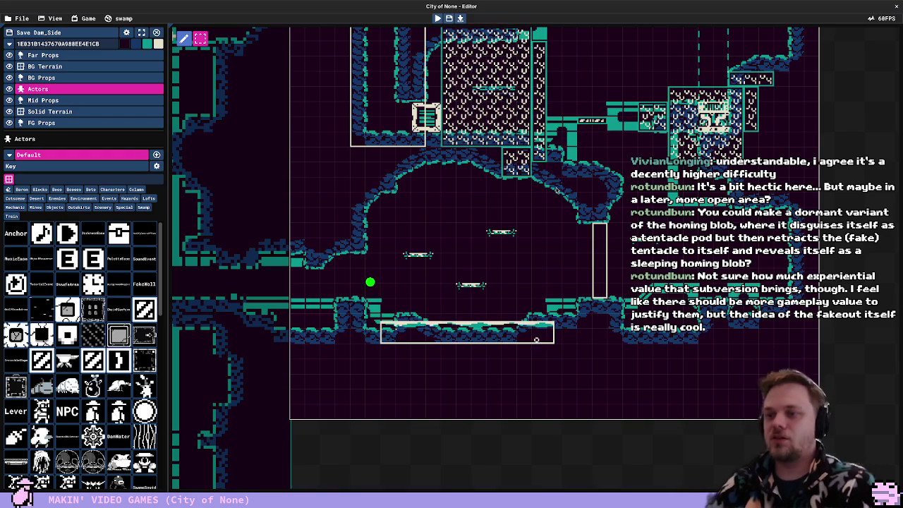
Inspect the EyeWall2 actor's tentacle setup, then deselect it
scroll(557, 192, down, 3)
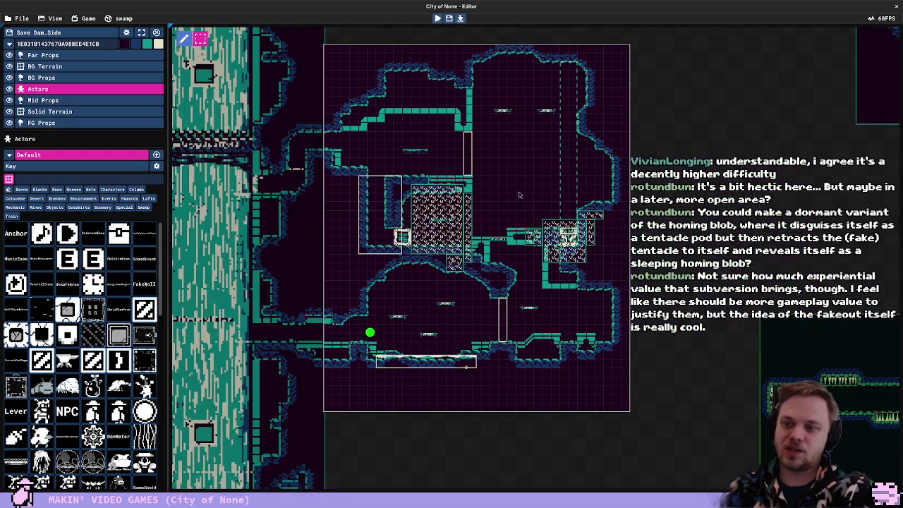
scroll(520, 186, up, 3)
click(429, 133)
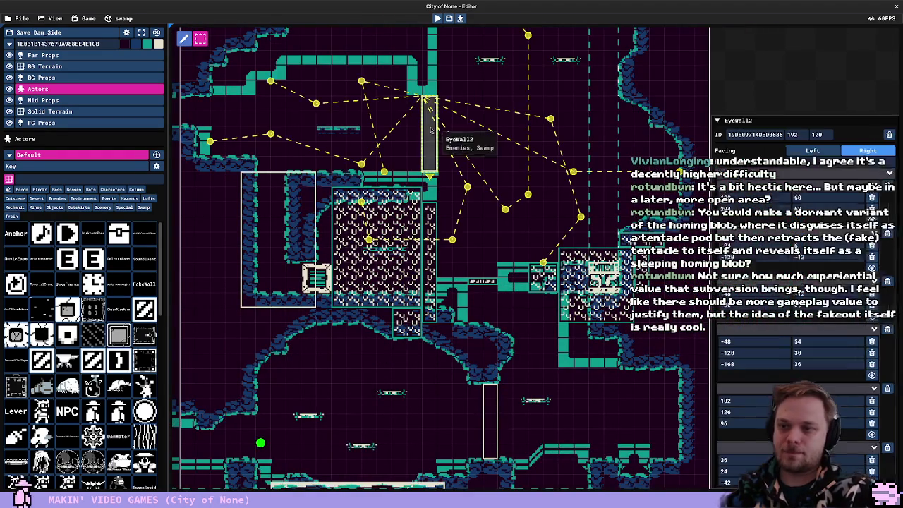
scroll(468, 307, down, 5)
click(469, 308)
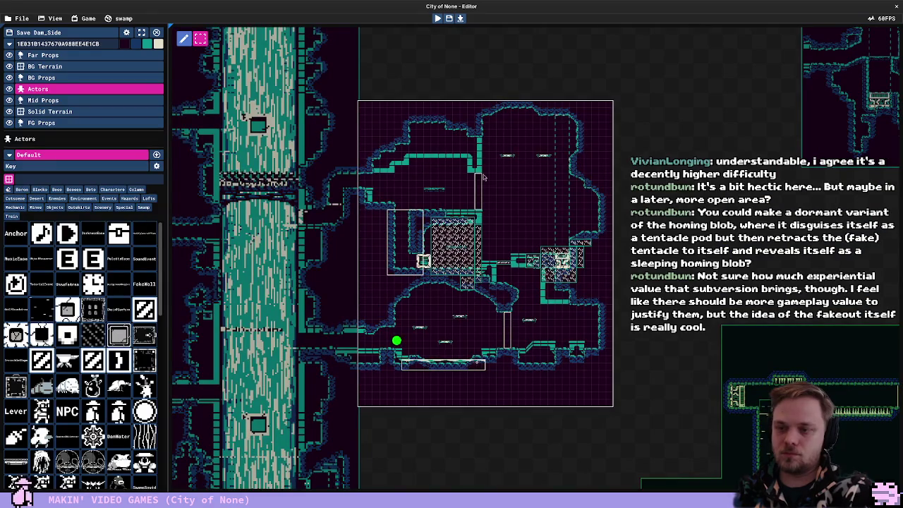
Pan to a HittableCrate, check its properties, and start a test play
drag(484, 178, 684, 160)
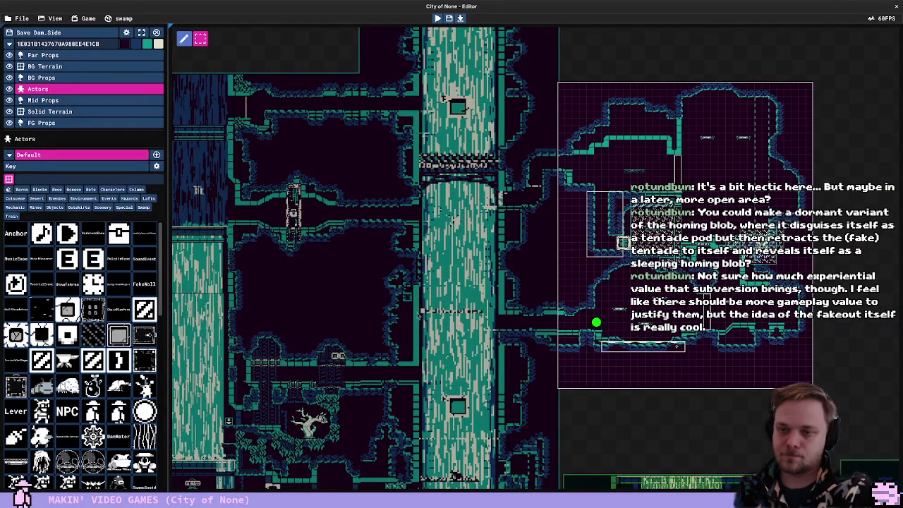
drag(587, 203, 357, 253)
scroll(356, 253, up, 3)
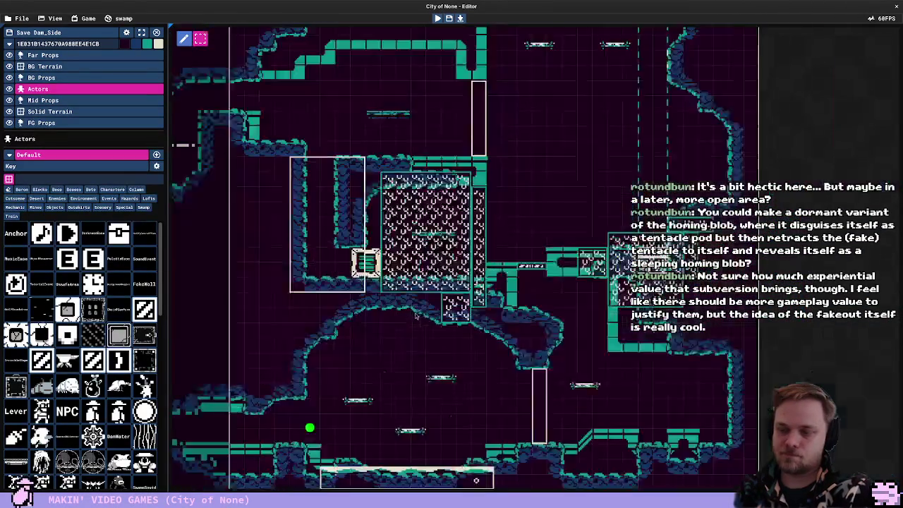
click(356, 253)
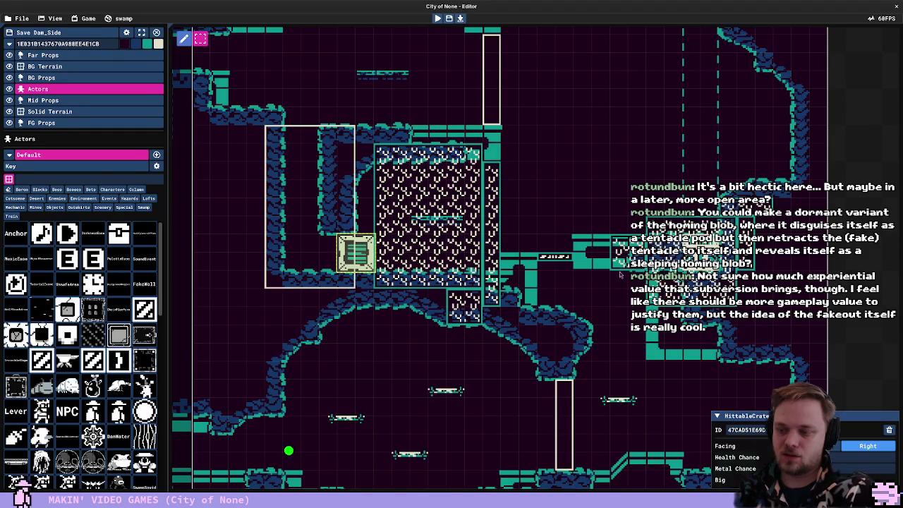
scroll(621, 276, down, 4)
drag(595, 276, 535, 322)
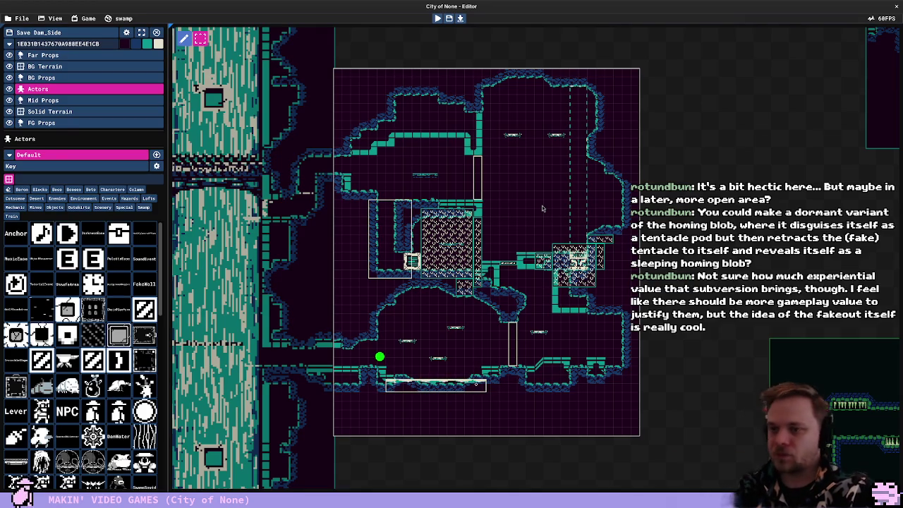
key(F5)
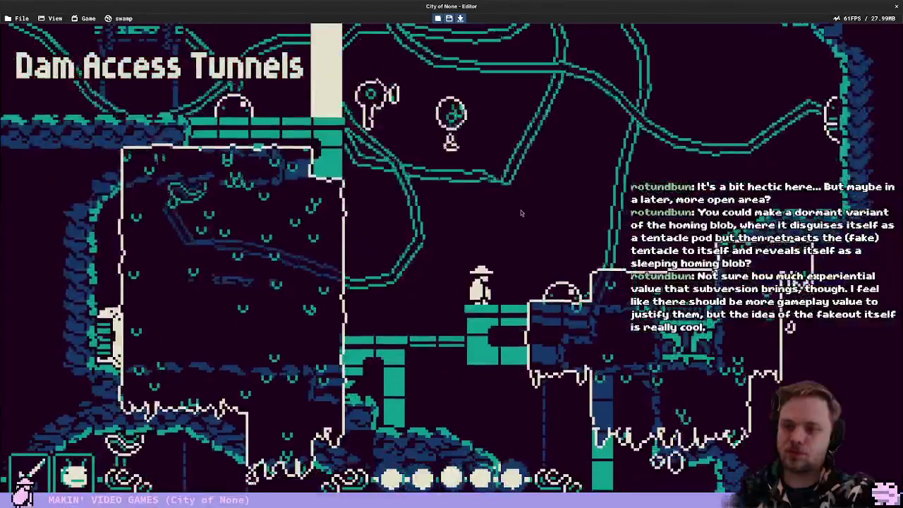
Play through the tentacle wall, stop, briefly replay, then select and deselect EyeWall2
key(Right)
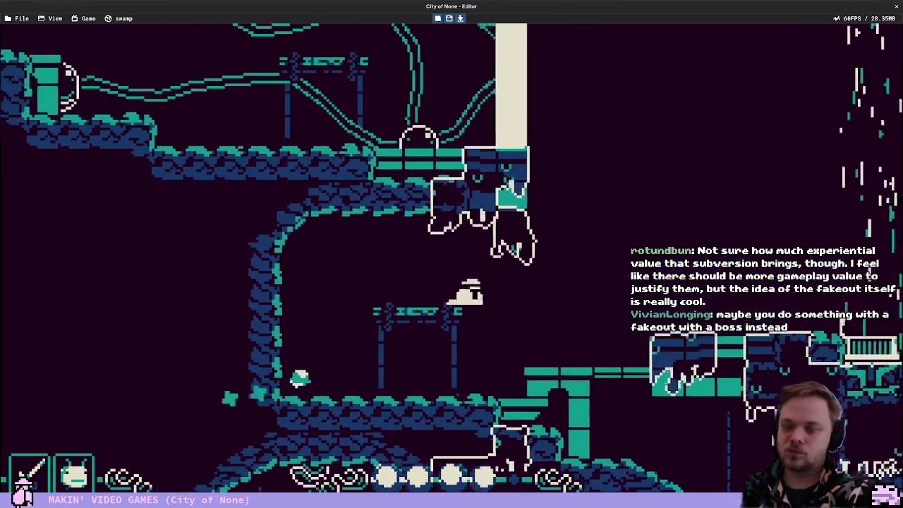
key(Escape)
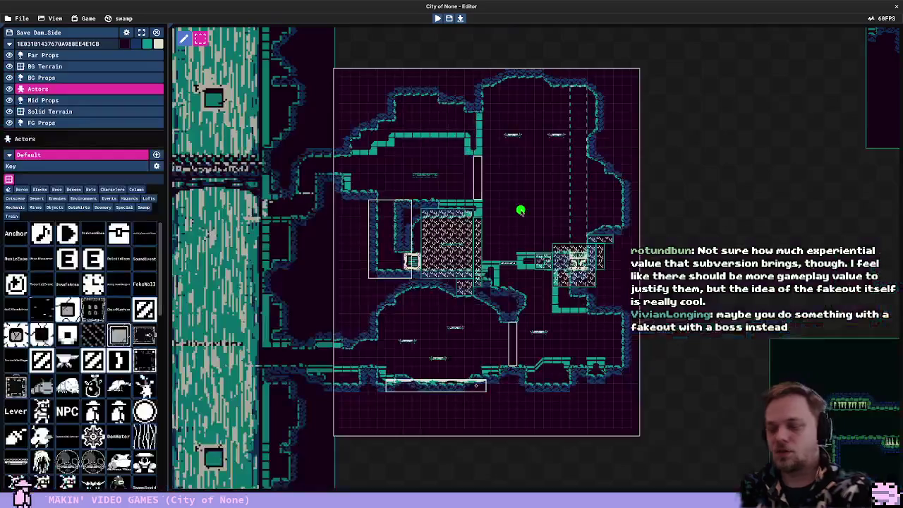
key(F5)
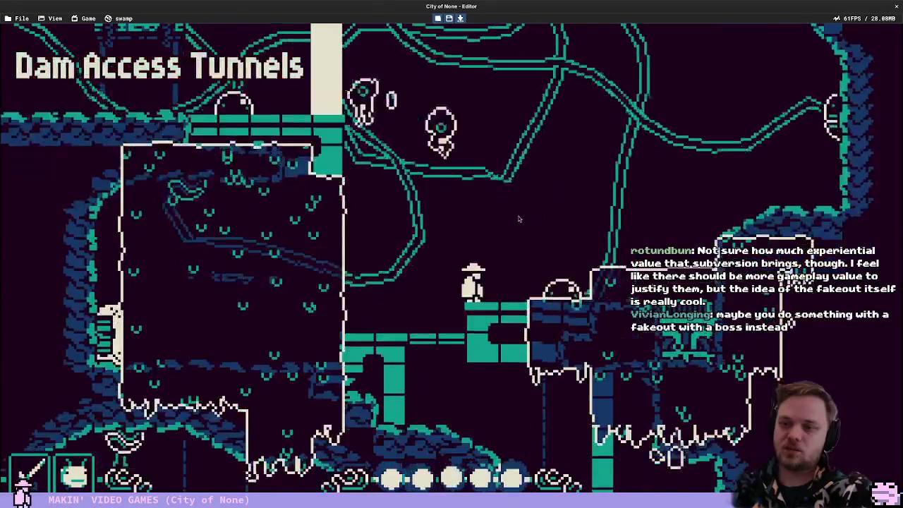
key(Escape)
click(478, 164)
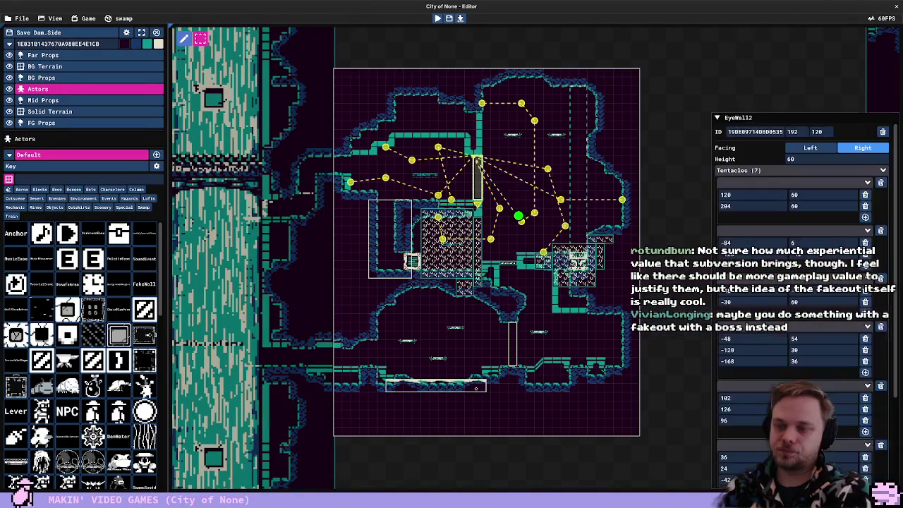
click(578, 165)
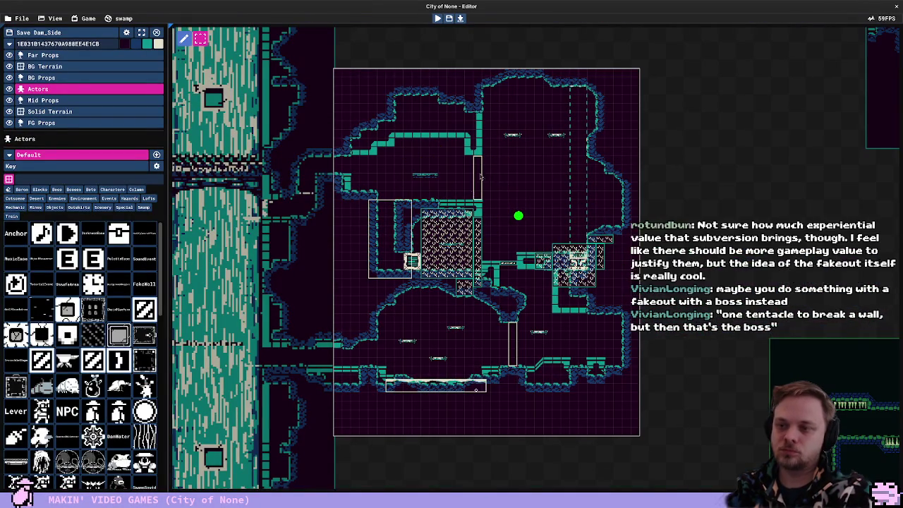